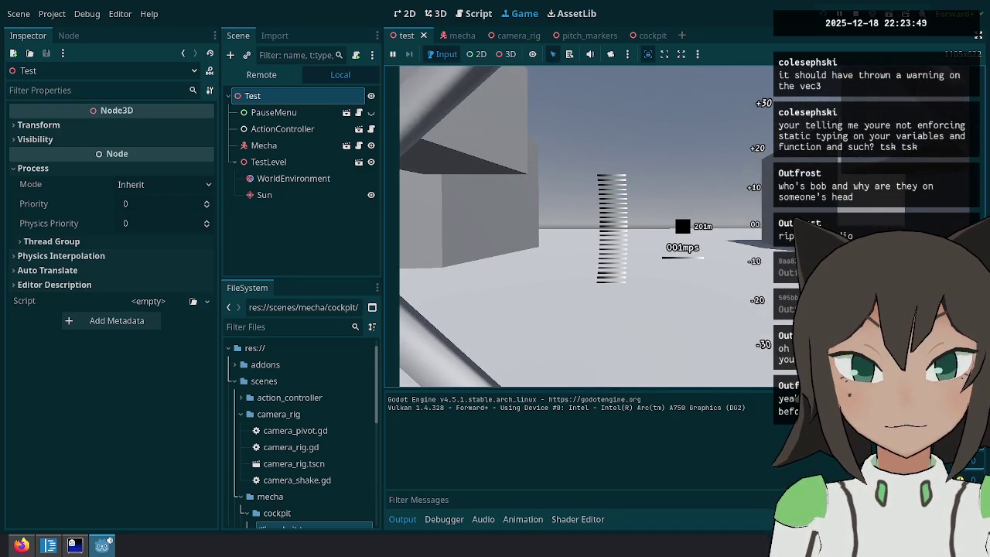
Pause the test game, review the is_bobbing branch of mecha_headbob.gd, and switch to the cockpit scene tab.
{"action": "key", "text": "Escape"}
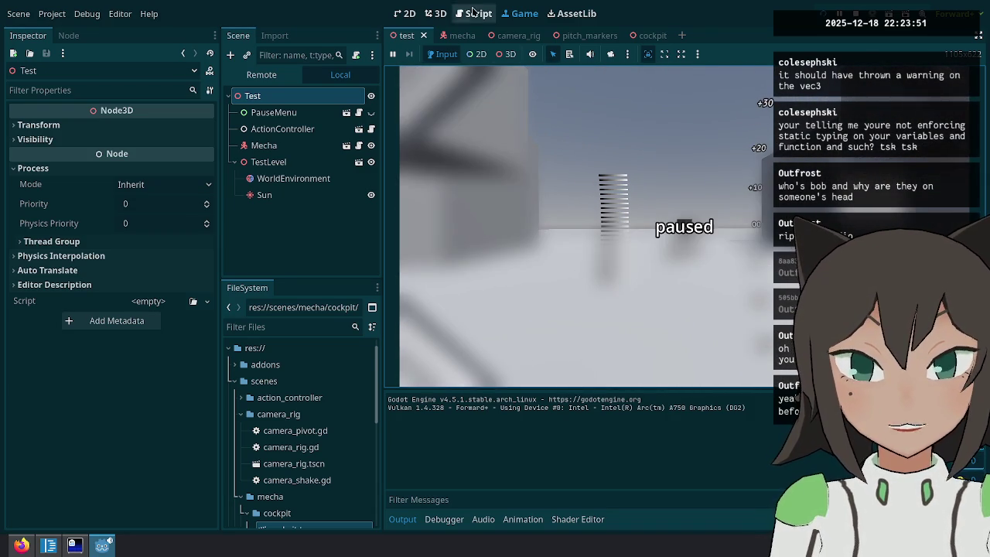
{"action": "left_click", "coordinate": [473, 13]}
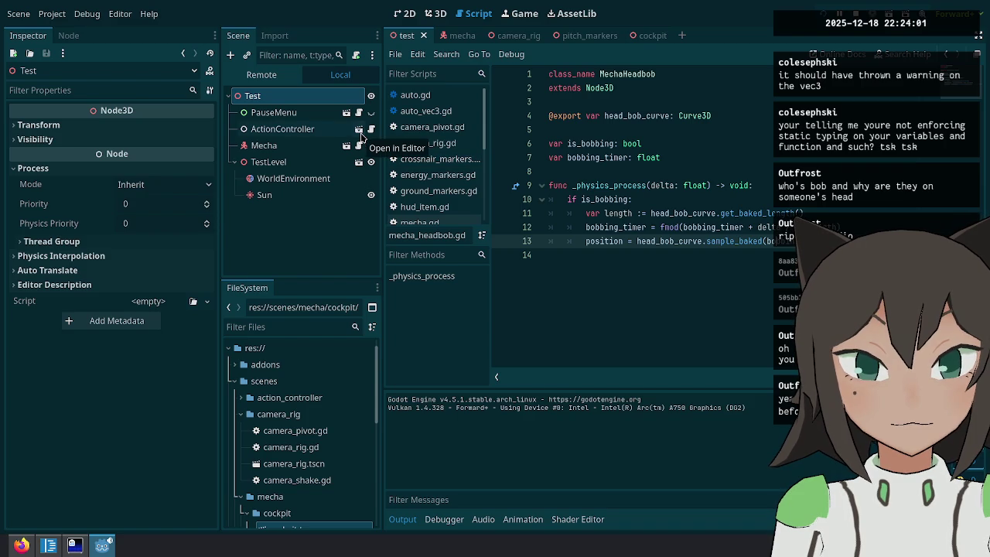
{"action": "left_click", "coordinate": [634, 200]}
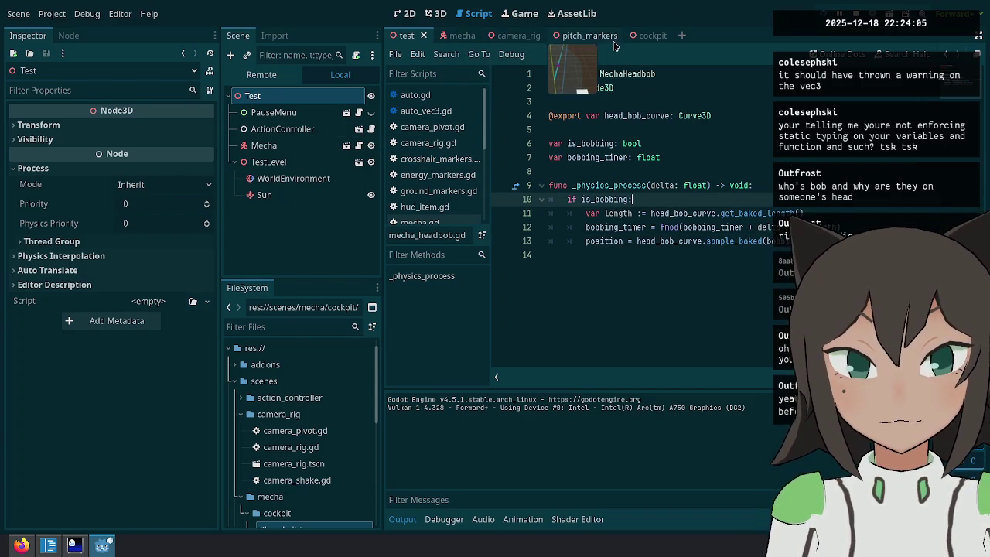
{"action": "left_click", "coordinate": [636, 37]}
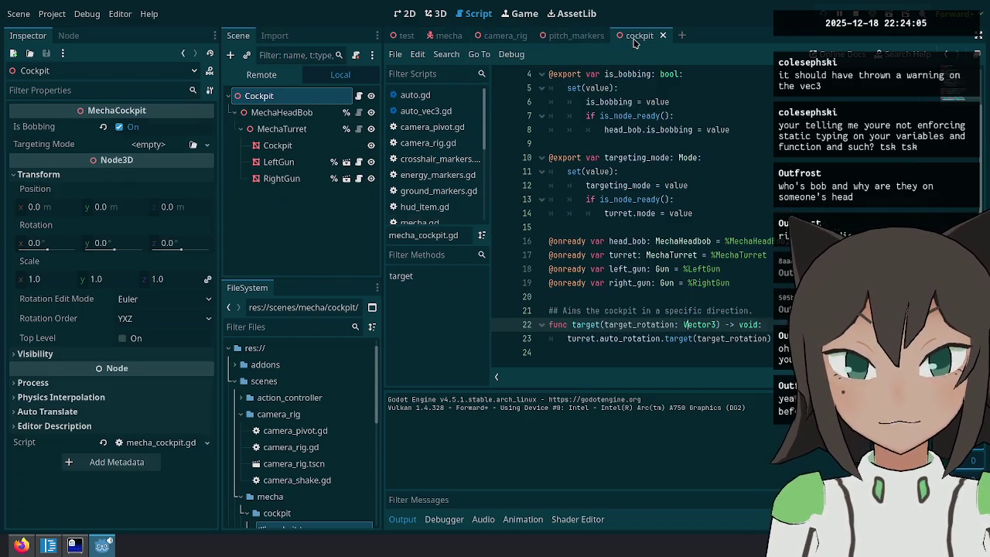
Add a print("Hello") line under 'if is_bobbing:' in MechaHeadBob's script.
{"action": "left_click", "coordinate": [272, 116]}
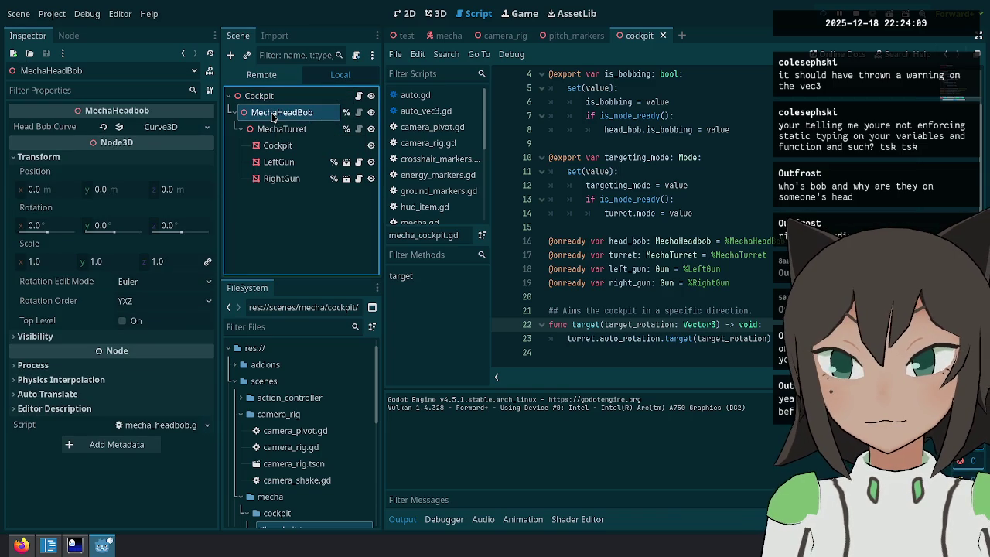
{"action": "left_click", "coordinate": [359, 112]}
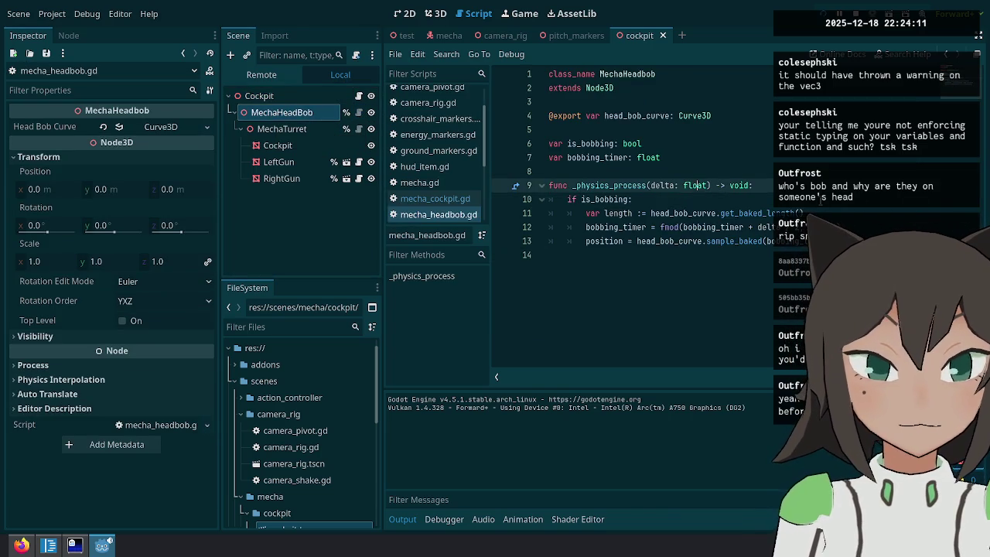
{"action": "left_click", "coordinate": [633, 199]}
{"action": "key", "text": "Return"}
{"action": "key", "text": "BackSpace"}
{"action": "key", "text": "BackSpace"}
{"action": "key", "text": "BackSpace"}
{"action": "type", "text": "pri"}
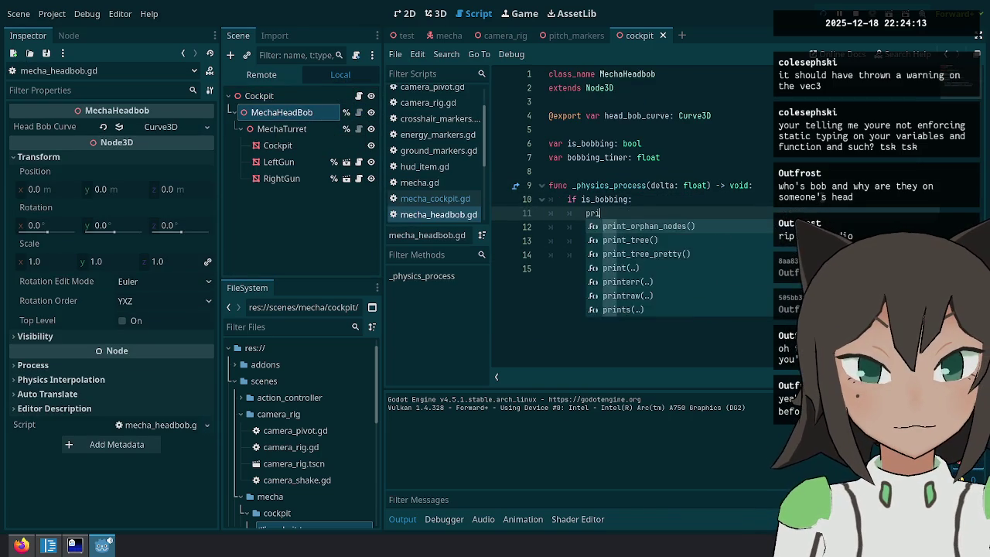
{"action": "type", "text": "nt(\"Hello"}
Save the script, run the game with F5, and select the Cockpit node.
{"action": "key", "text": "ctrl+s"}
{"action": "key", "text": "F5"}
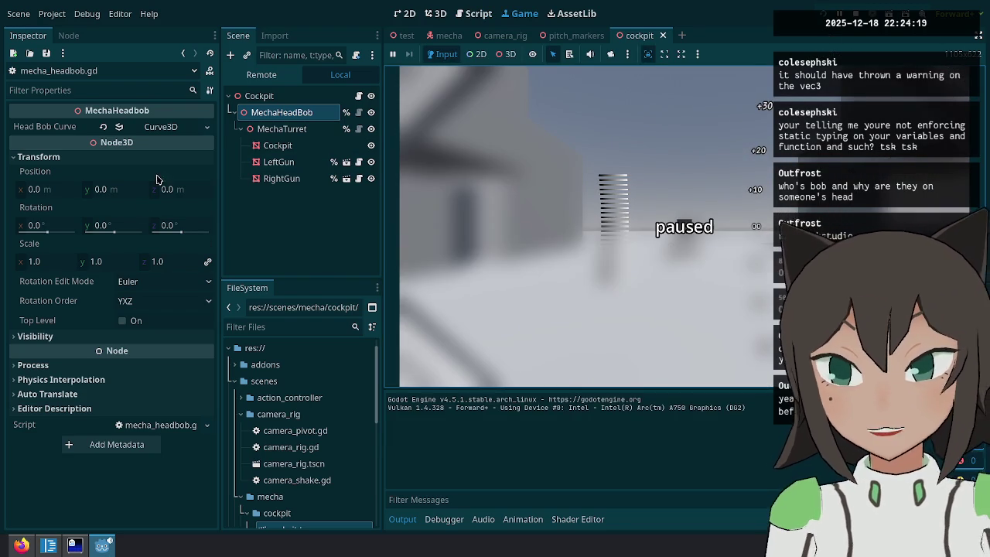
{"action": "left_click", "coordinate": [280, 97]}
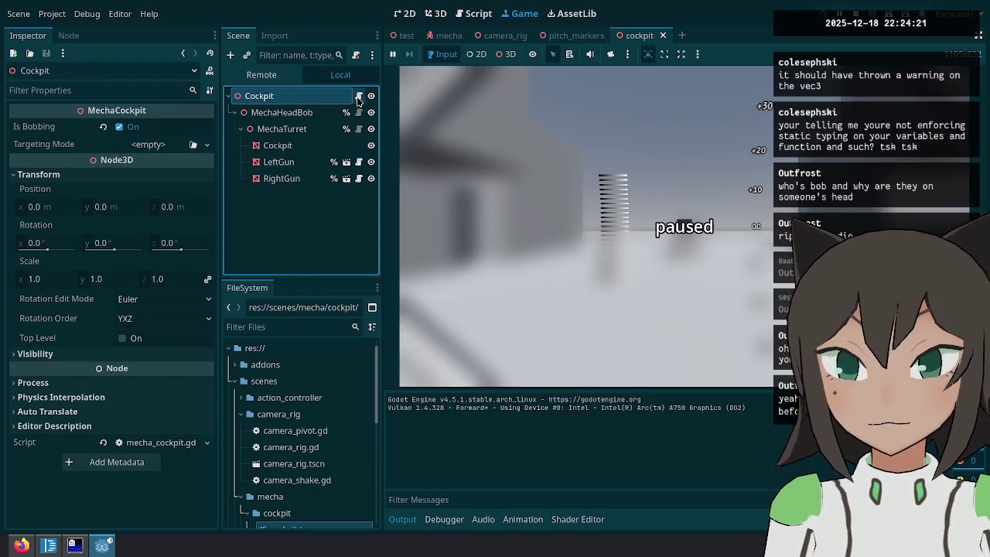
Add a _ready function to mecha_cockpit.gd that sets head_bob.is_bobbing = is_bobbing.
{"action": "left_click", "coordinate": [358, 96]}
{"action": "scroll", "coordinate": [752, 253], "scroll_direction": "down", "scroll_amount": 1}
{"action": "key", "text": "Return"}
{"action": "key", "text": "Up"}
{"action": "type", "text": "f"}
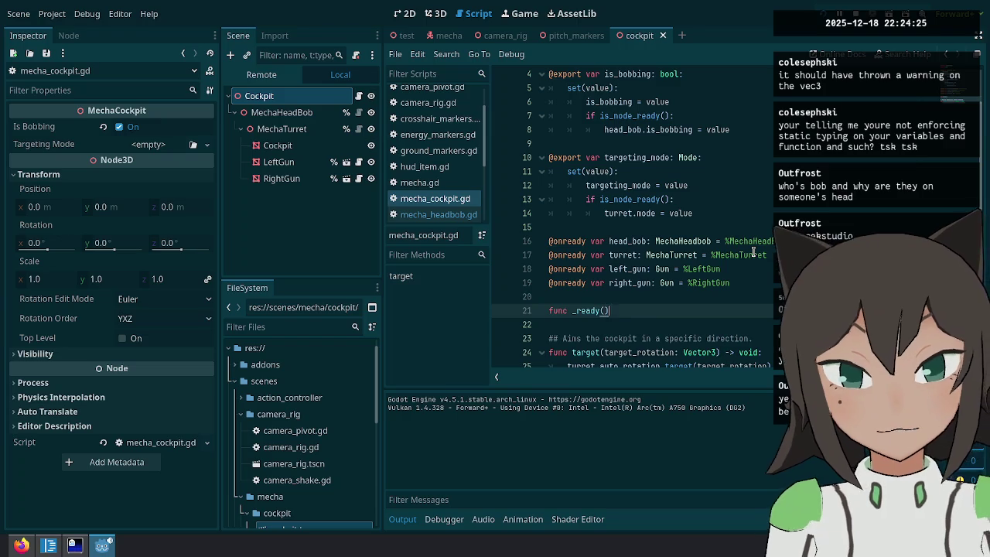
{"action": "type", "text": "-> void:"}
{"action": "key", "text": "Return"}
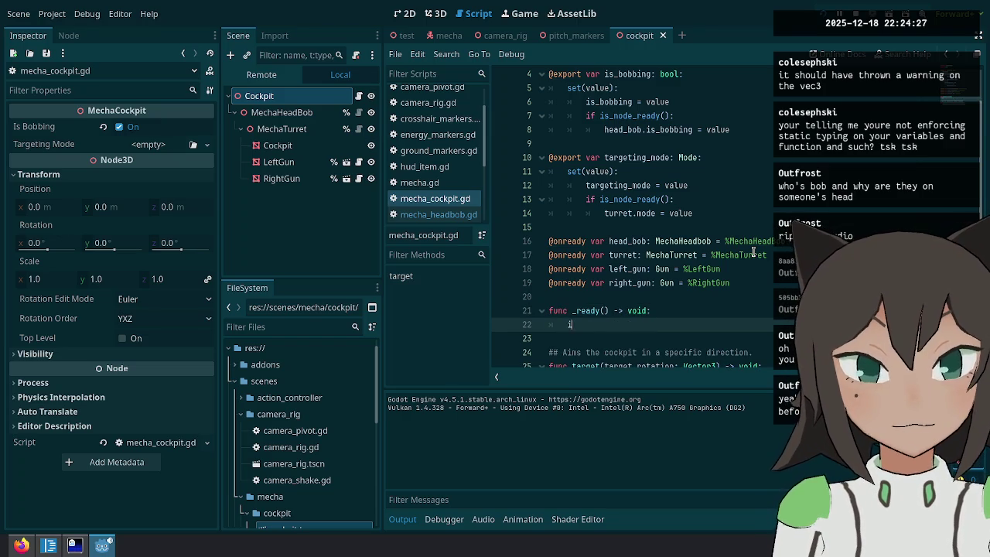
{"action": "type", "text": "bobbing"}
{"action": "type", "text": "ead"}
{"action": "key", "text": "BackSpace"}
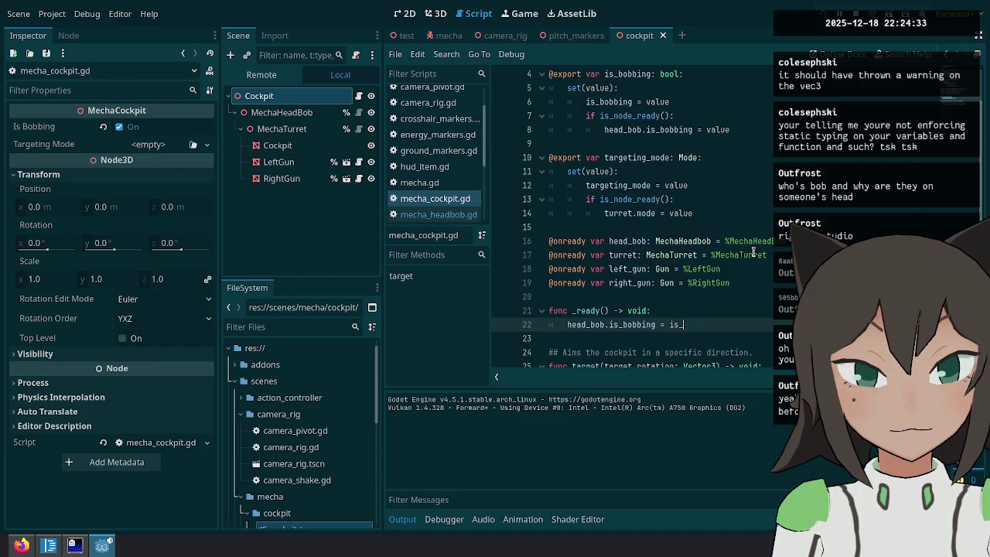
Add turret.mode = targeting_mode to _ready and run the game.
{"action": "key", "text": "Return"}
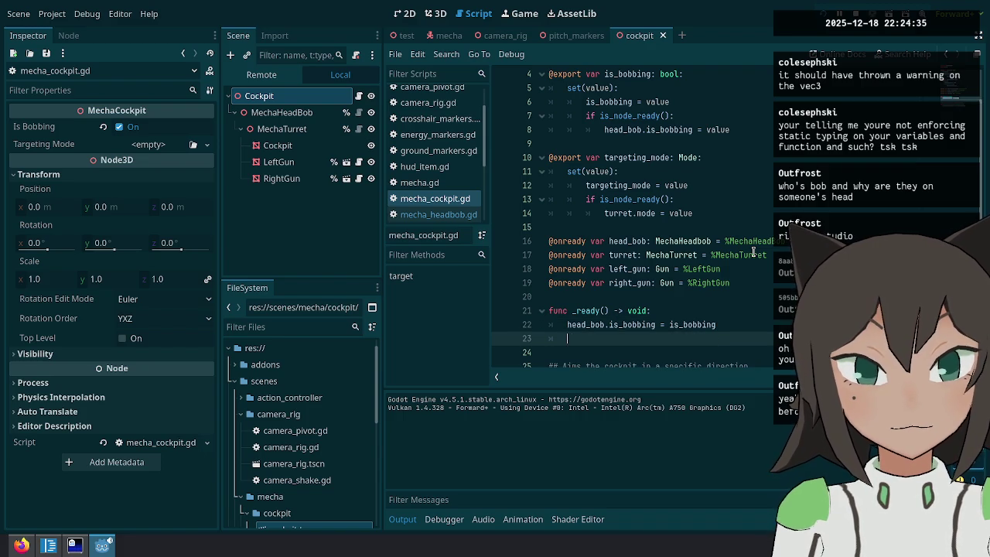
{"action": "type", "text": "turret.mode = targetin"}
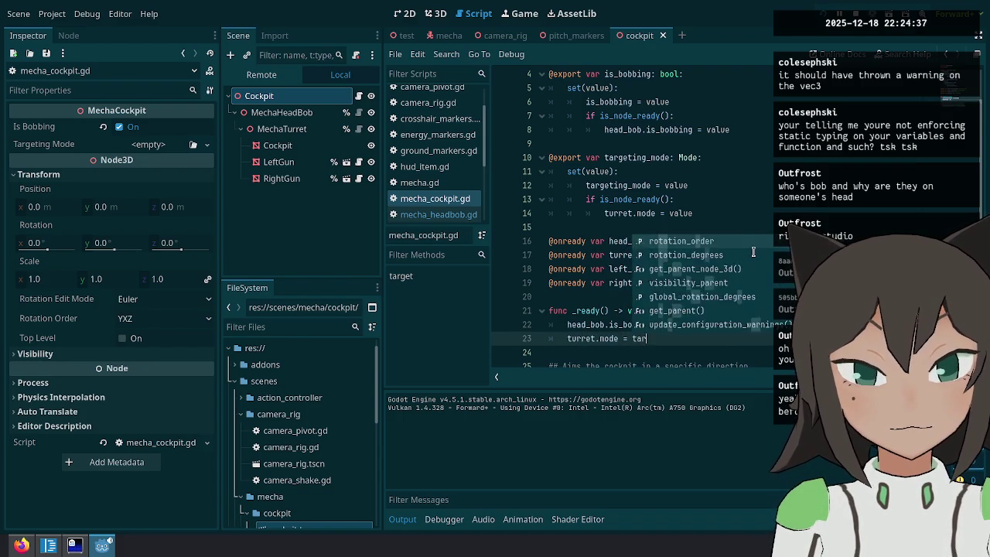
{"action": "type", "text": "g"}
{"action": "key", "text": "Return"}
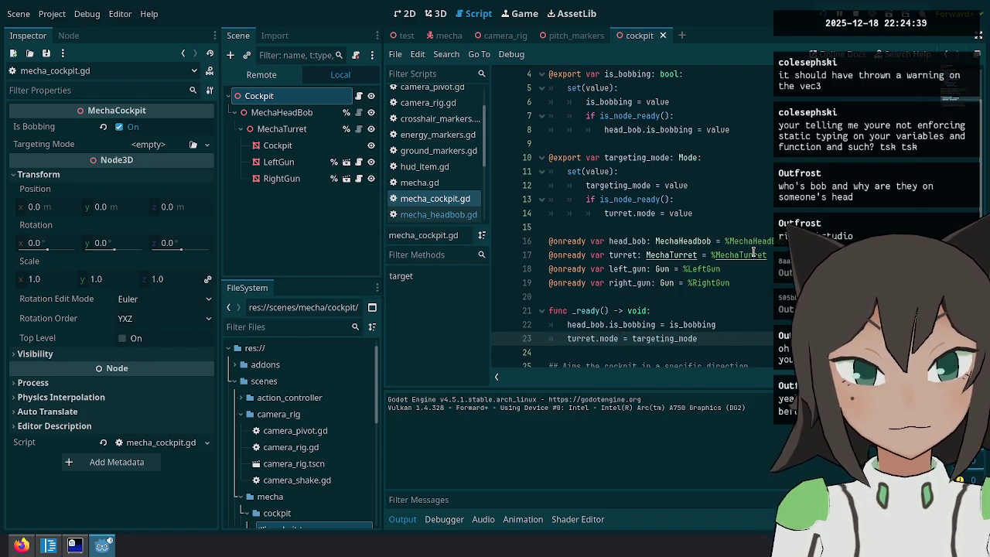
{"action": "key", "text": "F5"}
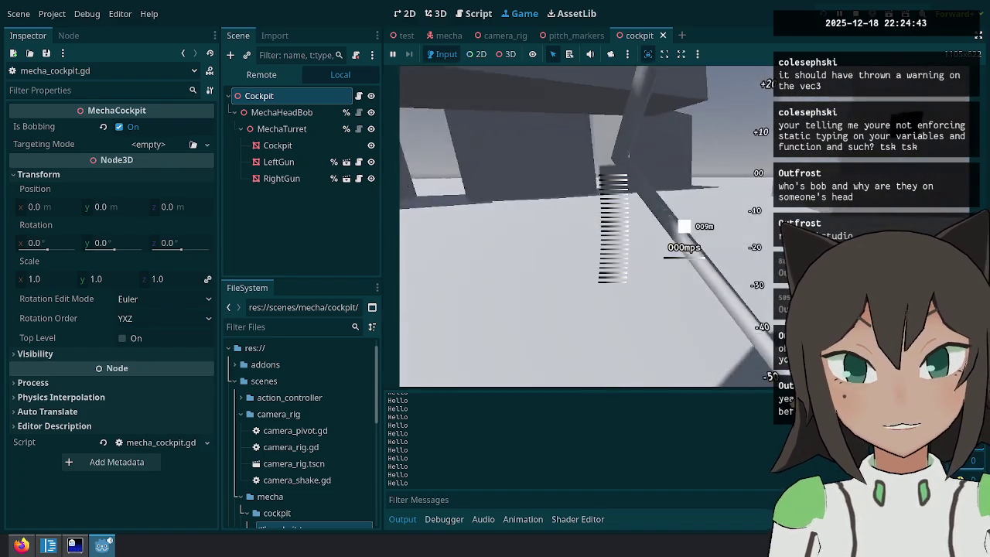
Pause the game and recheck mecha_cockpit.gd and mecha_headbob.gd in the script editor.
{"action": "key", "text": "Escape"}
{"action": "left_click", "coordinate": [475, 13]}
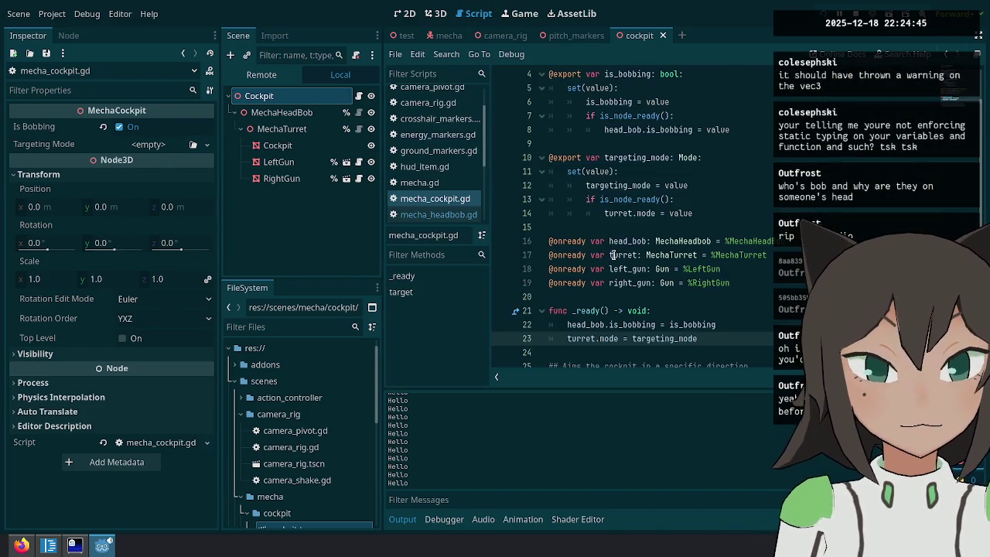
{"action": "scroll", "coordinate": [613, 296], "scroll_direction": "down", "scroll_amount": 2}
{"action": "left_click", "coordinate": [358, 112]}
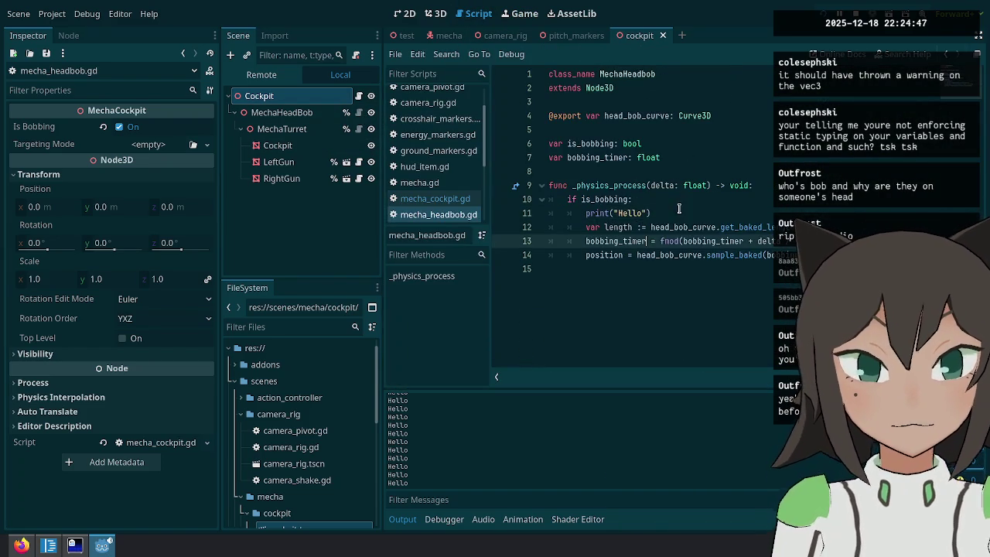
Relaunch the game, pause it, and show the Remote scene tree.
{"action": "key", "text": "F5"}
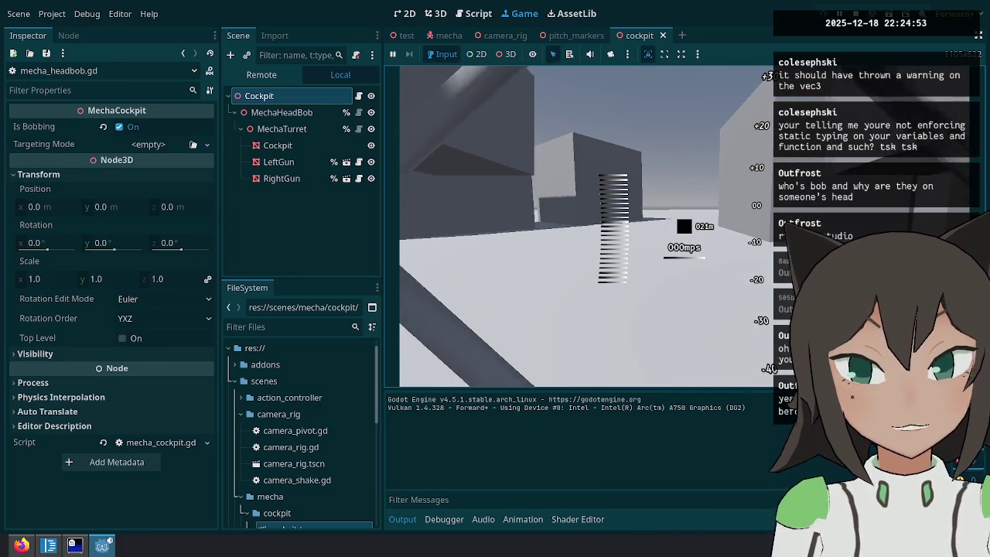
{"action": "key", "text": "Escape"}
{"action": "left_click", "coordinate": [261, 74]}
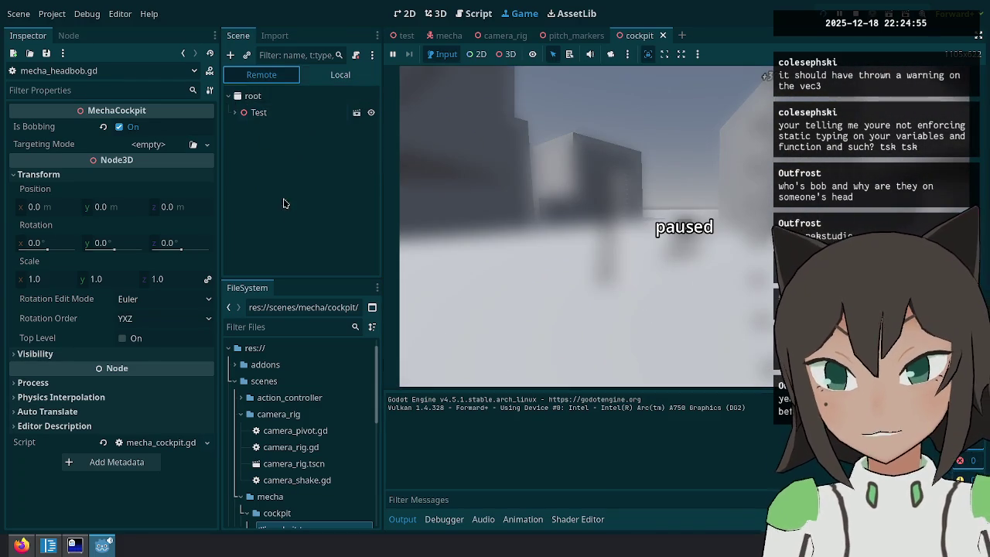
Expand Test > Mecha > Model > Cockpit in the Remote scene tree.
{"action": "left_click", "coordinate": [234, 112]}
{"action": "left_click", "coordinate": [240, 161]}
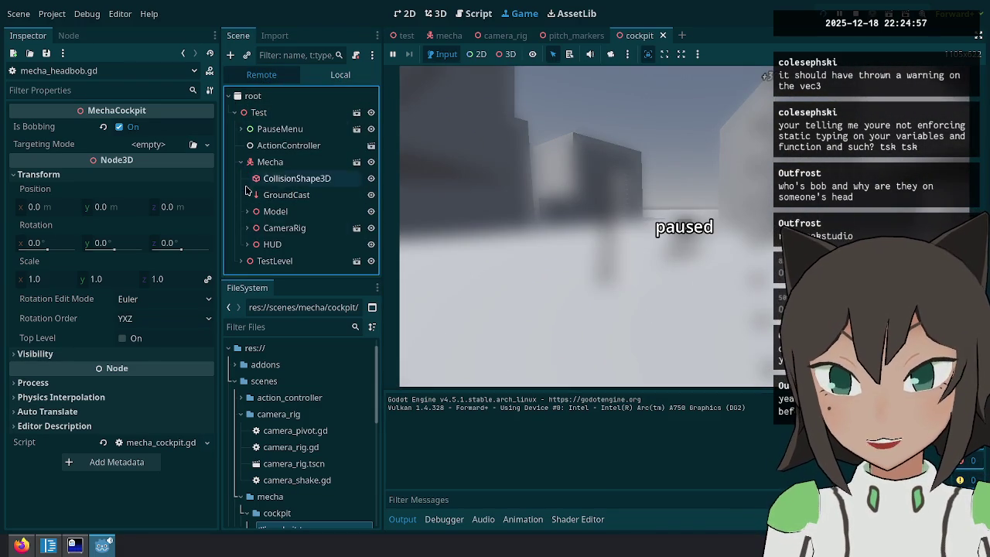
{"action": "left_click", "coordinate": [247, 211]}
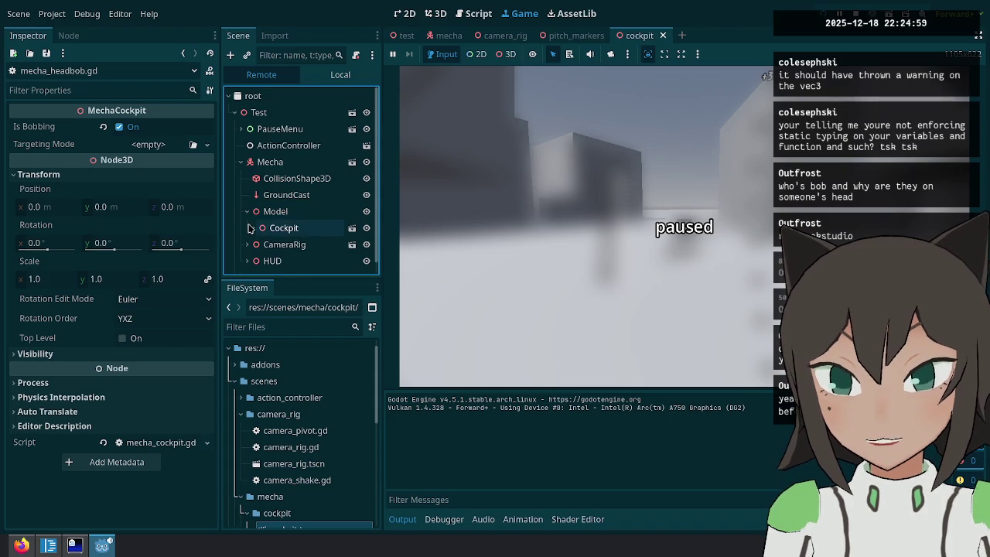
{"action": "left_click", "coordinate": [253, 227]}
{"action": "scroll", "coordinate": [255, 224], "scroll_direction": "down", "scroll_amount": 1}
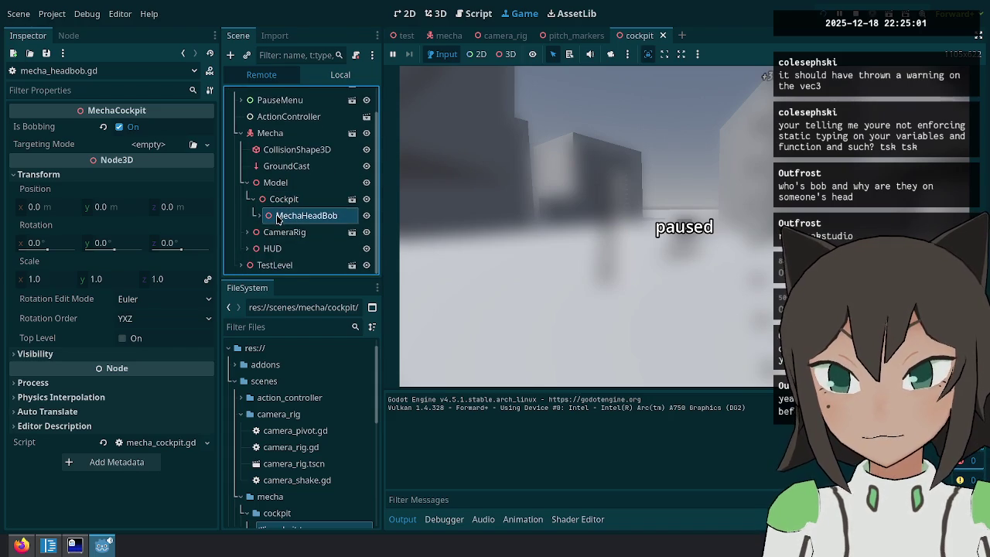
Inspect the live MechaHeadBob, Cockpit and Model nodes, then stop the game with F8.
{"action": "left_click", "coordinate": [276, 217]}
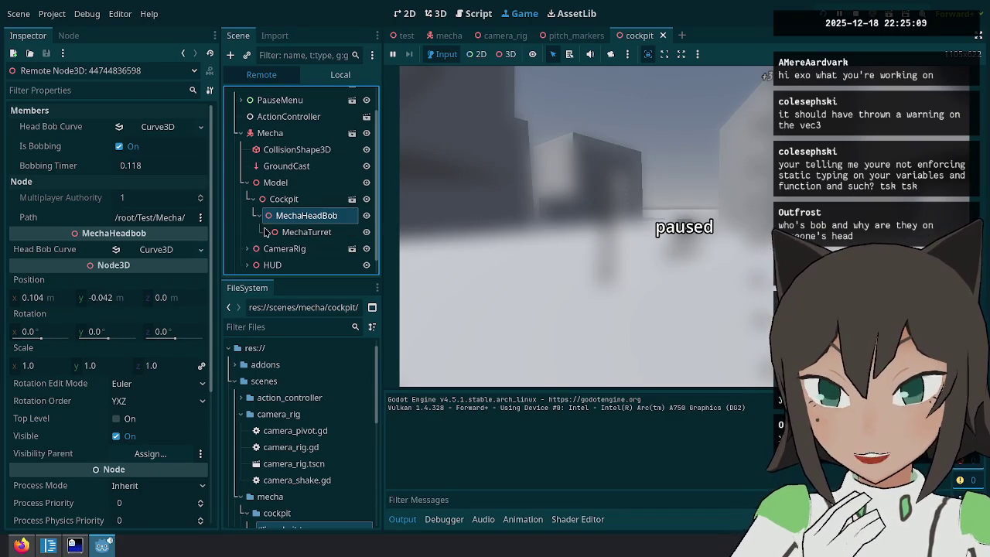
{"action": "left_click", "coordinate": [294, 203]}
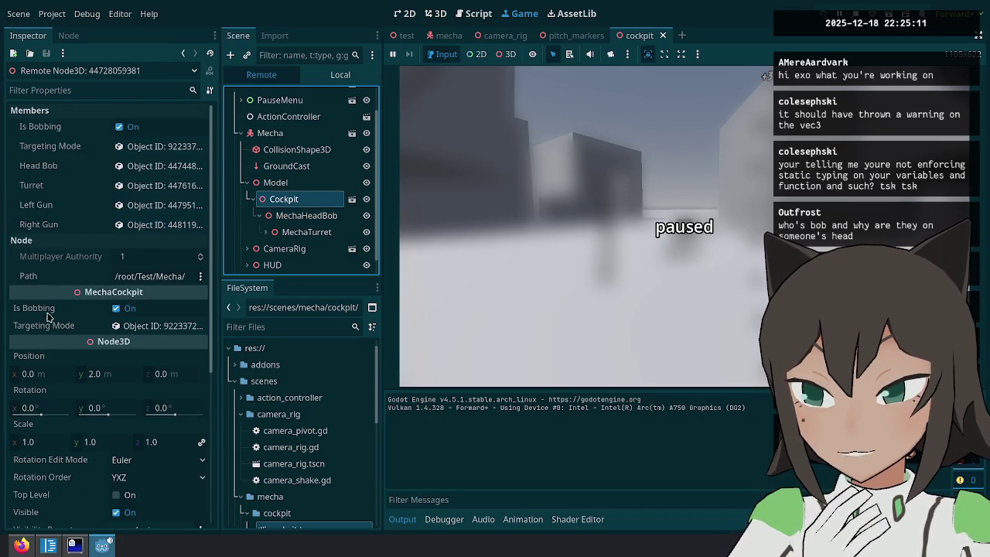
{"action": "scroll", "coordinate": [50, 313], "scroll_direction": "down", "scroll_amount": 3}
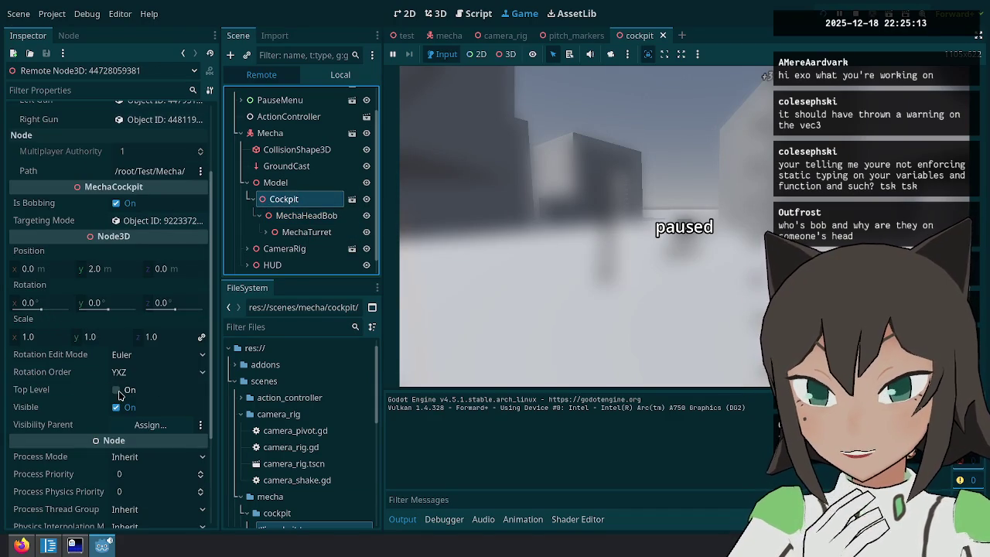
{"action": "left_click", "coordinate": [287, 186]}
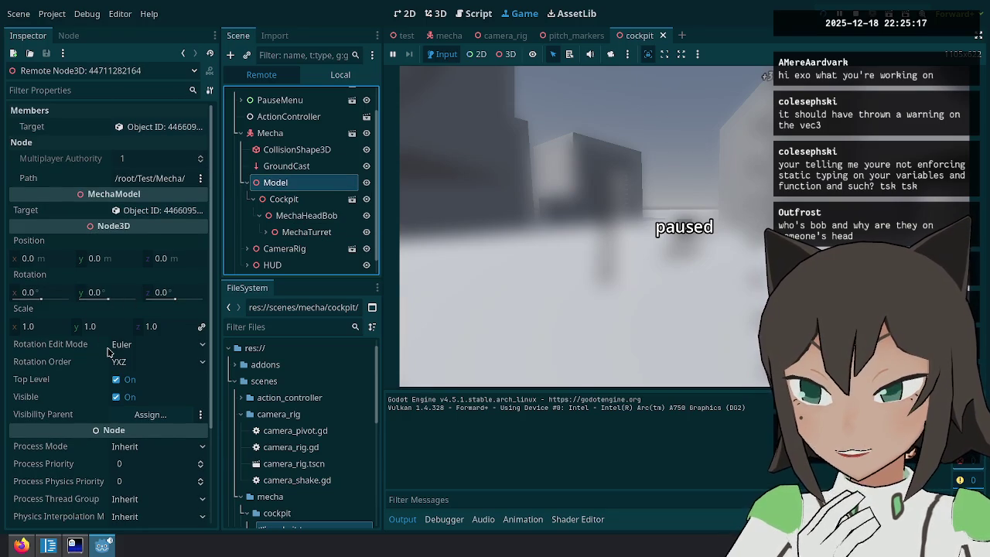
{"action": "mouse_move", "coordinate": [108, 351]}
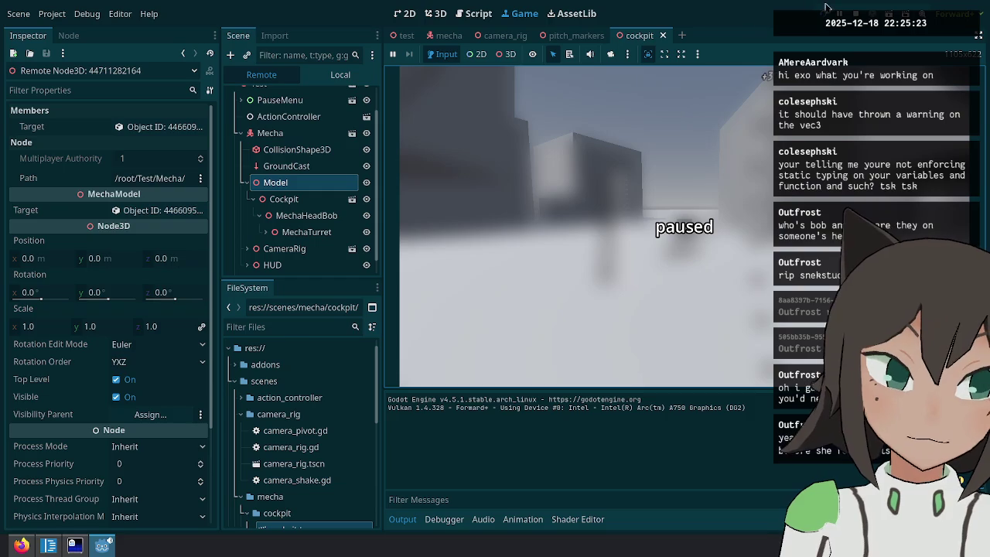
{"action": "key", "text": "F8"}
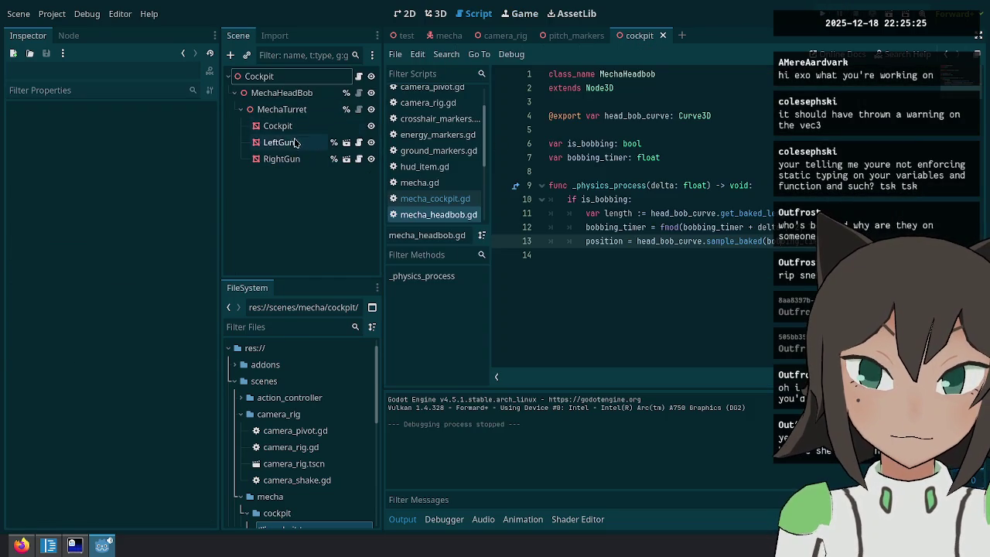
Open mecha_turret.gd and delete everything below its extends line.
{"action": "left_click", "coordinate": [312, 112]}
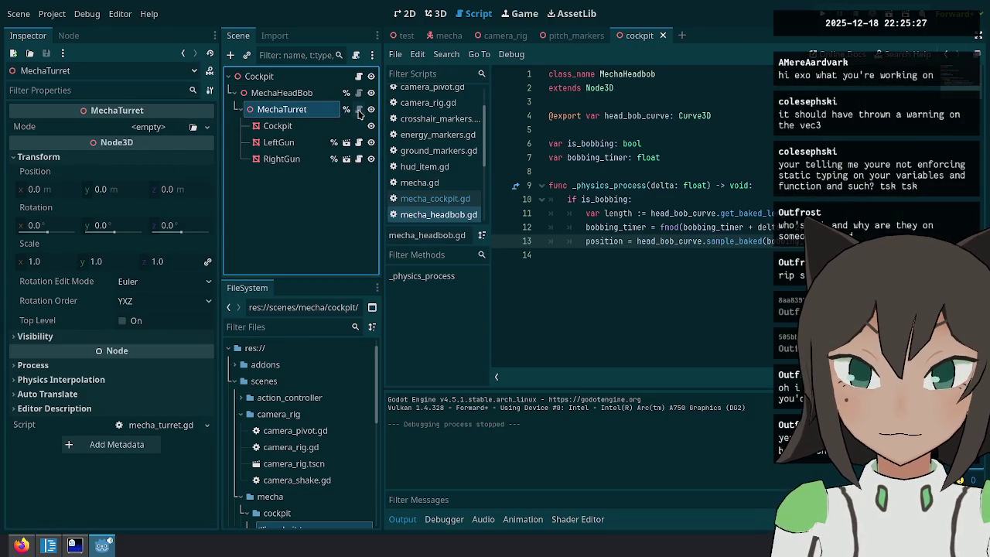
{"action": "left_click", "coordinate": [359, 76]}
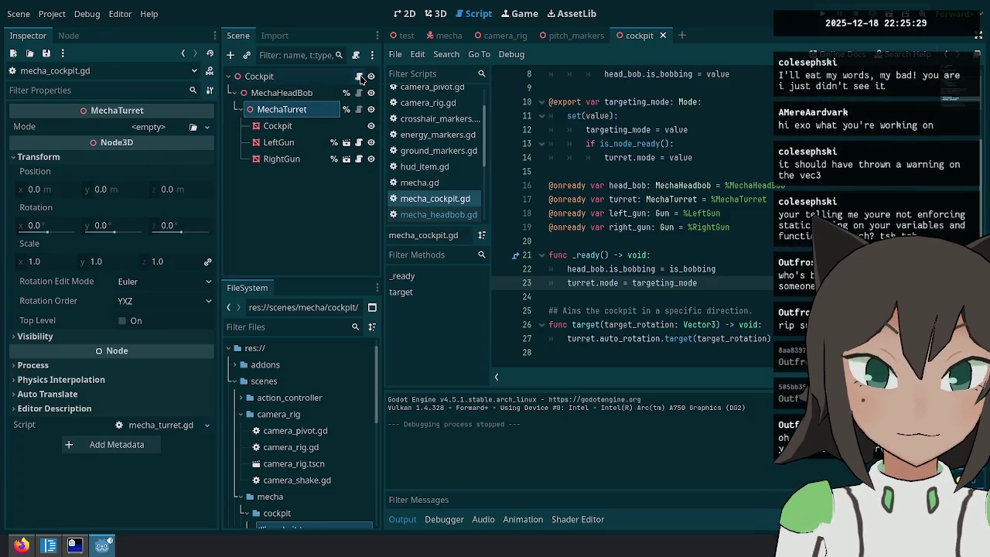
{"action": "left_click", "coordinate": [358, 109]}
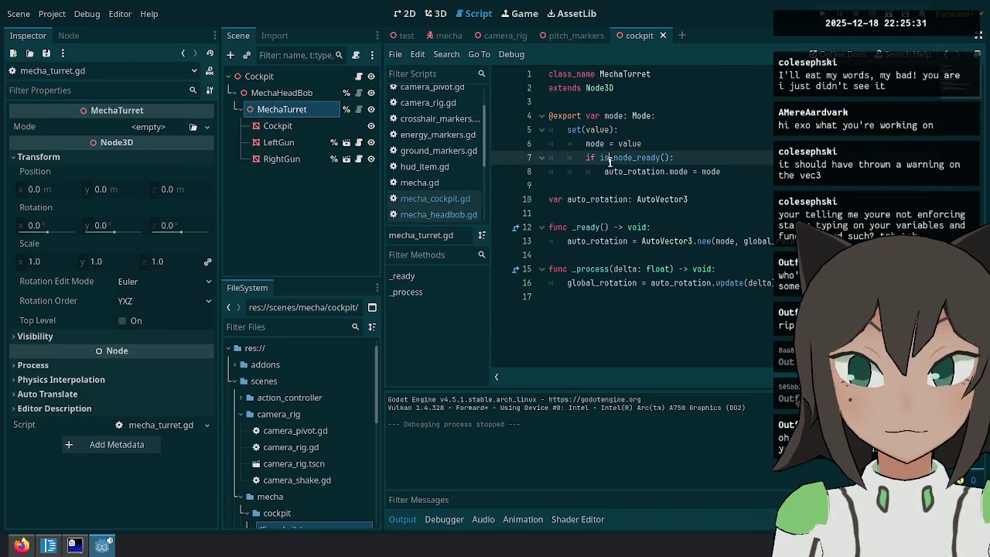
{"action": "mouse_move", "coordinate": [633, 93]}
{"action": "left_mouse_down"}
{"action": "mouse_move", "coordinate": [726, 312]}
{"action": "mouse_move", "coordinate": [693, 325]}
{"action": "left_mouse_up"}
{"action": "key", "text": "BackSpace"}
Delete mecha_turret.gd from the FileSystem dock and reselect the MechaTurret node.
{"action": "scroll", "coordinate": [267, 407], "scroll_direction": "down", "scroll_amount": 3}
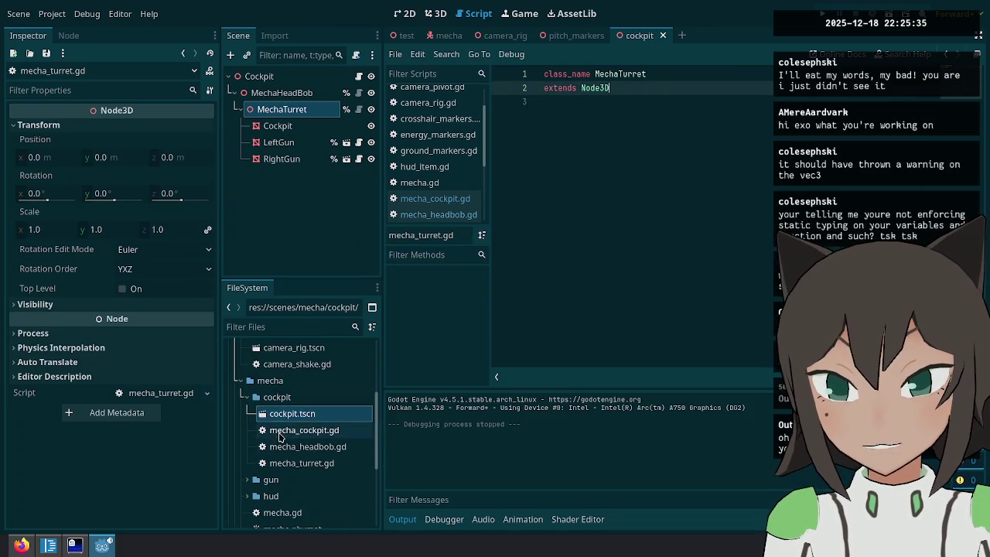
{"action": "left_click", "coordinate": [301, 463]}
{"action": "key", "text": "Delete"}
{"action": "left_click", "coordinate": [421, 386]}
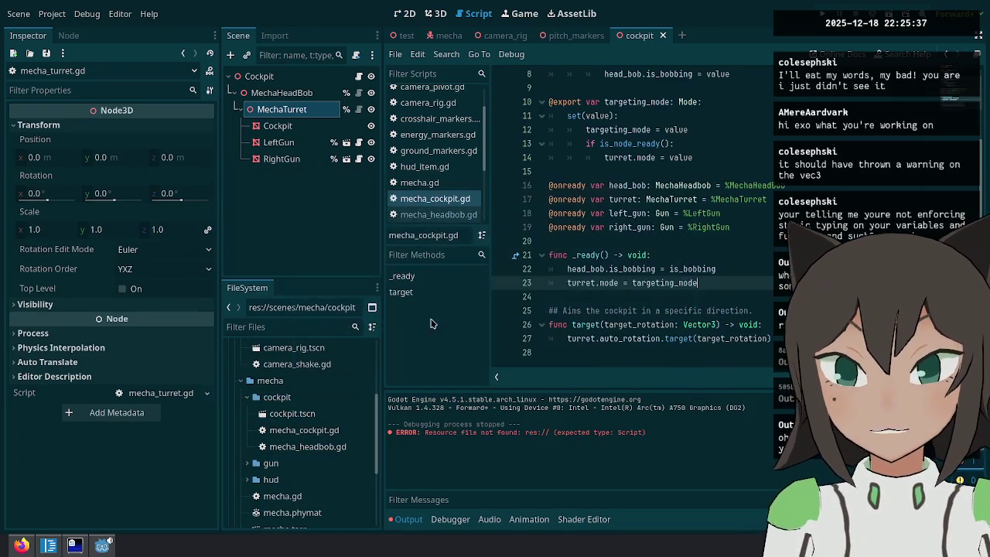
{"action": "left_click", "coordinate": [310, 114]}
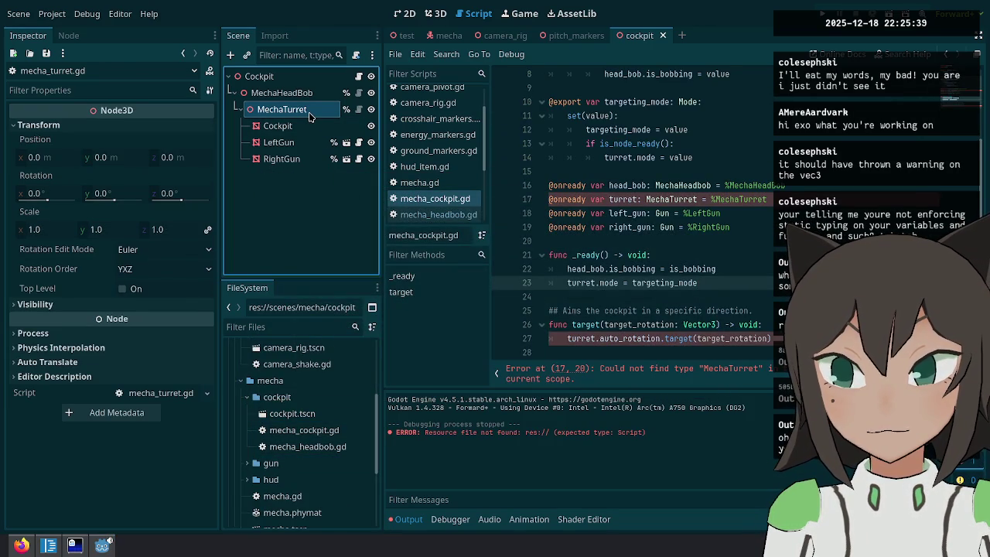
{"action": "left_click", "coordinate": [280, 93]}
{"action": "left_click", "coordinate": [282, 109]}
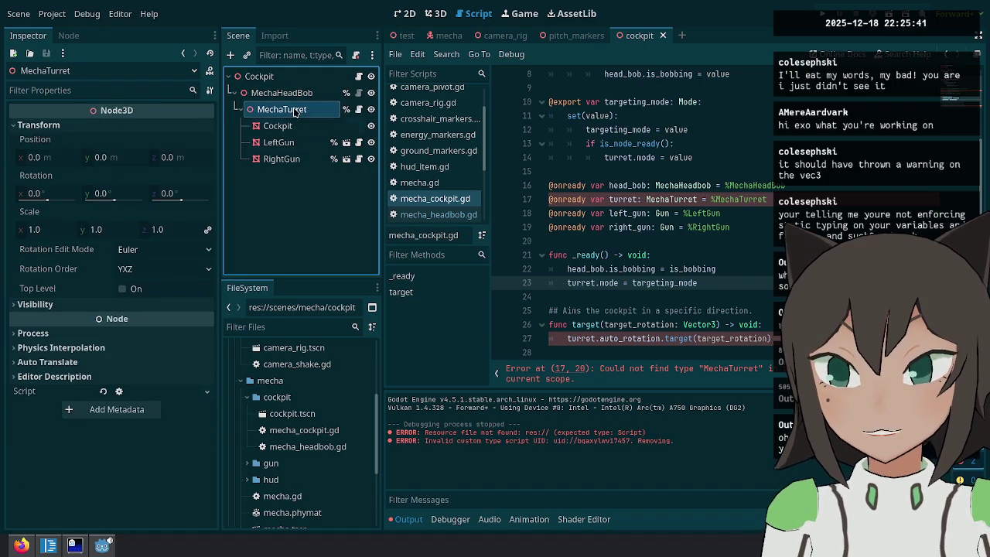
Detach MechaTurret's script and paste the turret code into mecha_cockpit.gd after line 20.
{"action": "right_click", "coordinate": [287, 109]}
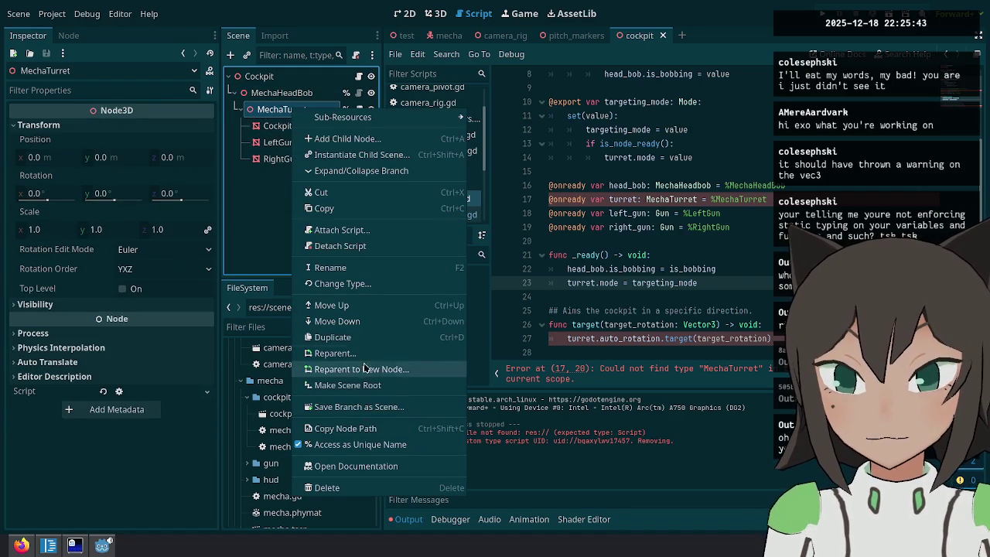
{"action": "left_click", "coordinate": [362, 246]}
{"action": "left_click", "coordinate": [704, 200]}
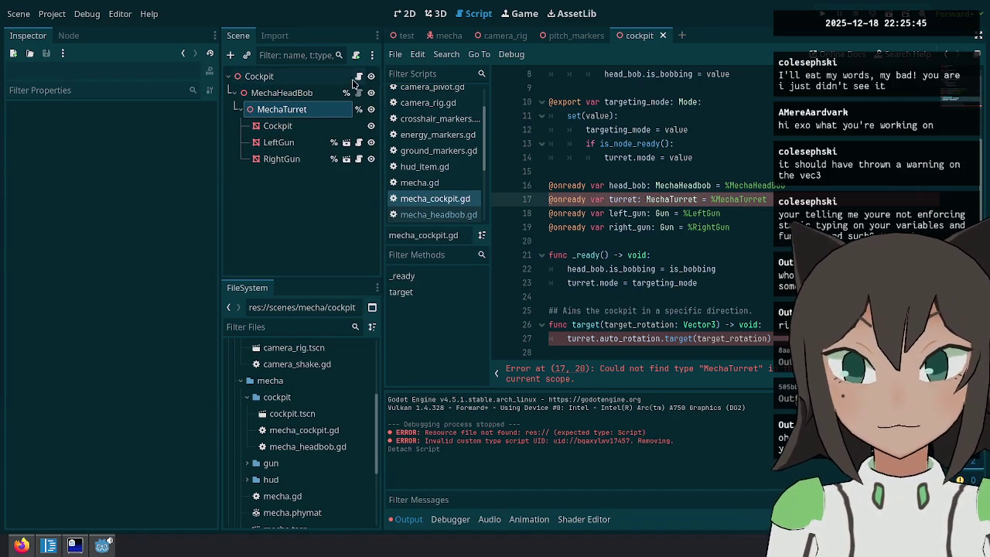
{"action": "left_click", "coordinate": [709, 215]}
{"action": "left_click", "coordinate": [630, 237]}
{"action": "key", "text": "ctrl+v"}
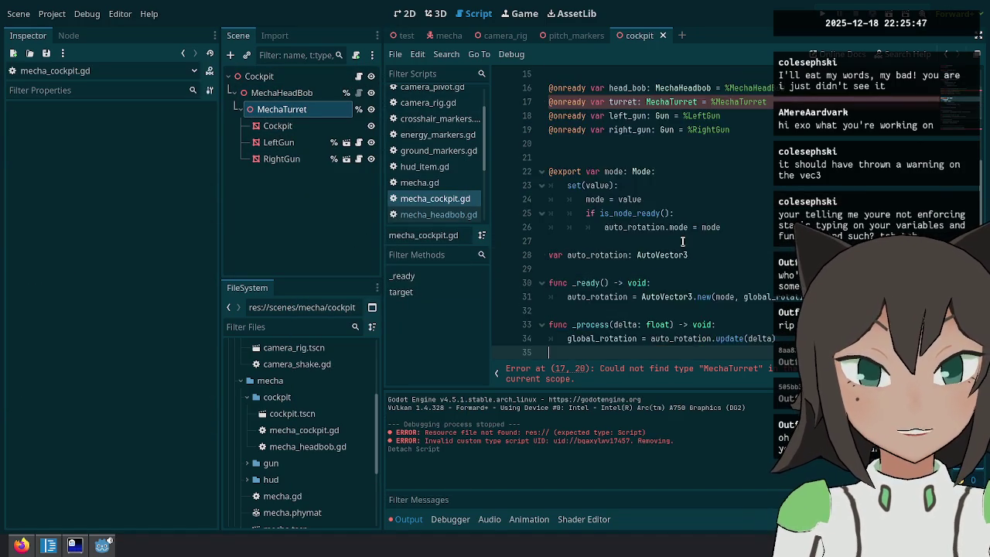
Move the _process function below the second _ready function.
{"action": "left_click_drag", "start_coordinate": [548, 226], "coordinate": [765, 204]}
{"action": "key", "text": "ctrl+x"}
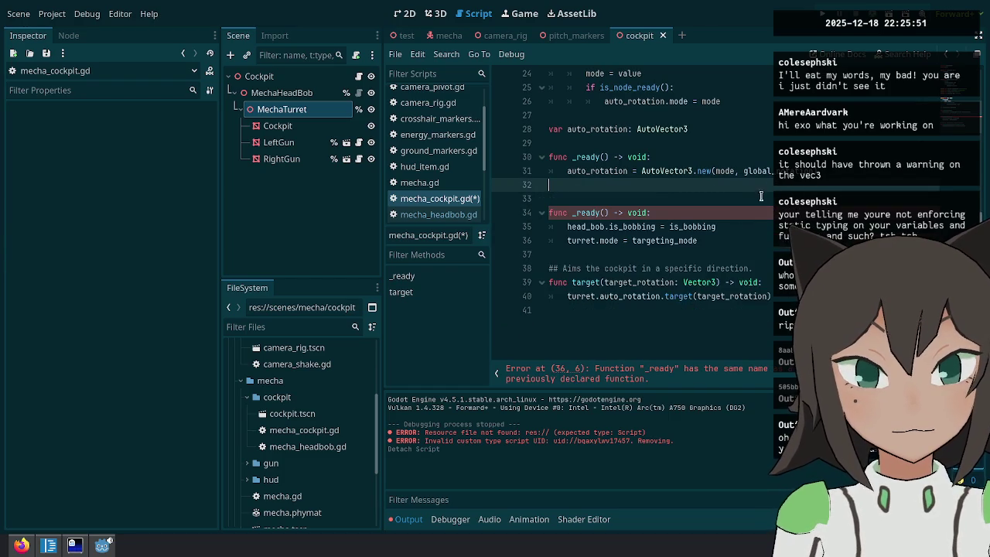
{"action": "left_click", "coordinate": [688, 239]}
{"action": "key", "text": "ctrl+v"}
{"action": "key", "text": "Return"}
{"action": "left_click", "coordinate": [700, 226]}
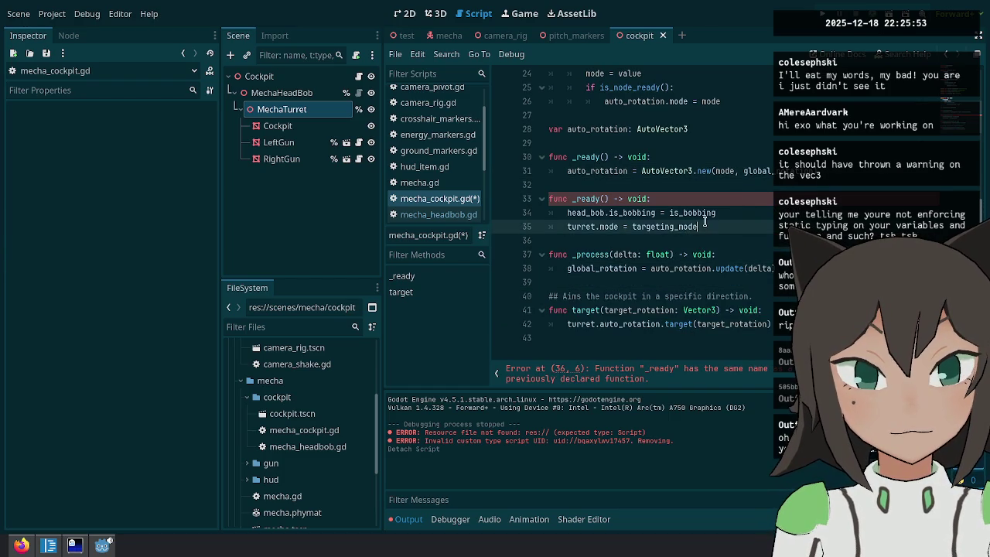
Delete the turret.mode = targeting_mode line and strip the turret. prefix from the target call.
{"action": "key", "text": "ctrl+x"}
{"action": "left_click", "coordinate": [657, 268]}
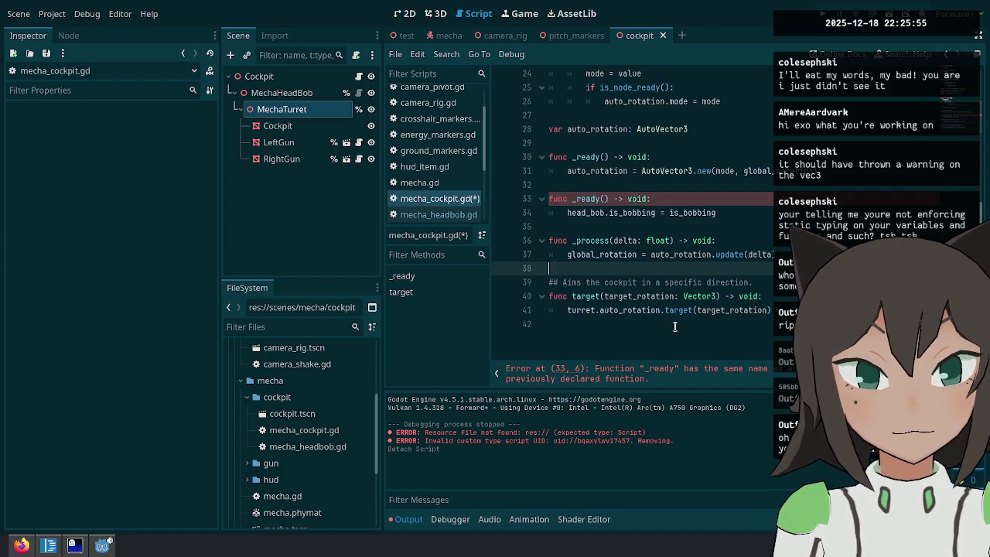
{"action": "key", "text": "Down"}
{"action": "key", "text": "Down"}
{"action": "key", "text": "Down"}
{"action": "key", "text": "End"}
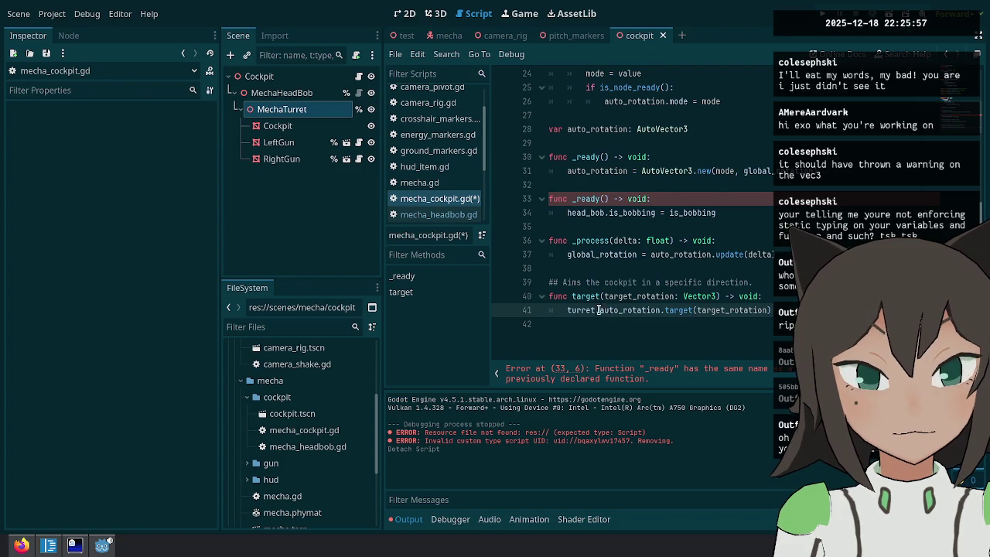
{"action": "key", "text": "BackSpace"}
Merge the two _ready functions into one by removing the duplicate header.
{"action": "scroll", "coordinate": [627, 218], "scroll_direction": "up", "scroll_amount": 4}
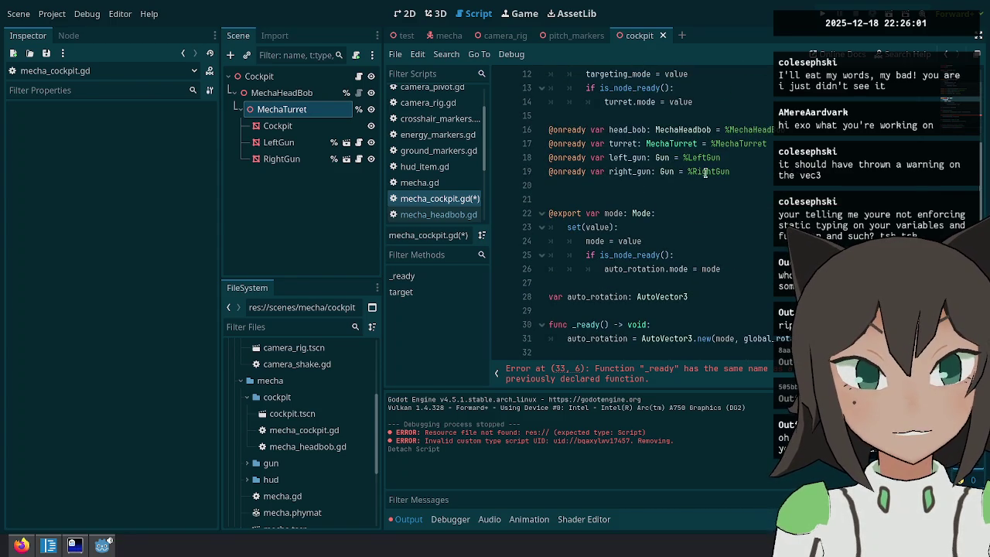
{"action": "scroll", "coordinate": [702, 177], "scroll_direction": "up", "scroll_amount": 2}
{"action": "key", "text": "BackSpace"}
{"action": "scroll", "coordinate": [631, 274], "scroll_direction": "down", "scroll_amount": 3}
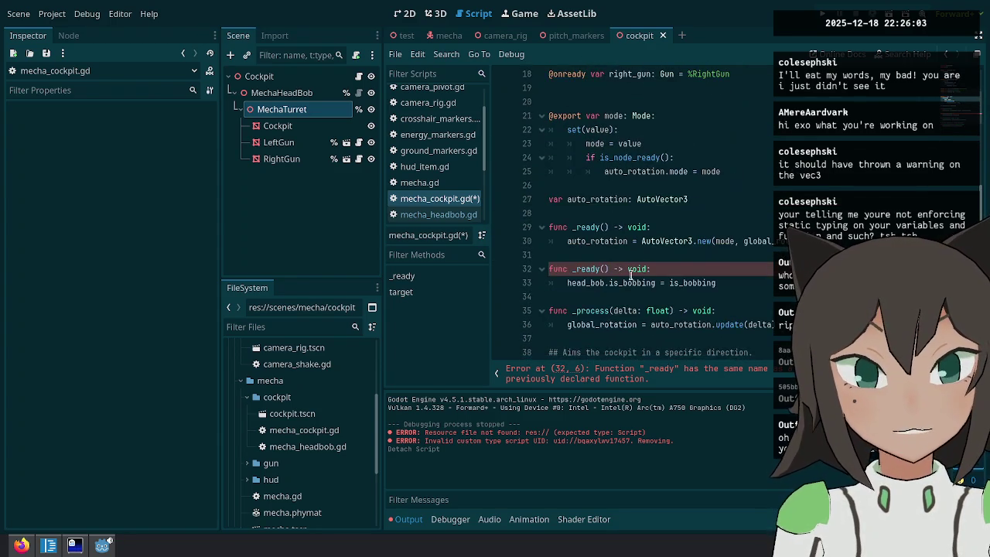
{"action": "left_click", "coordinate": [628, 270]}
{"action": "key", "text": "ctrl+shift+k"}
{"action": "key", "text": "Up"}
{"action": "key", "text": "BackSpace"}
{"action": "key", "text": "alt+Down"}
Change the targeting_mode setter to assign auto_rotation.mode instead of turret.mode.
{"action": "left_click", "coordinate": [757, 245]}
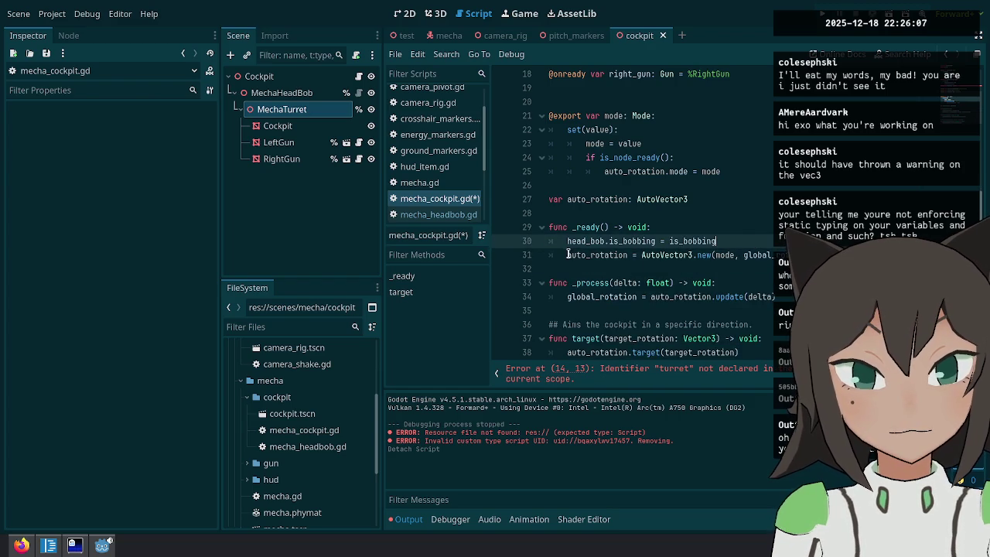
{"action": "scroll", "coordinate": [765, 270], "scroll_direction": "down", "scroll_amount": 1}
{"action": "key", "text": "Down"}
{"action": "key", "text": "Down"}
{"action": "key", "text": "Down"}
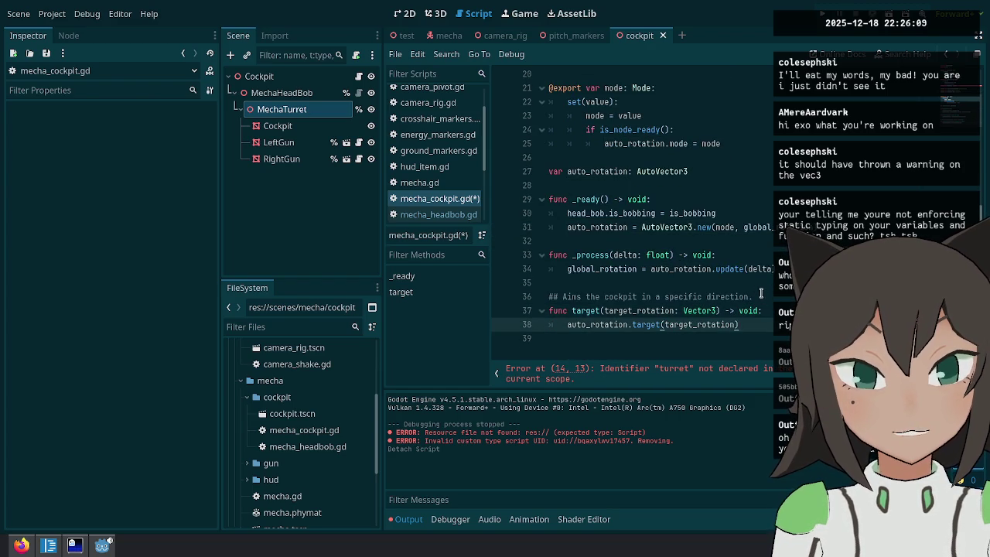
{"action": "key", "text": "Up"}
{"action": "key", "text": "Up"}
{"action": "key", "text": "Up"}
{"action": "key", "text": "shift+Up"}
{"action": "key", "text": "shift+Up"}
{"action": "key", "text": "BackSpace"}
{"action": "key", "text": "ctrl+z"}
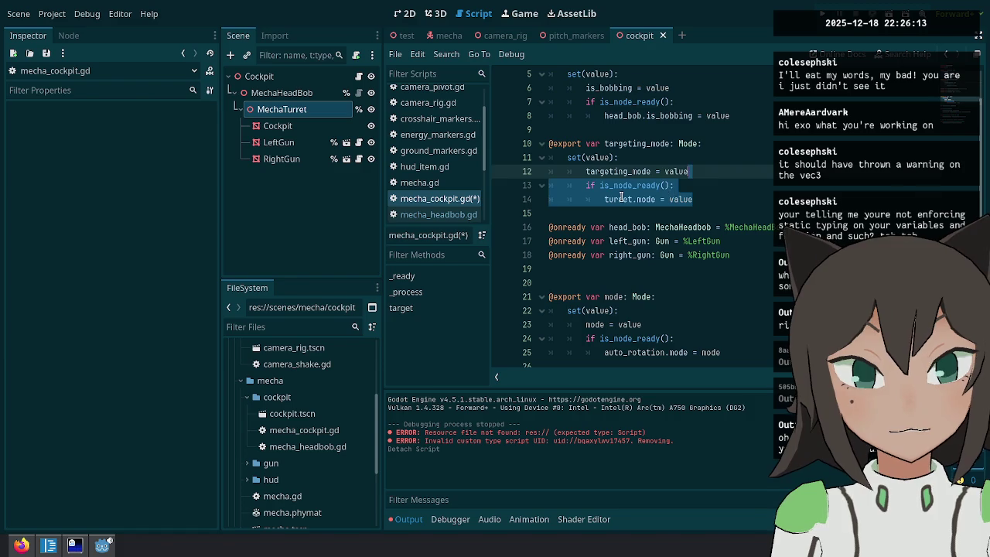
{"action": "left_click", "coordinate": [622, 199]}
{"action": "key", "text": "ctrl+BackSpace"}
{"action": "type", "text": "auto_"}
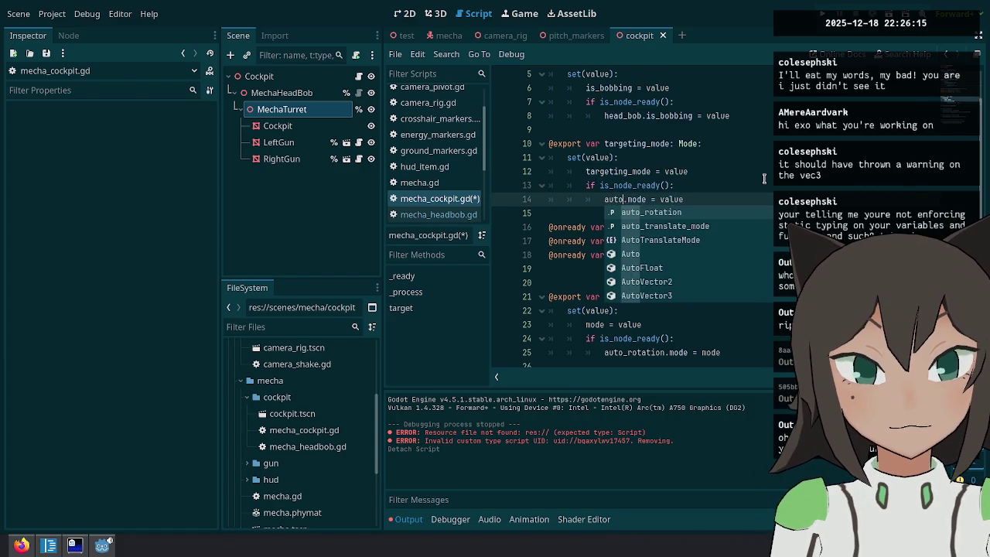
{"action": "key", "text": "Return"}
Save mecha_cockpit.gd and scroll through it to review the changes.
{"action": "key", "text": "Down"}
{"action": "scroll", "coordinate": [762, 211], "scroll_direction": "up", "scroll_amount": 2}
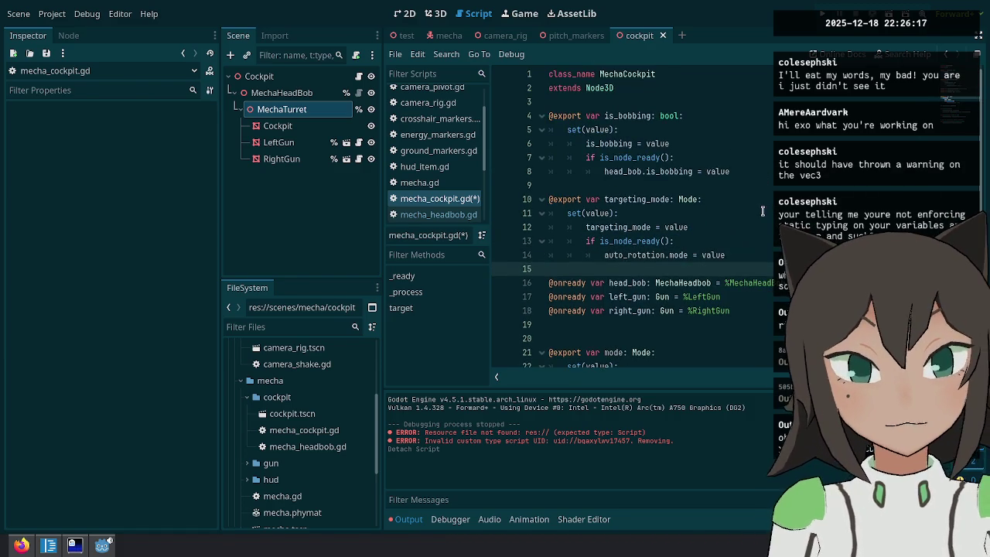
{"action": "key", "text": "ctrl+s"}
{"action": "scroll", "coordinate": [599, 253], "scroll_direction": "down", "scroll_amount": 3}
{"action": "key", "text": "Down"}
{"action": "scroll", "coordinate": [770, 214], "scroll_direction": "up", "scroll_amount": 3}
{"action": "scroll", "coordinate": [770, 214], "scroll_direction": "down", "scroll_amount": 3}
{"action": "scroll", "coordinate": [742, 232], "scroll_direction": "down", "scroll_amount": 1}
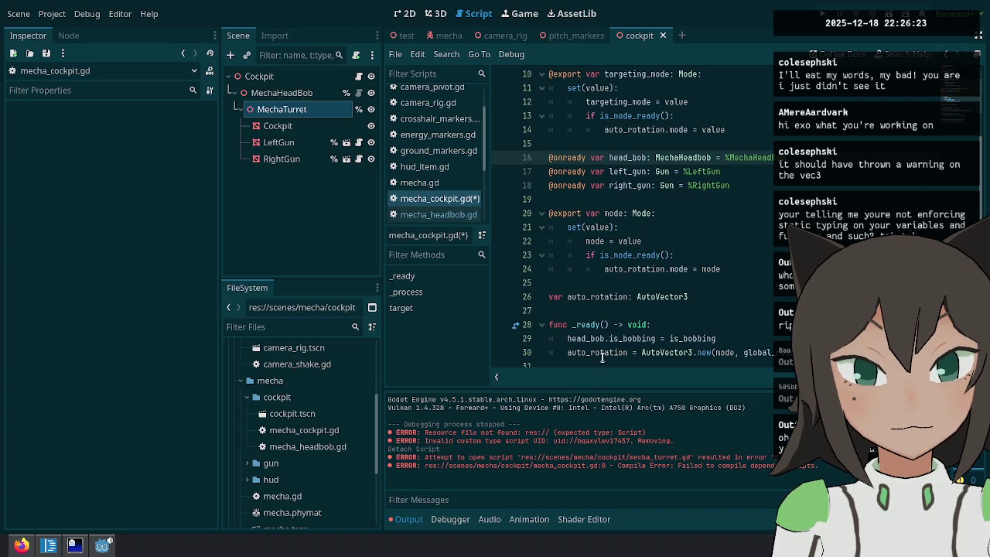
{"action": "scroll", "coordinate": [606, 343], "scroll_direction": "down", "scroll_amount": 2}
{"action": "double_click", "coordinate": [595, 270]}
{"action": "scroll", "coordinate": [649, 289], "scroll_direction": "up", "scroll_amount": 2}
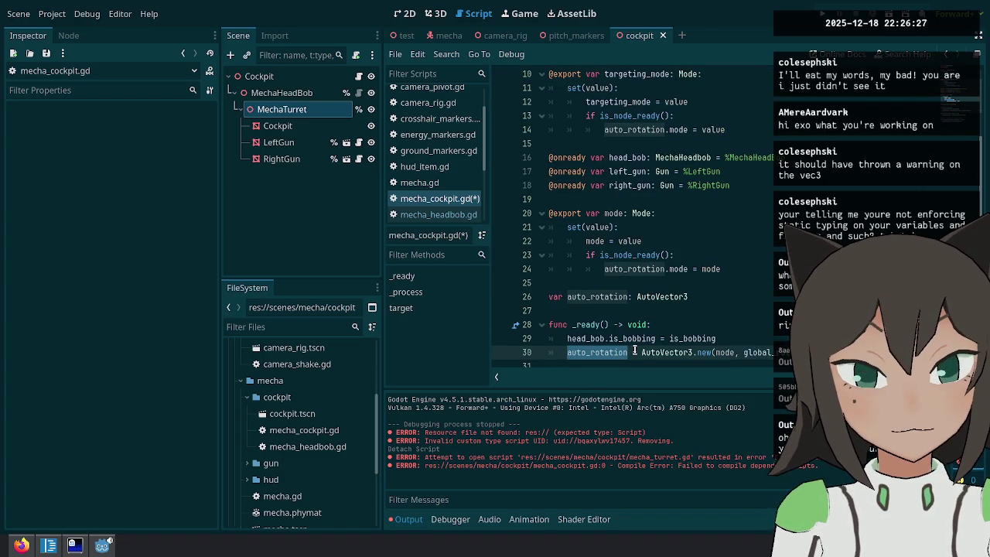
{"action": "mouse_move", "coordinate": [634, 353]}
{"action": "left_mouse_down"}
{"action": "mouse_move", "coordinate": [653, 365]}
{"action": "mouse_move", "coordinate": [628, 255]}
{"action": "left_mouse_up"}
{"action": "key", "text": "ctrl+x"}
{"action": "left_click", "coordinate": [688, 199]}
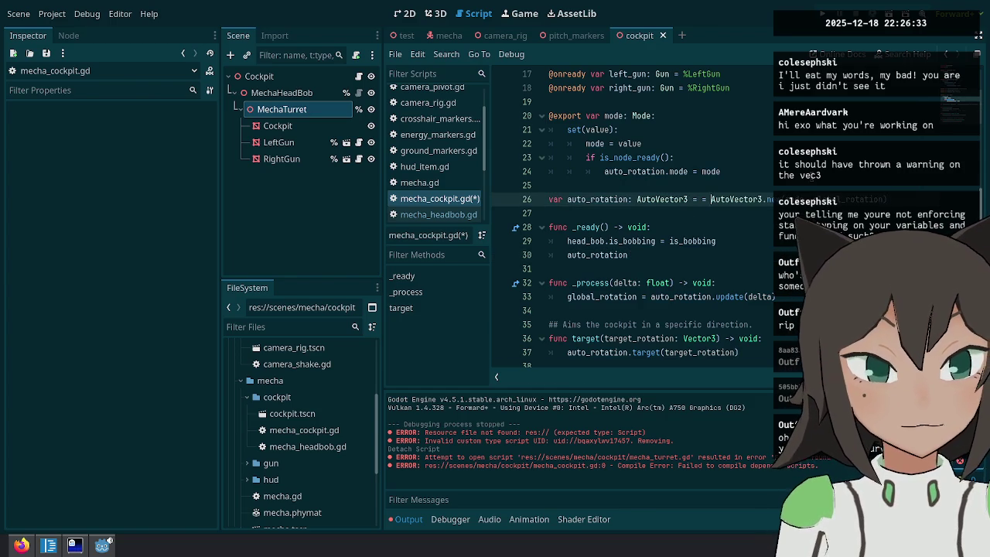
{"action": "left_click", "coordinate": [548, 199]}
{"action": "type", "text": "@onready"}
{"action": "key", "text": "alt+Up"}
{"action": "key", "text": "alt+Up"}
{"action": "key", "text": "alt+Up"}
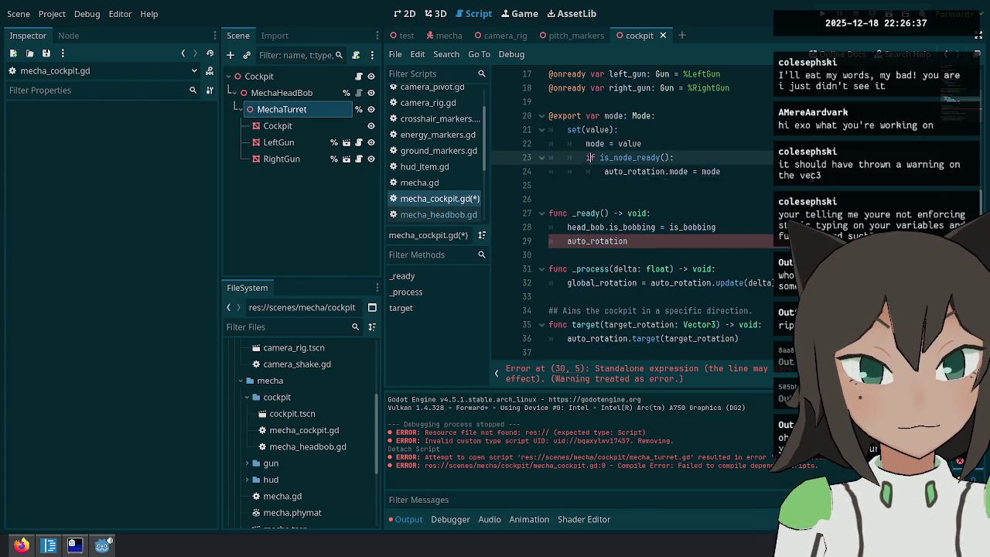
{"action": "key", "text": "ctrl+s"}
Remove the separate mode export block from mecha_cockpit.gd and save.
{"action": "key", "text": "shift+Down"}
{"action": "key", "text": "shift+Down"}
{"action": "key", "text": "shift+Down"}
{"action": "key", "text": "Delete"}
{"action": "scroll", "coordinate": [649, 164], "scroll_direction": "up", "scroll_amount": 3}
{"action": "left_click", "coordinate": [651, 101]}
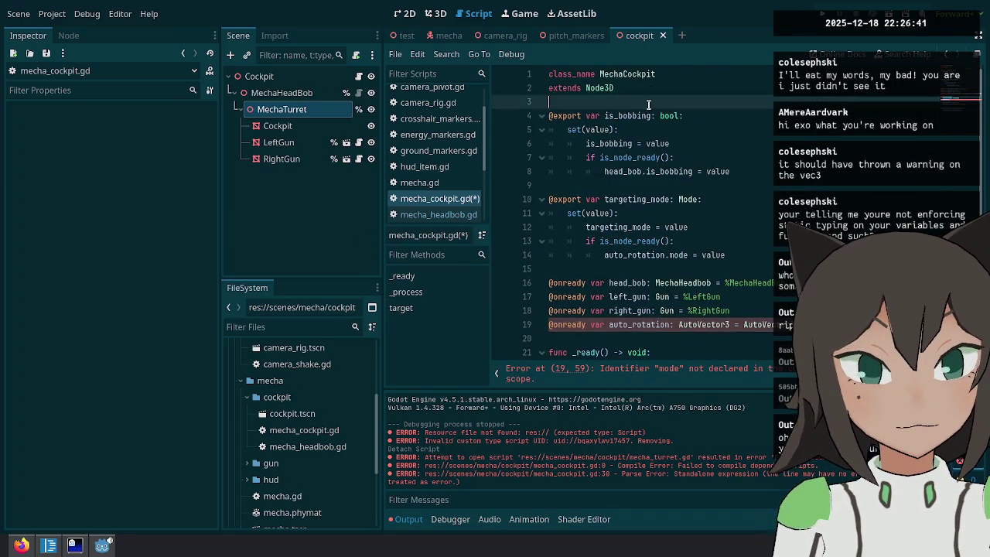
{"action": "key", "text": "ctrl+v"}
{"action": "key", "text": "ctrl+s"}
{"action": "key", "text": "ctrl+z"}
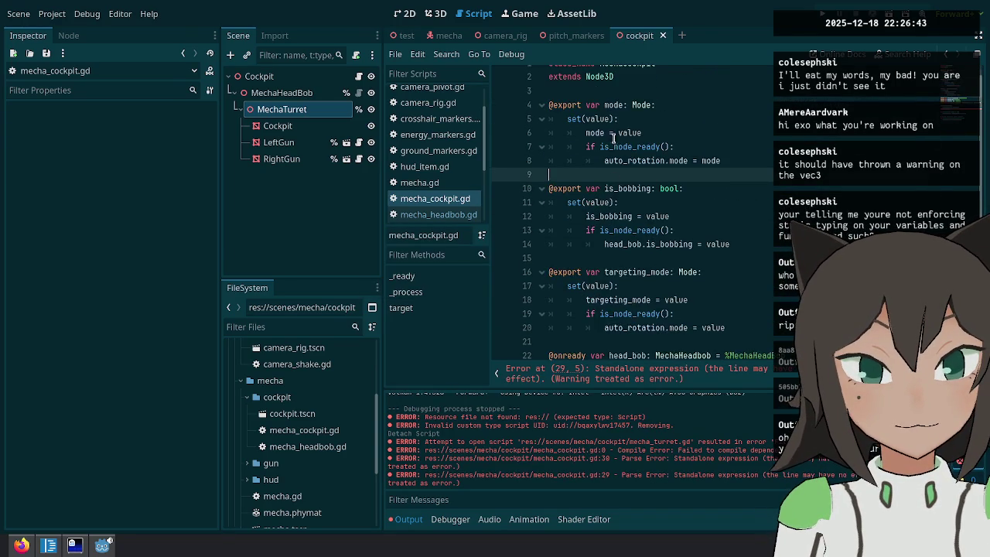
{"action": "key", "text": "ctrl+s"}
Delete the leftover auto_rotation line from _ready, save, and run the game.
{"action": "double_click", "coordinate": [639, 200]}
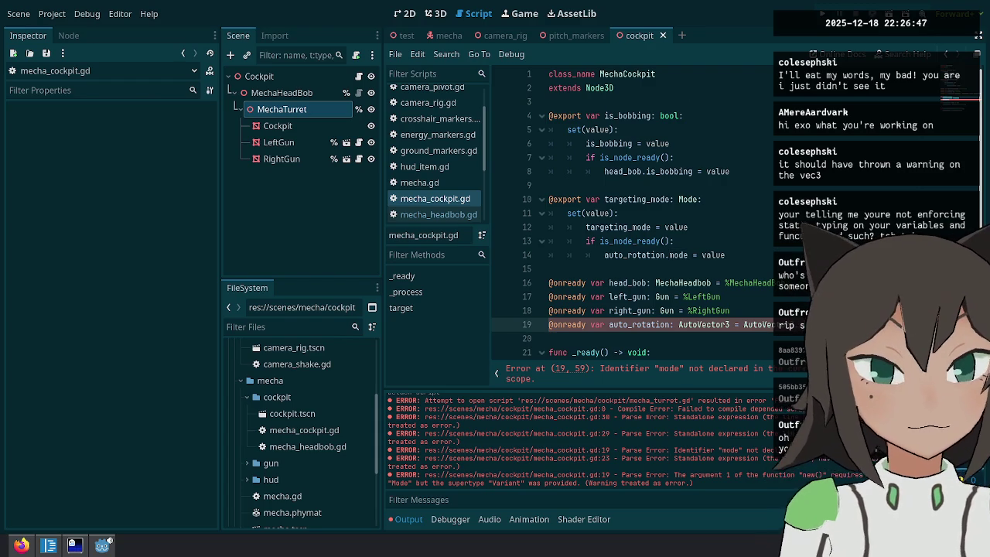
{"action": "key", "text": "ctrl+s"}
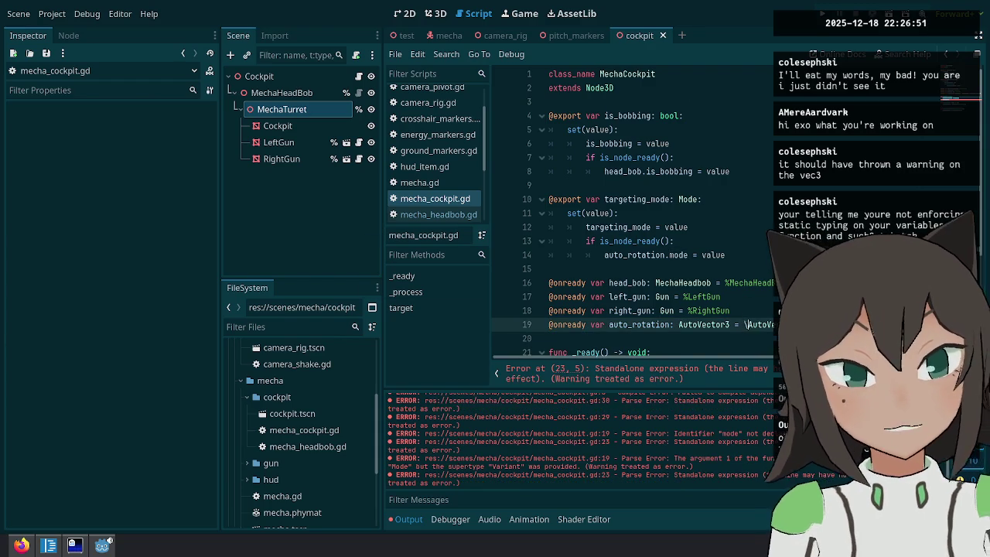
{"action": "key", "text": "ctrl+z"}
{"action": "left_click", "coordinate": [655, 226]}
{"action": "scroll", "coordinate": [655, 227], "scroll_direction": "down", "scroll_amount": 4}
{"action": "left_click", "coordinate": [655, 227]}
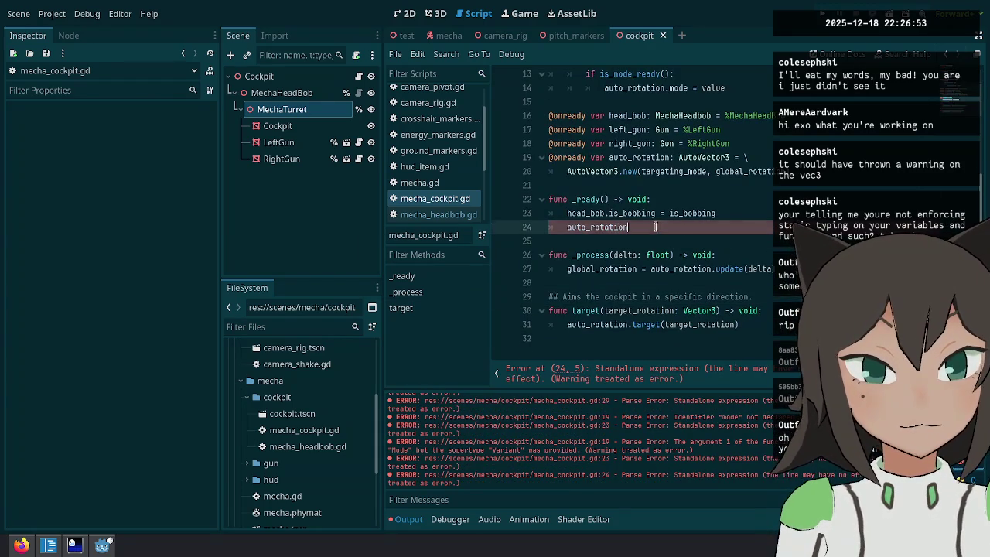
{"action": "key", "text": "ctrl+shift+k"}
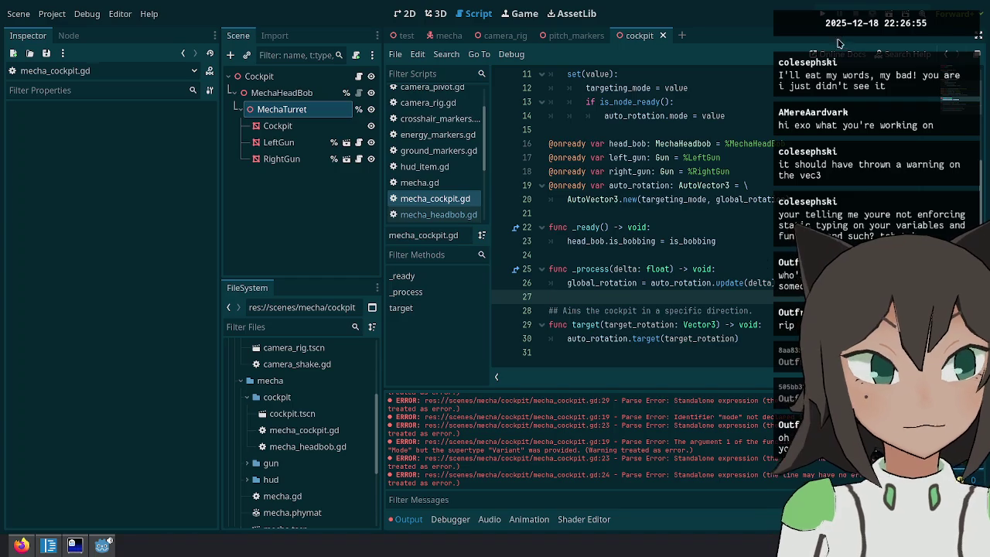
{"action": "key", "text": "F5"}
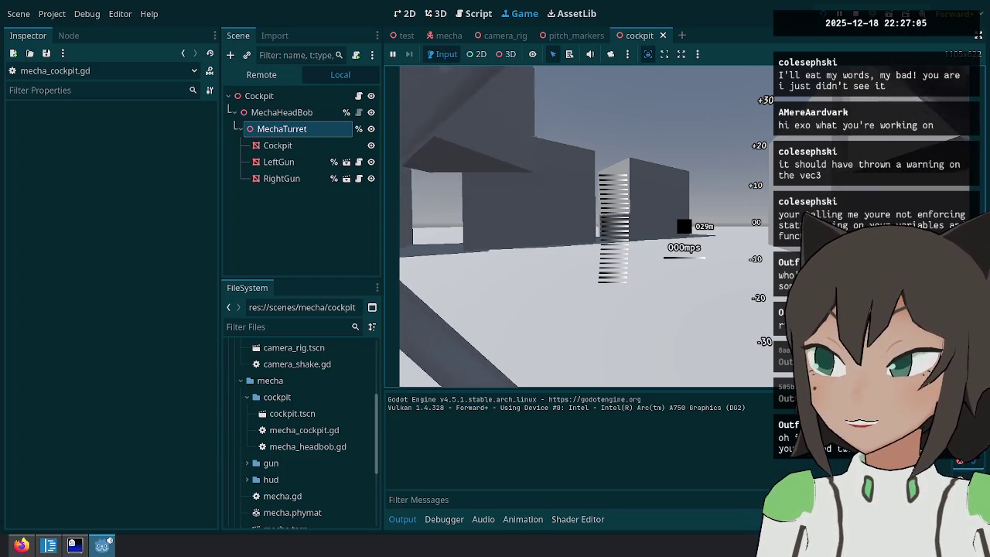
Drive the mecha forward toward the building, then pause the game.
{"action": "key", "text": "w"}
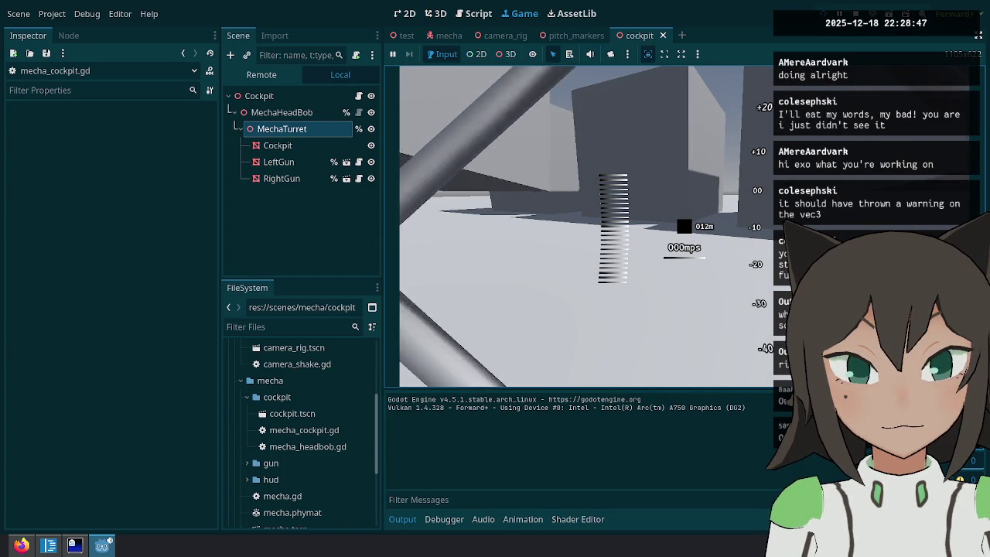
{"action": "key", "text": "Escape"}
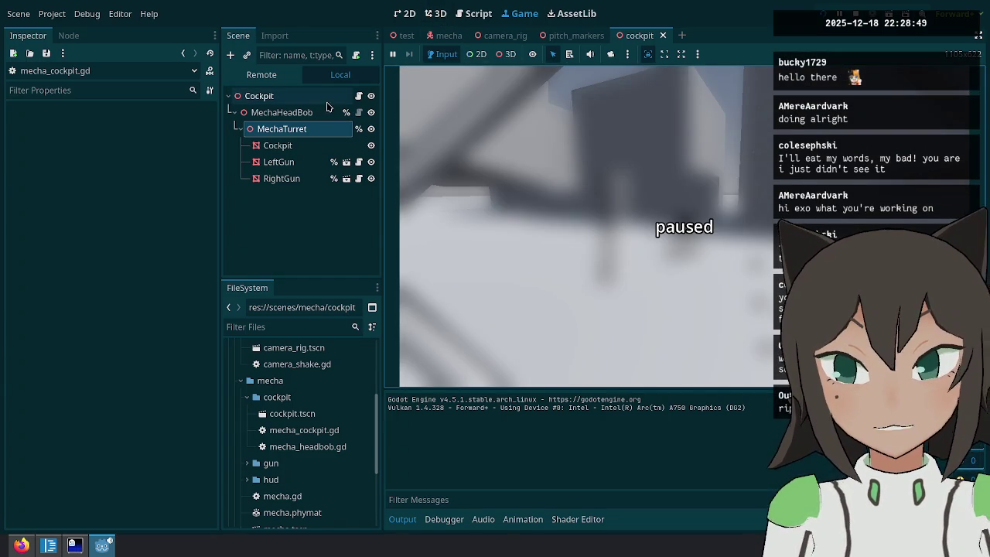
Add a new point to MechaHeadBob's Head Bob Curve and move it one place earlier.
{"action": "left_click", "coordinate": [309, 128]}
{"action": "left_click", "coordinate": [281, 113]}
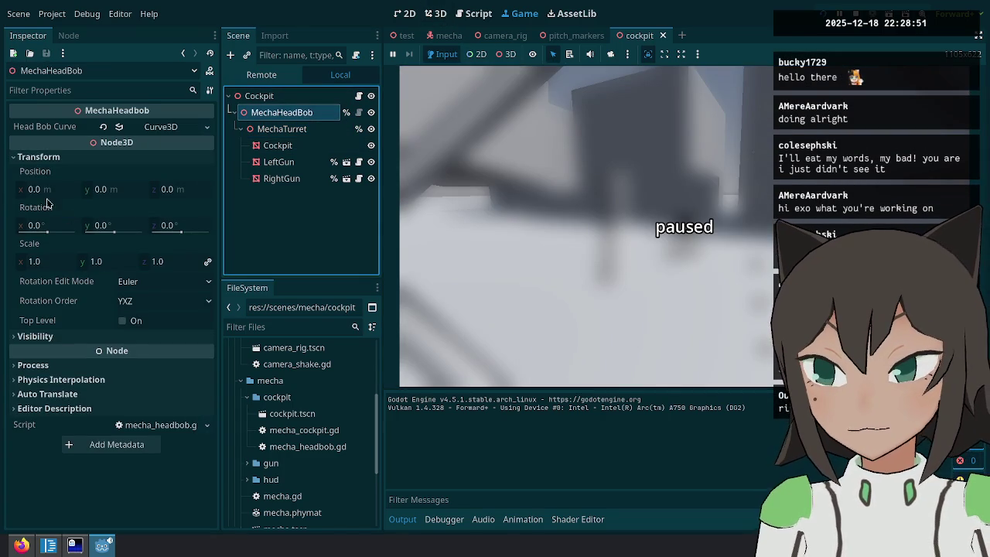
{"action": "left_click", "coordinate": [136, 128]}
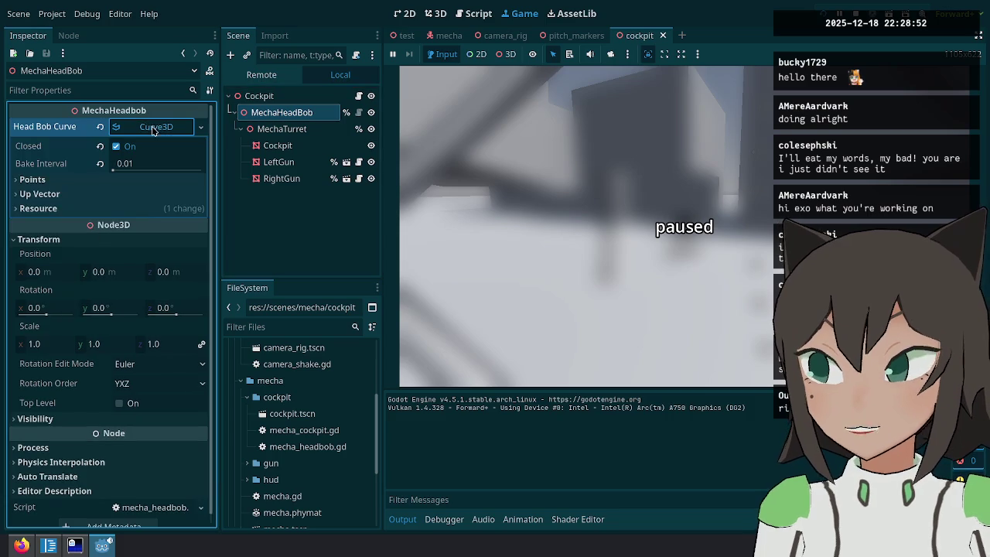
{"action": "left_click", "coordinate": [139, 179]}
{"action": "scroll", "coordinate": [122, 328], "scroll_direction": "down", "scroll_amount": 6}
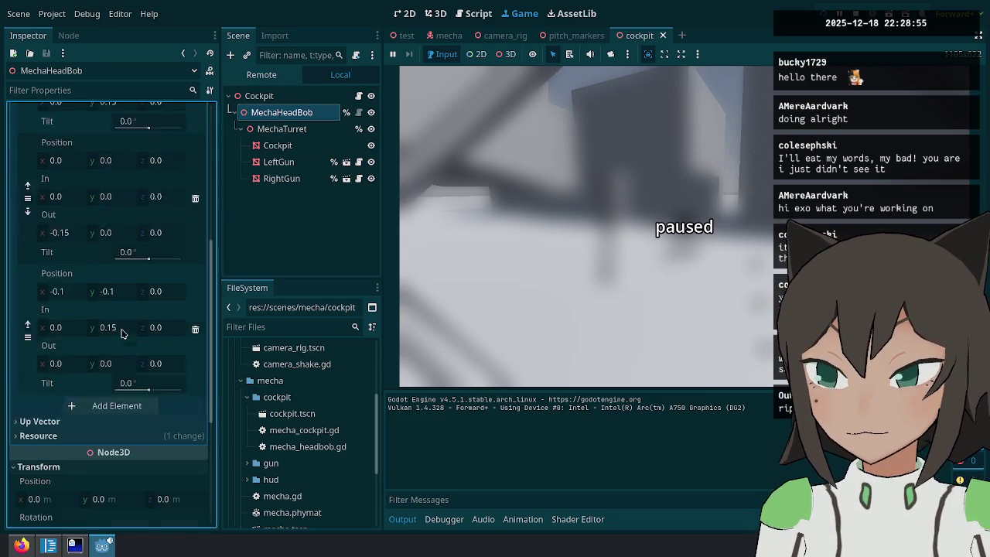
{"action": "left_click", "coordinate": [122, 357]}
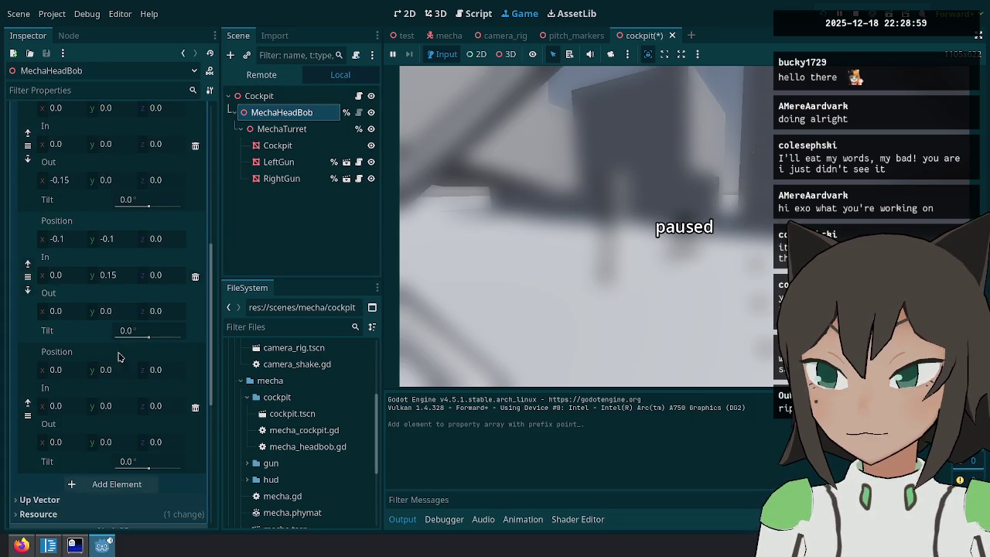
{"action": "left_click", "coordinate": [28, 402]}
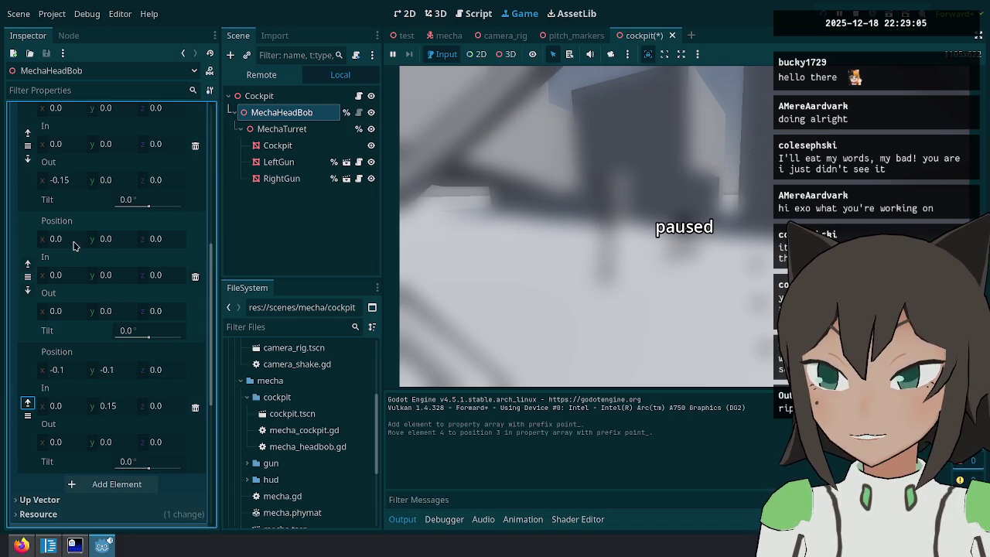
Set the new point to -0.1, -0.1 and the next point's z to 0.1, then duplicate MechaHeadBob.
{"action": "left_click", "coordinate": [77, 243]}
{"action": "type", "text": "-"}
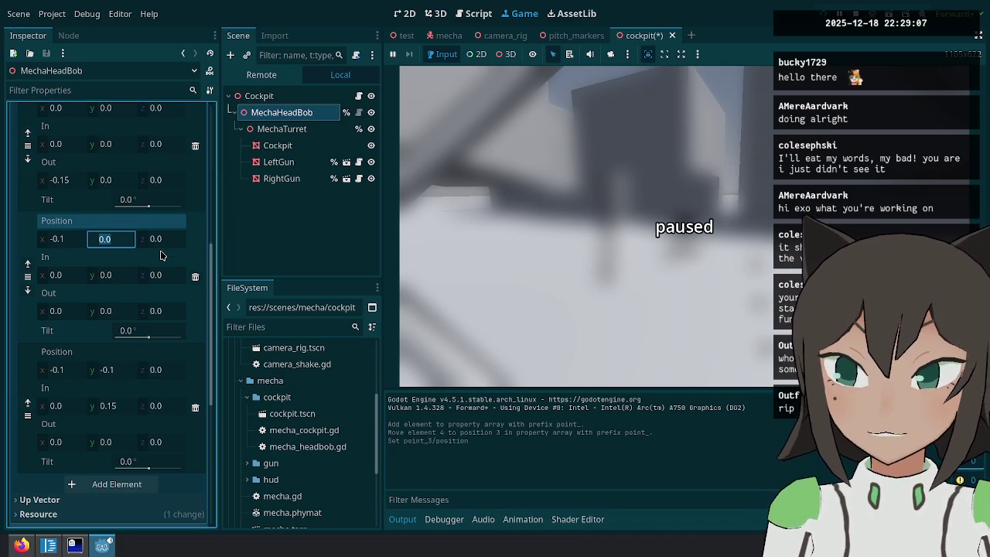
{"action": "key", "text": "Tab"}
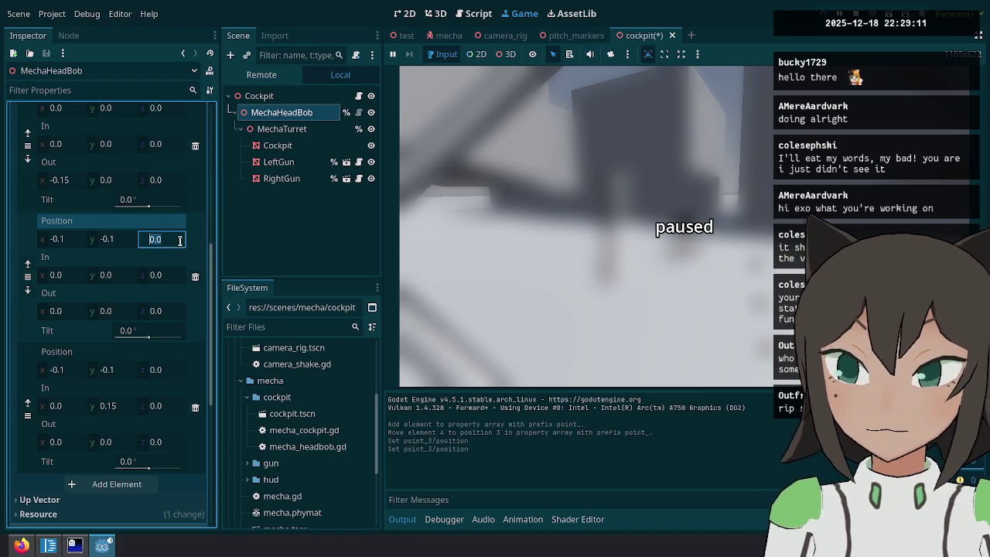
{"action": "left_click", "coordinate": [153, 370]}
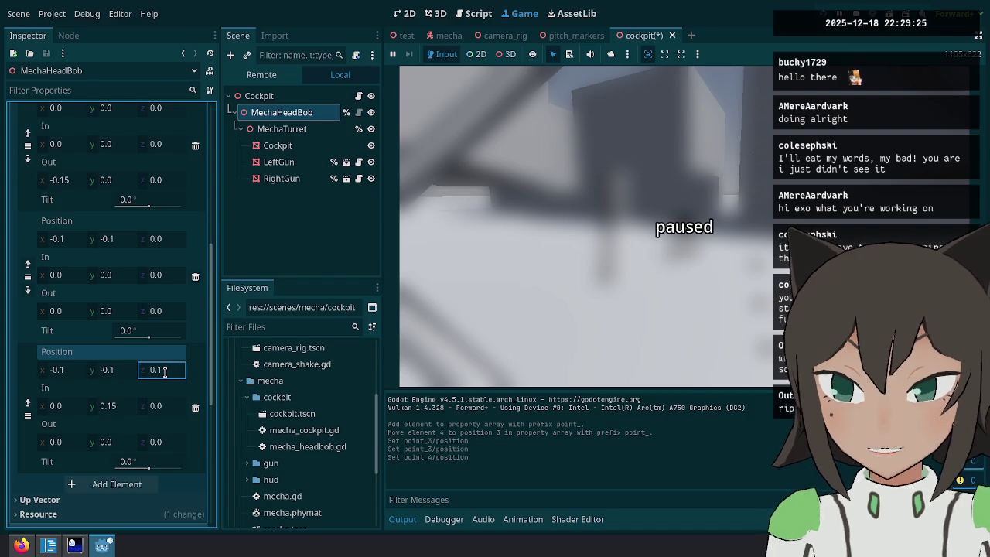
{"action": "key", "text": "ctrl+d"}
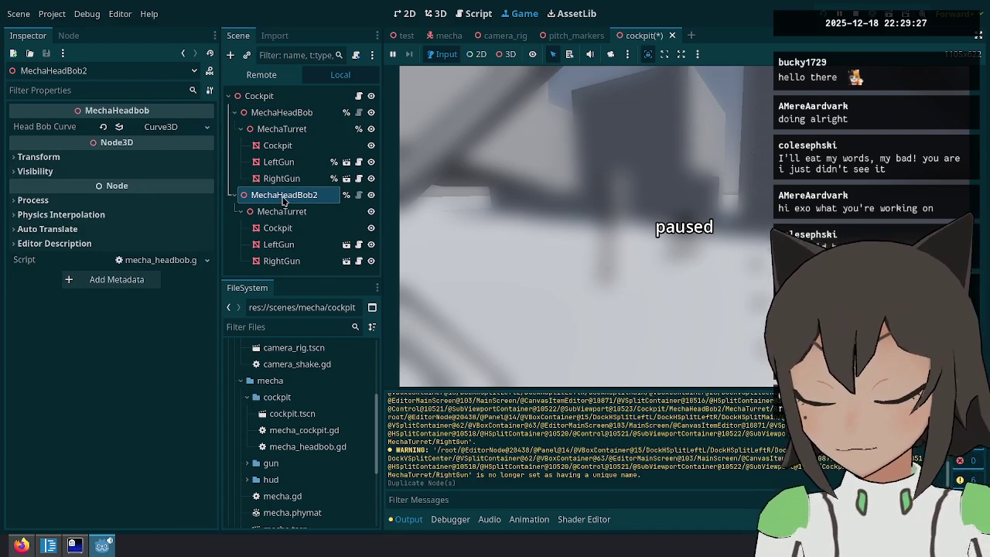
Undo the stray MechaHeadBob duplicate, then add another curve point and move it up the list.
{"action": "key", "text": "ctrl+z"}
{"action": "left_click", "coordinate": [282, 128]}
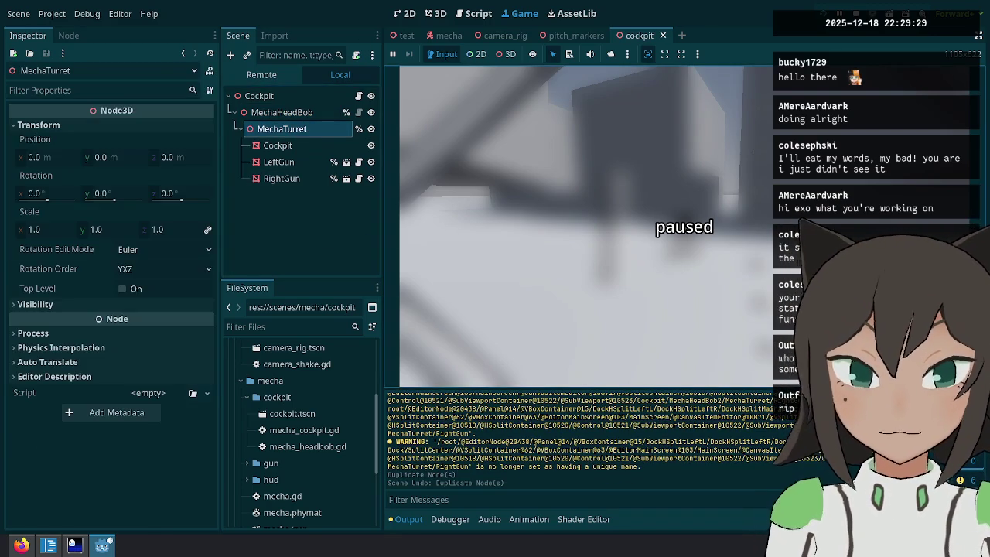
{"action": "left_click", "coordinate": [282, 112]}
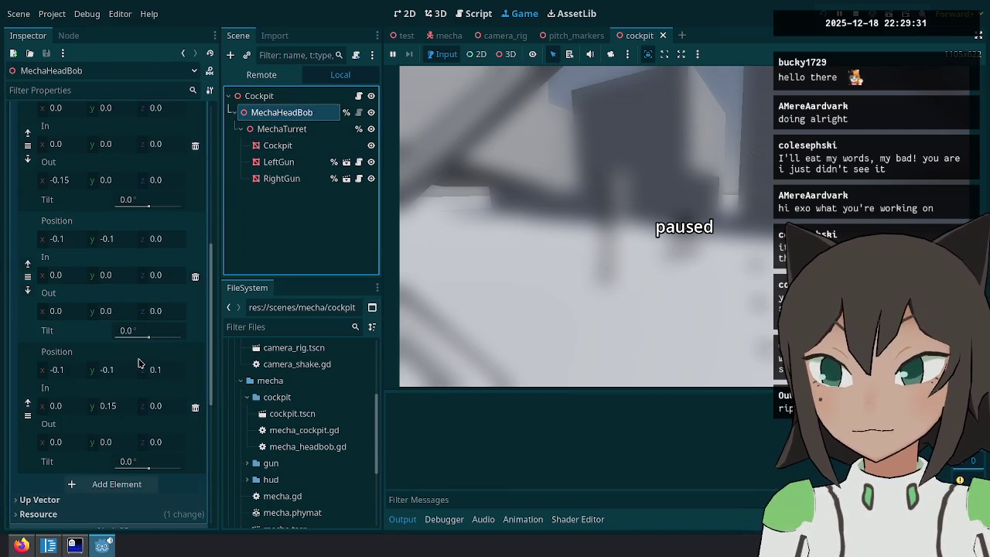
{"action": "left_click", "coordinate": [99, 483]}
{"action": "scroll", "coordinate": [57, 231], "scroll_direction": "up", "scroll_amount": 5}
{"action": "left_click", "coordinate": [27, 247]}
{"action": "scroll", "coordinate": [62, 329], "scroll_direction": "down", "scroll_amount": 5}
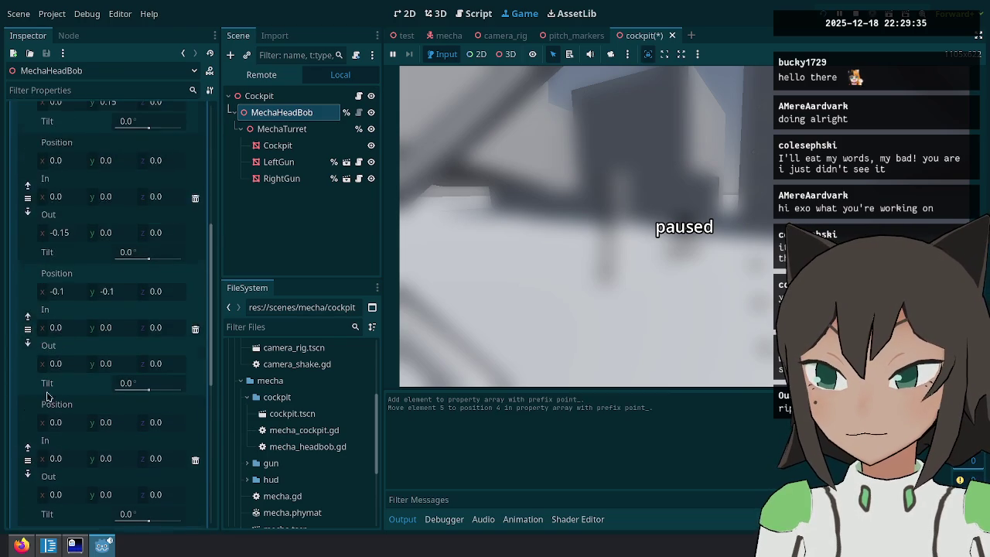
{"action": "left_click", "coordinate": [28, 394]}
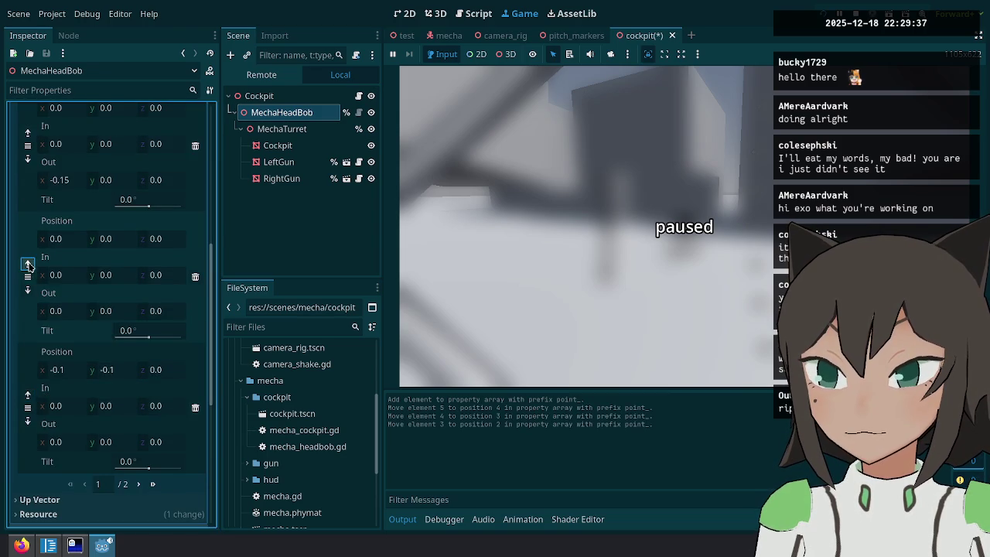
{"action": "scroll", "coordinate": [39, 282], "scroll_direction": "up", "scroll_amount": 4}
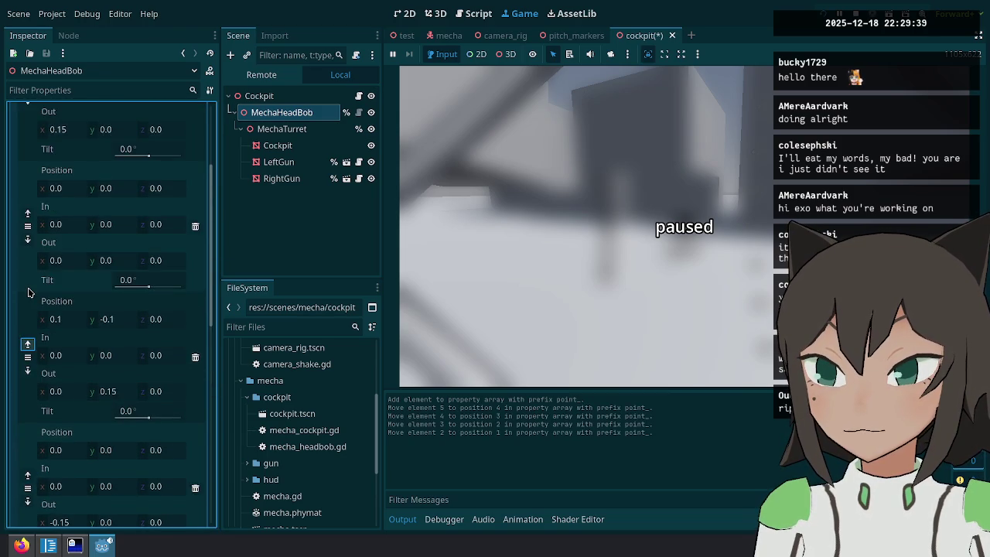
{"action": "scroll", "coordinate": [105, 300], "scroll_direction": "down", "scroll_amount": 1}
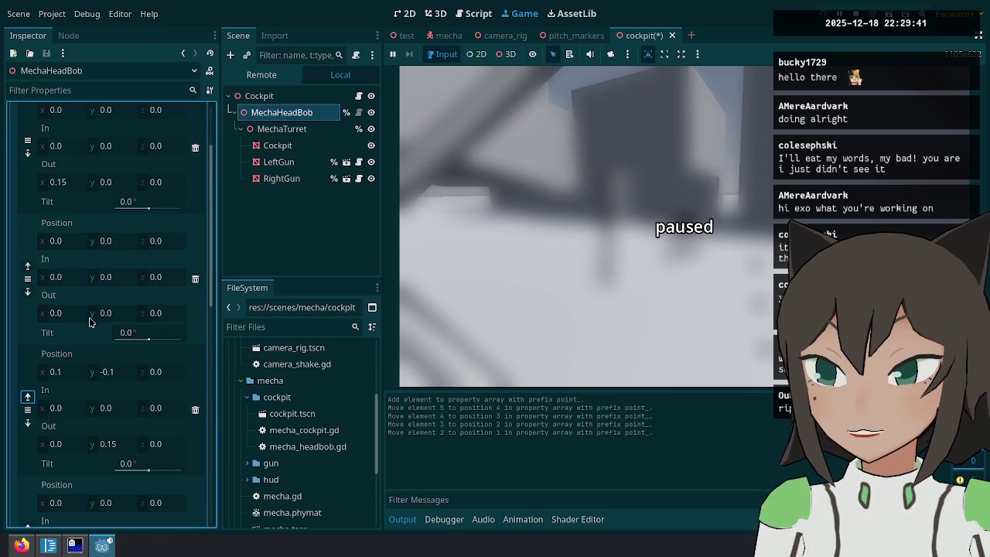
Set the new point to 0.1, -0.1 with the next point's z at 0.1, save, and run the game.
{"action": "left_click", "coordinate": [73, 244]}
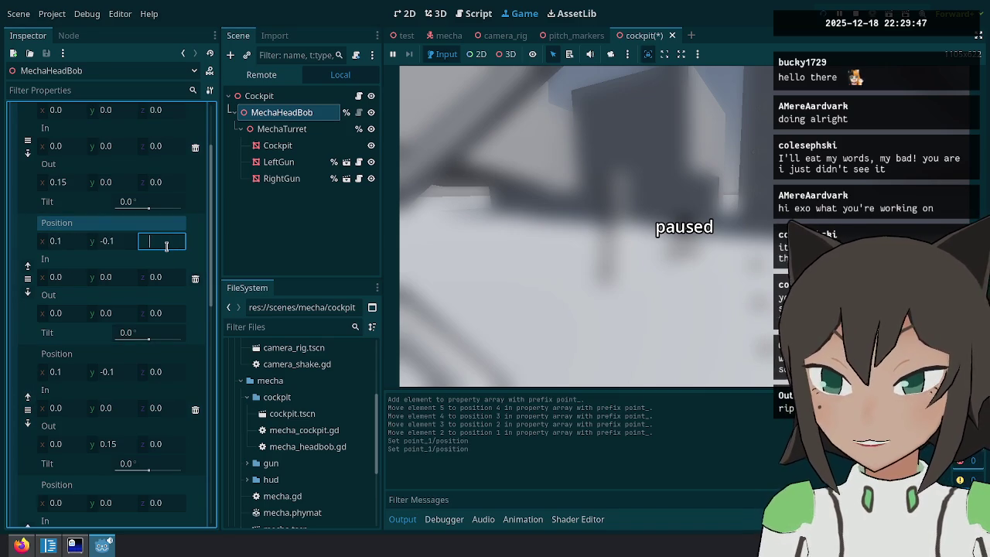
{"action": "type", "text": "0"}
{"action": "left_click", "coordinate": [176, 371]}
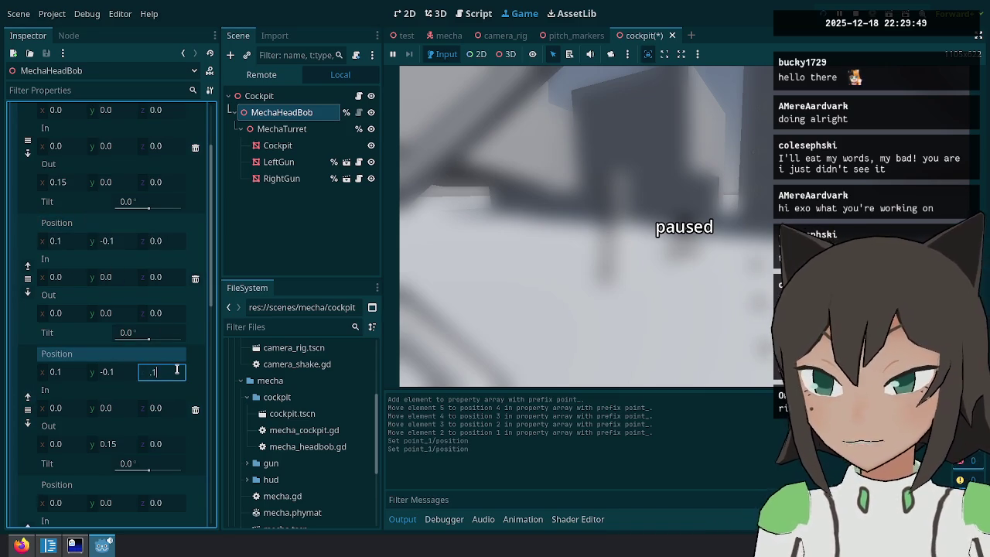
{"action": "key", "text": "ctrl+s"}
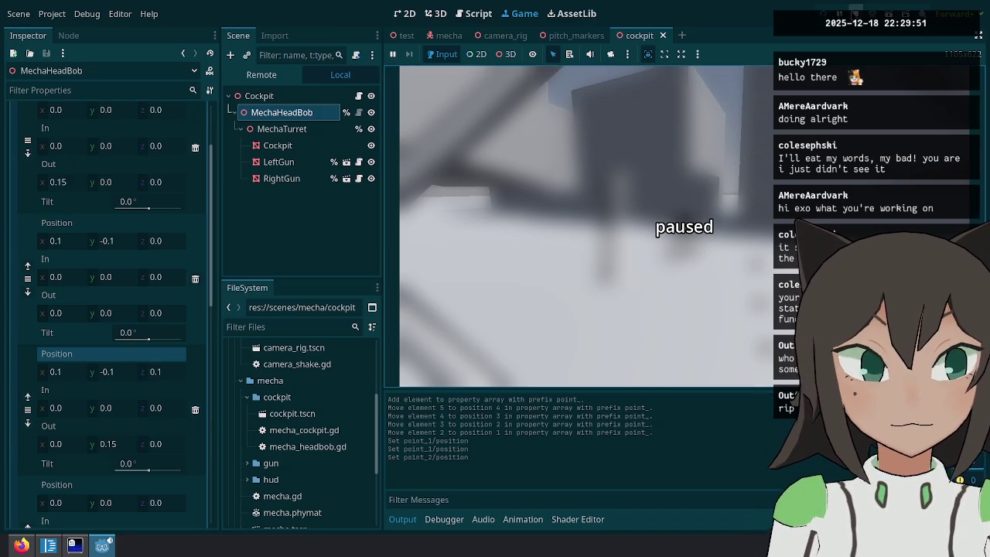
{"action": "key", "text": "F5"}
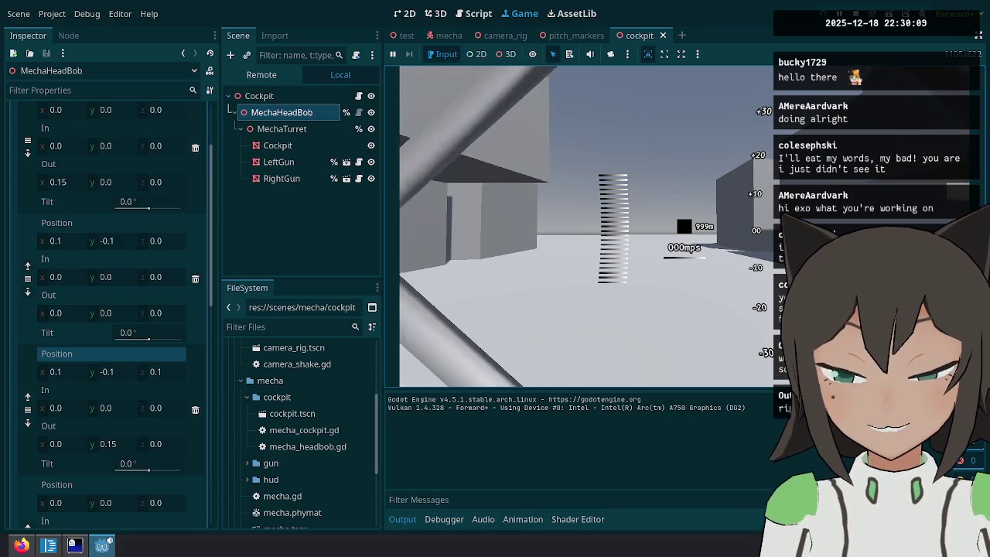
Pause the game and set the first curve point's In x handle to -0.1.
{"action": "key", "text": "Escape"}
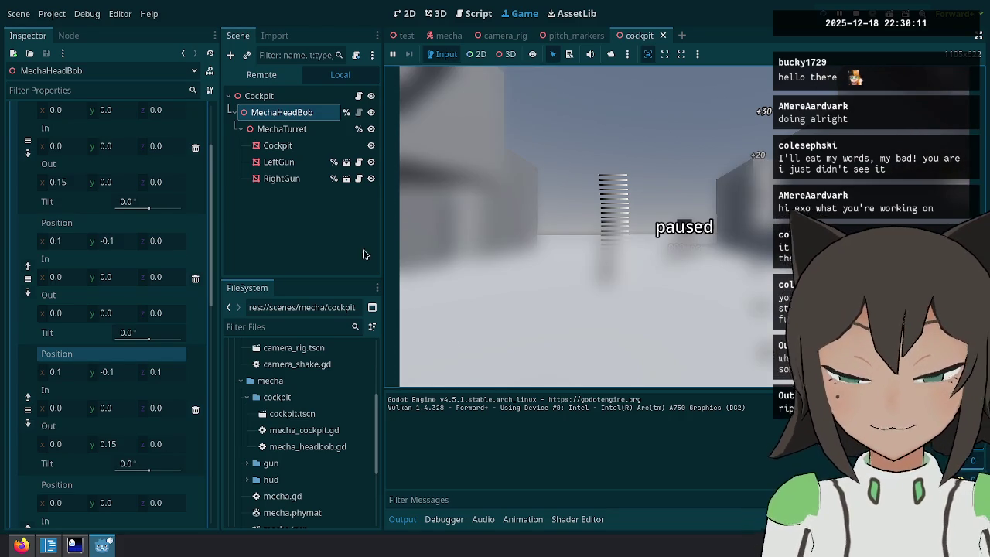
{"action": "scroll", "coordinate": [113, 268], "scroll_direction": "up", "scroll_amount": 3}
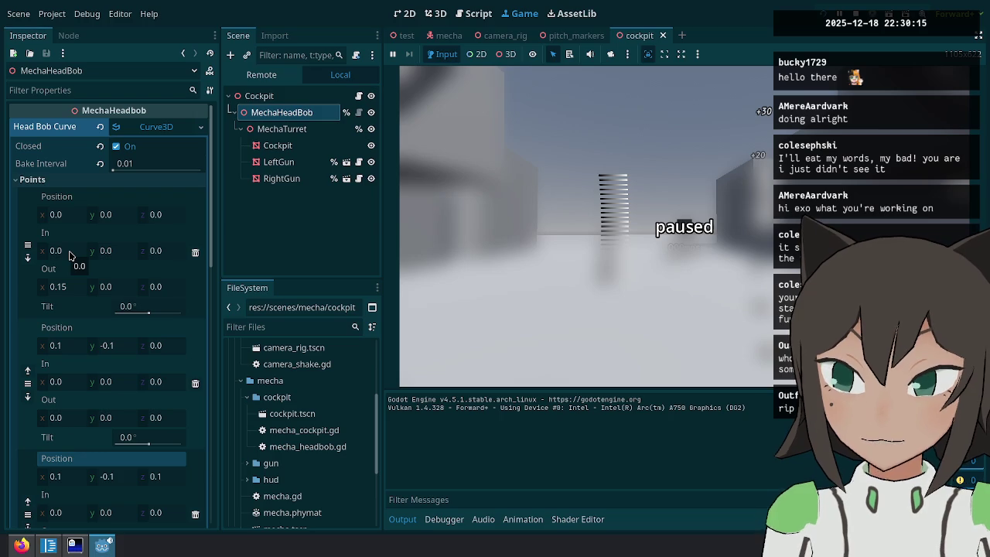
{"action": "scroll", "coordinate": [72, 254], "scroll_direction": "down", "scroll_amount": 10}
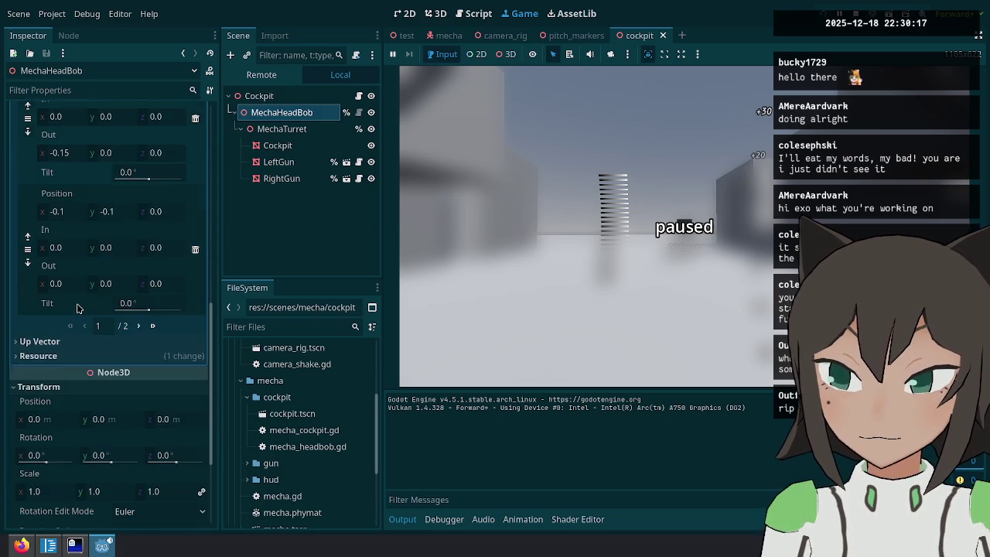
{"action": "left_click", "coordinate": [139, 326]}
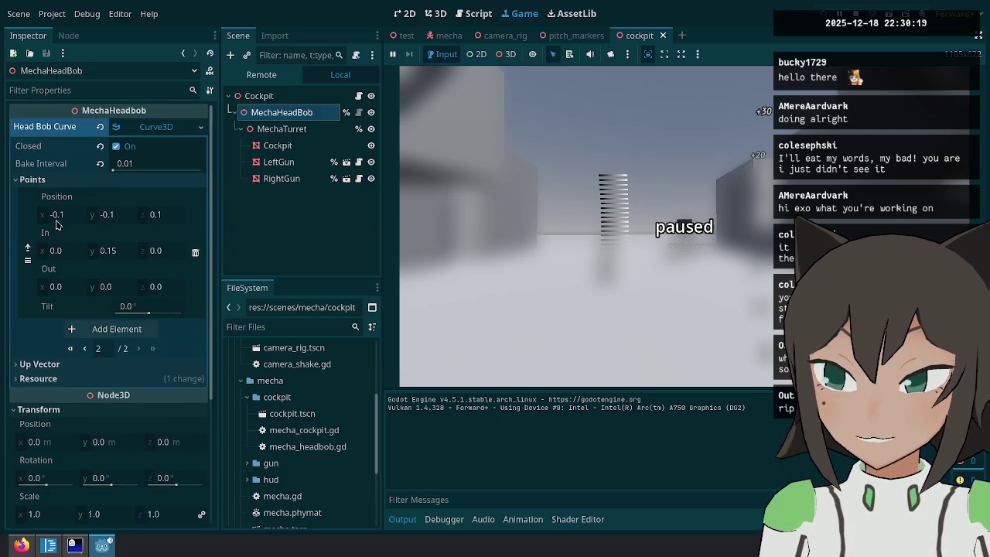
{"action": "left_click", "coordinate": [87, 349]}
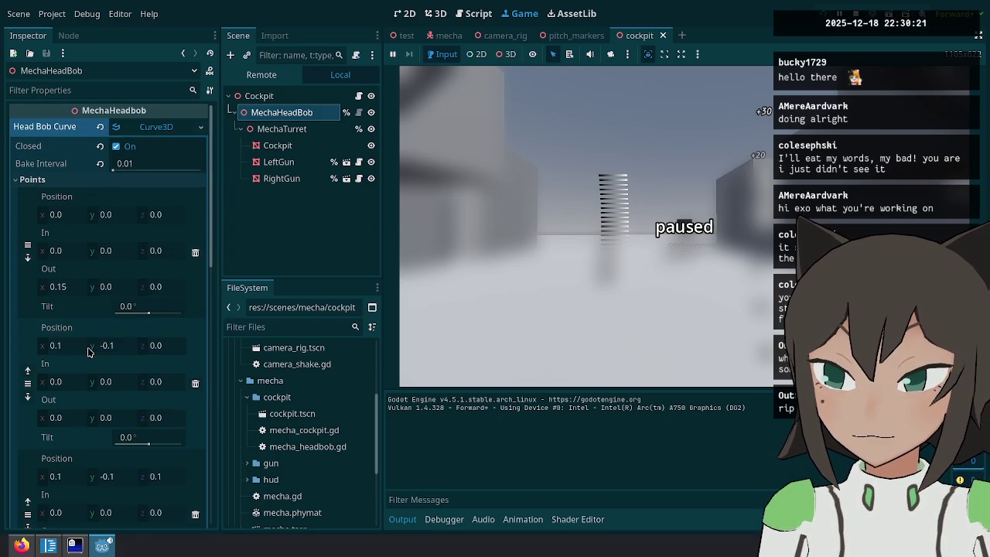
{"action": "left_click", "coordinate": [68, 252]}
{"action": "type", "text": "-0.1"}
{"action": "key", "text": "Return"}
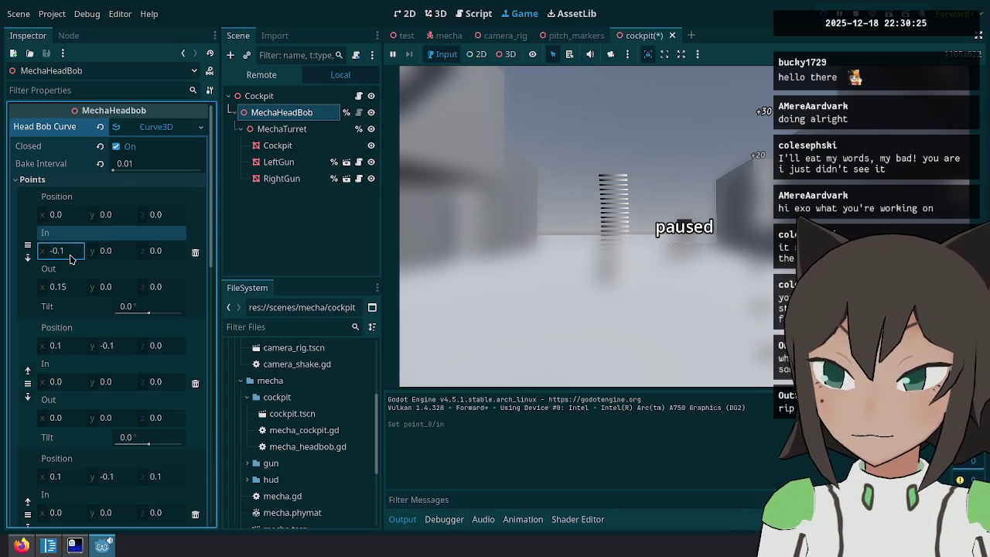
Set another curve point's In x handle to -0.1 and relaunch the game.
{"action": "scroll", "coordinate": [70, 259], "scroll_direction": "down", "scroll_amount": 8}
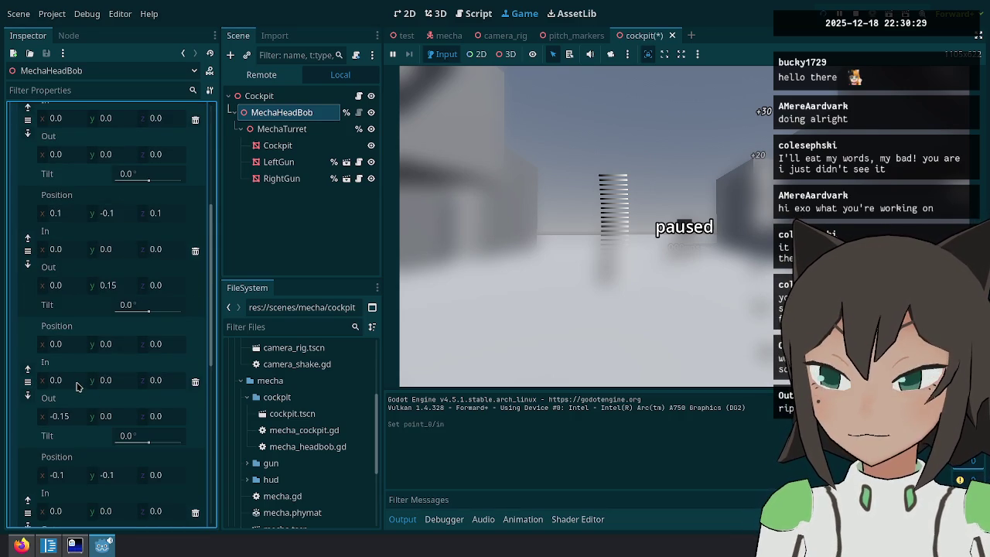
{"action": "left_click", "coordinate": [70, 377]}
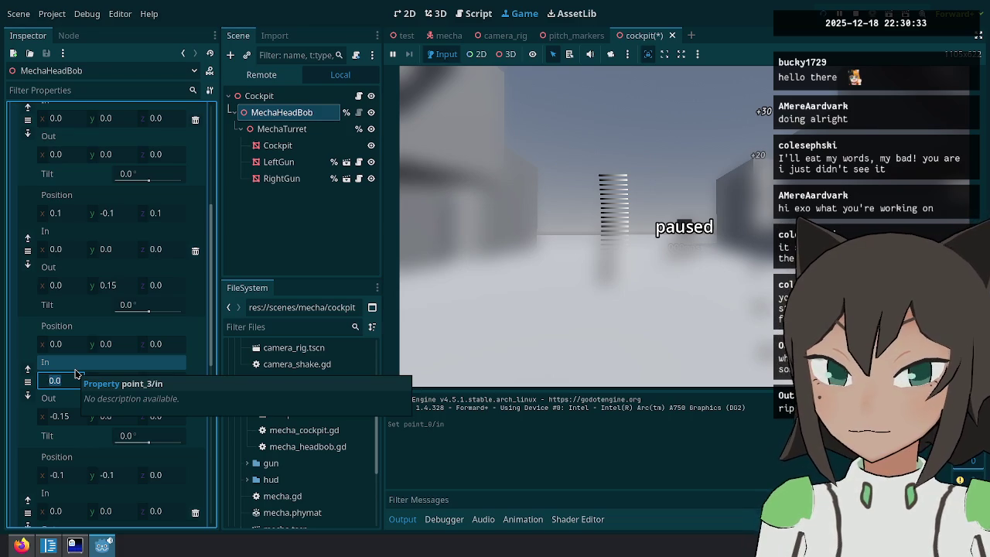
{"action": "key", "text": "BackSpace"}
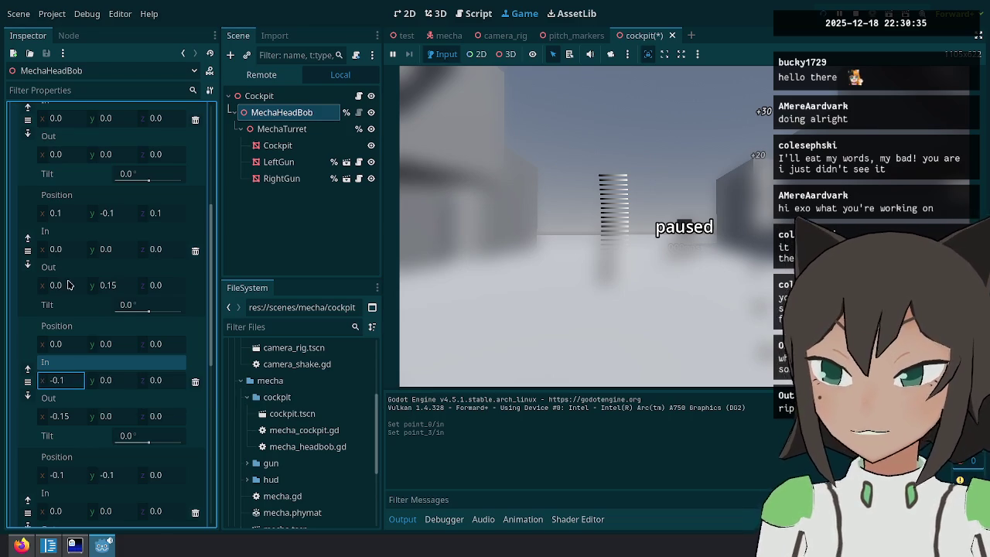
{"action": "key", "text": "Return"}
{"action": "left_click", "coordinate": [51, 252]}
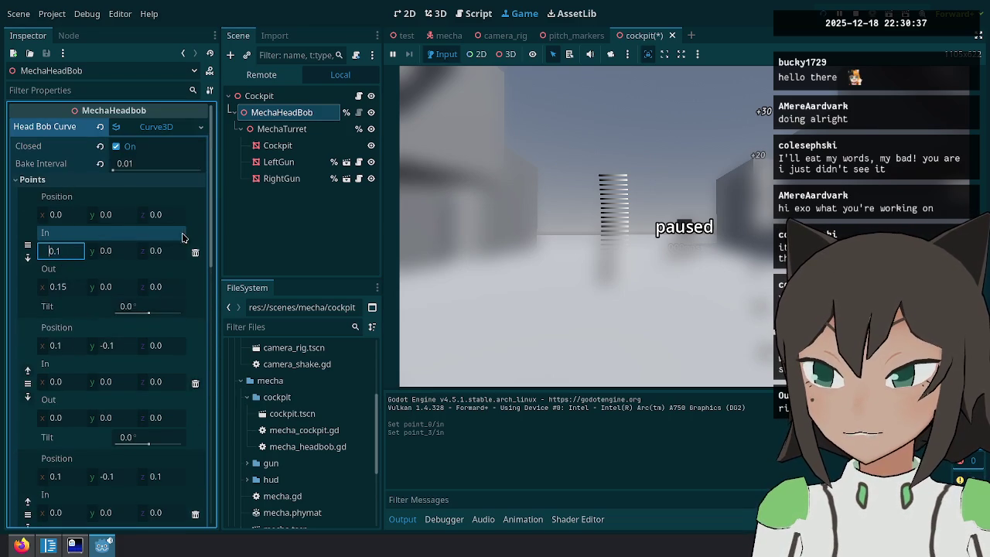
{"action": "left_click", "coordinate": [437, 148]}
{"action": "key", "text": "F5"}
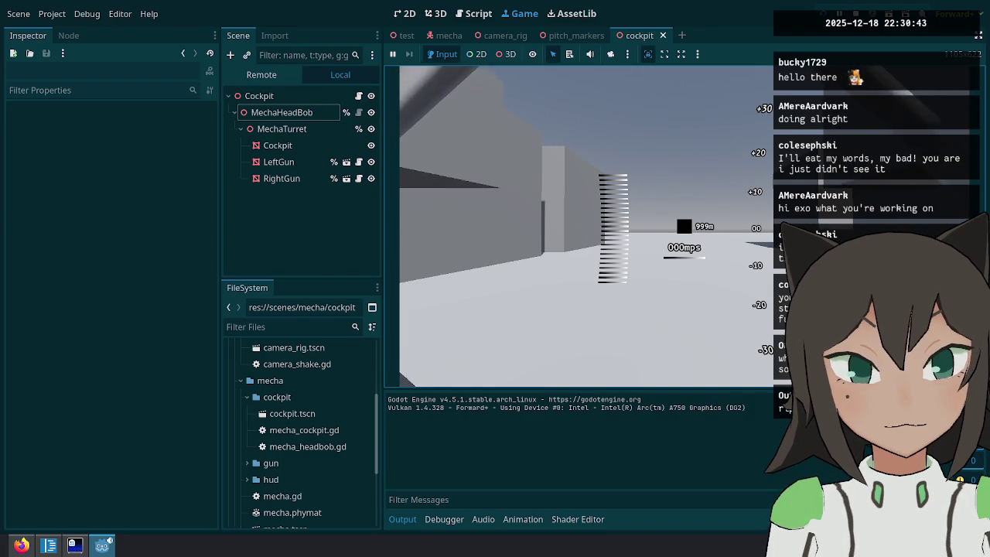
Set point 0's In x to -0.1 and point 3's In x to 0.1, then save the cockpit scene.
{"action": "left_click", "coordinate": [289, 114]}
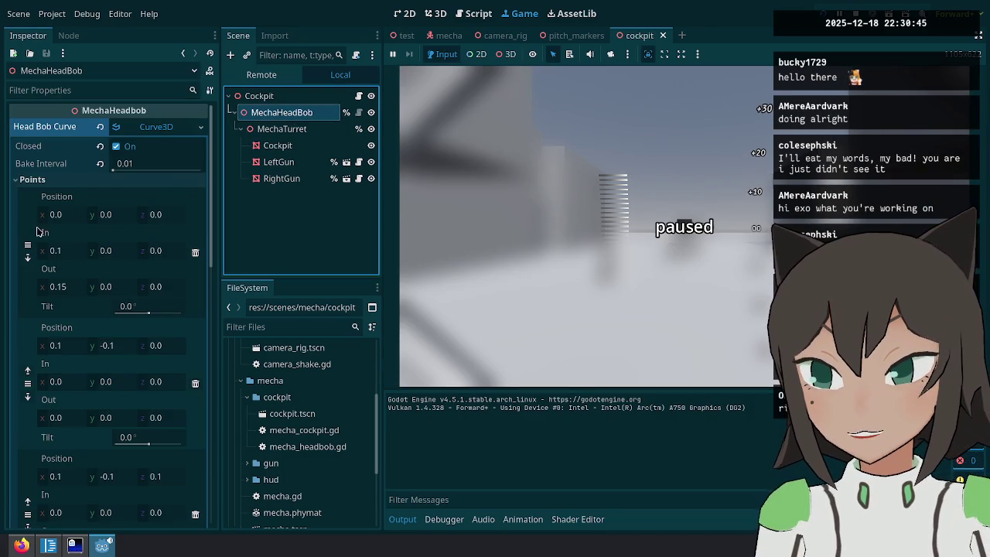
{"action": "left_click", "coordinate": [62, 250]}
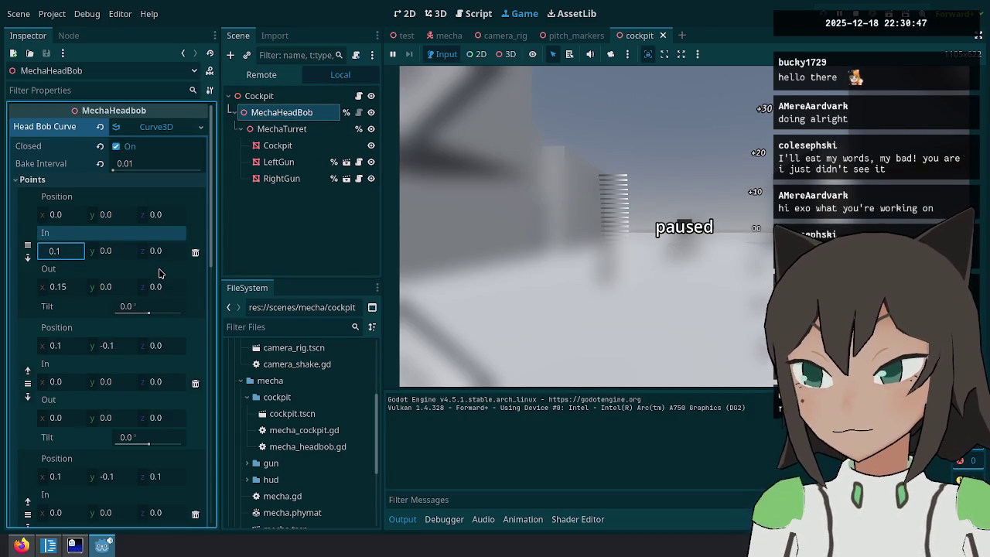
{"action": "scroll", "coordinate": [93, 331], "scroll_direction": "down", "scroll_amount": 5}
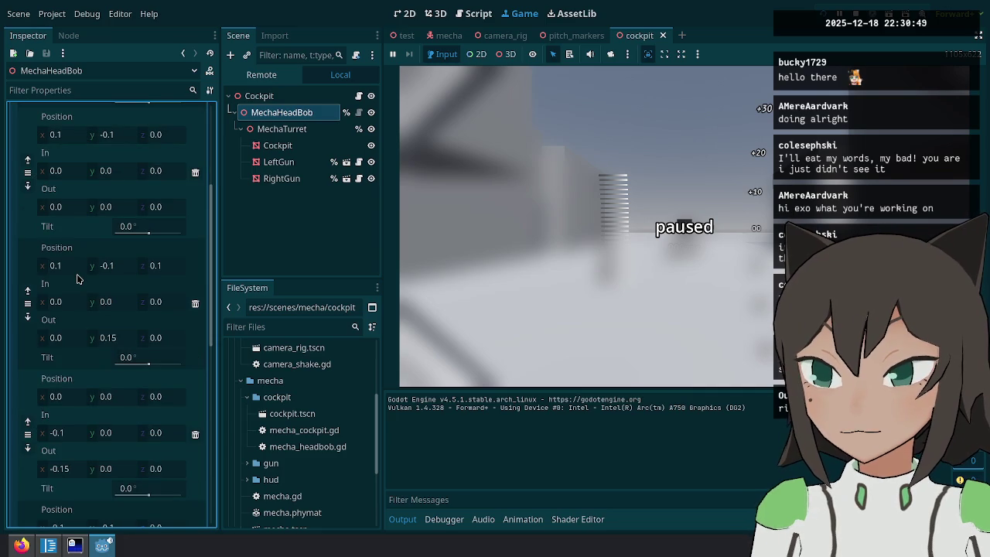
{"action": "scroll", "coordinate": [71, 406], "scroll_direction": "down", "scroll_amount": 1}
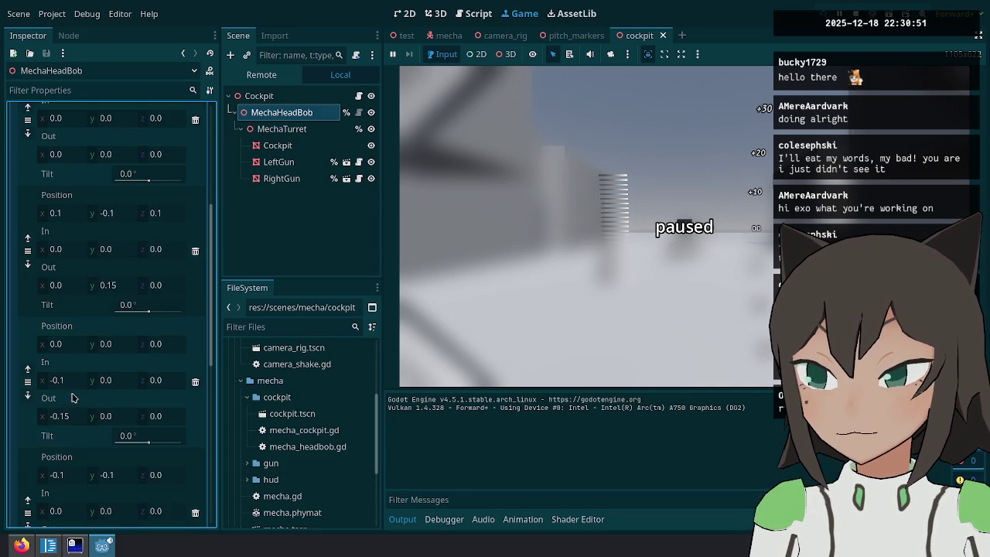
{"action": "left_click", "coordinate": [72, 377]}
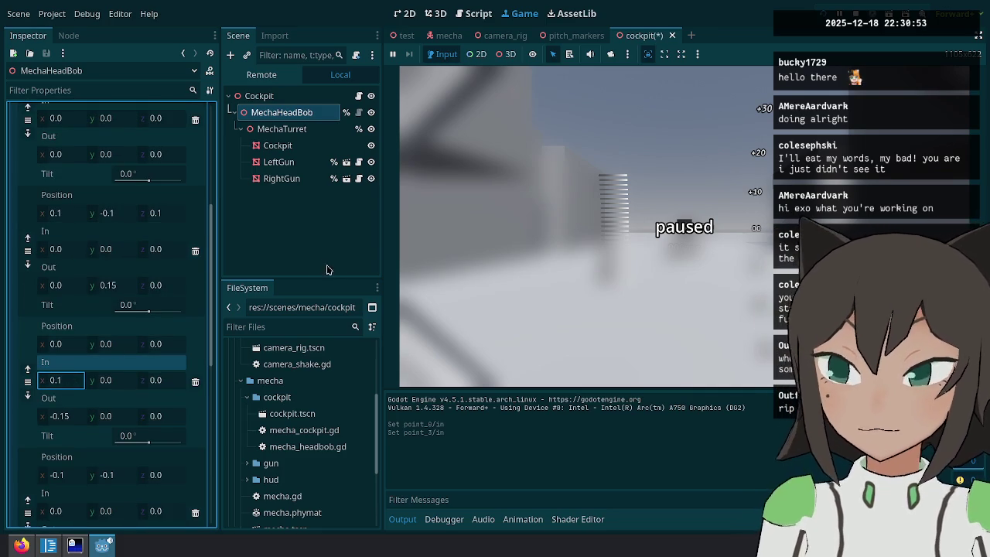
{"action": "left_click", "coordinate": [579, 257]}
{"action": "key", "text": "ctrl+s"}
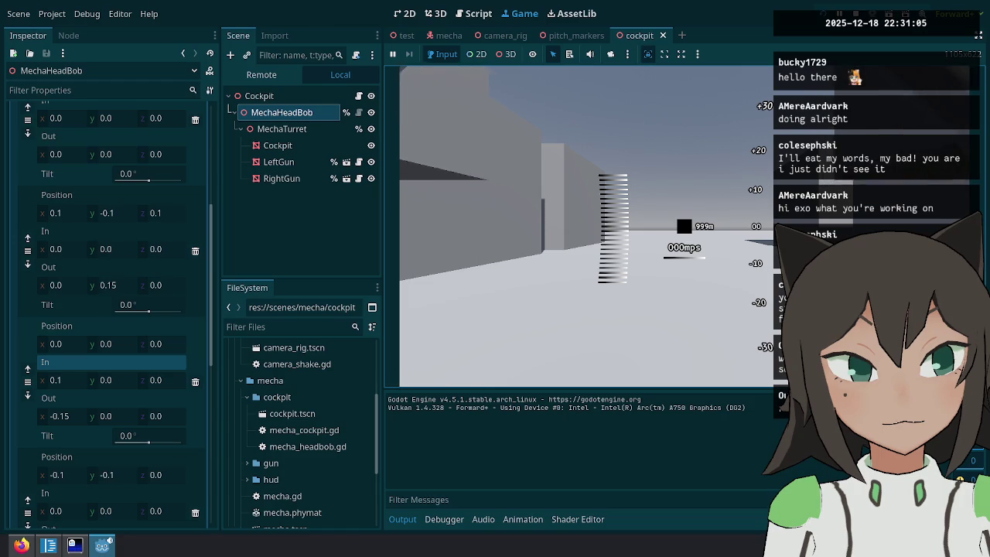
Pause the running game and open the Head Bob Curve resource's context menu.
{"action": "key", "text": "Escape"}
{"action": "scroll", "coordinate": [140, 261], "scroll_direction": "down", "scroll_amount": 3}
{"action": "scroll", "coordinate": [138, 247], "scroll_direction": "up", "scroll_amount": 5}
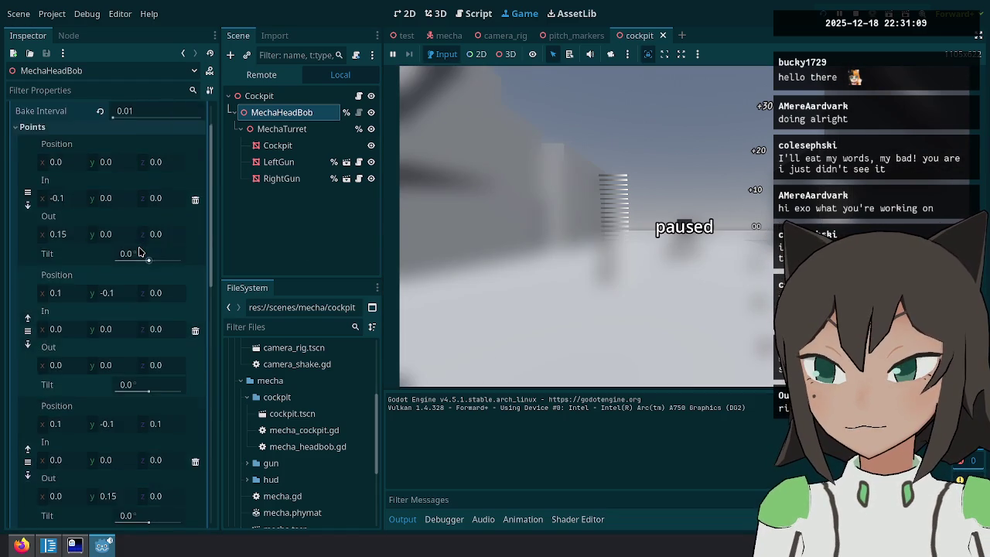
{"action": "scroll", "coordinate": [83, 245], "scroll_direction": "down", "scroll_amount": 7}
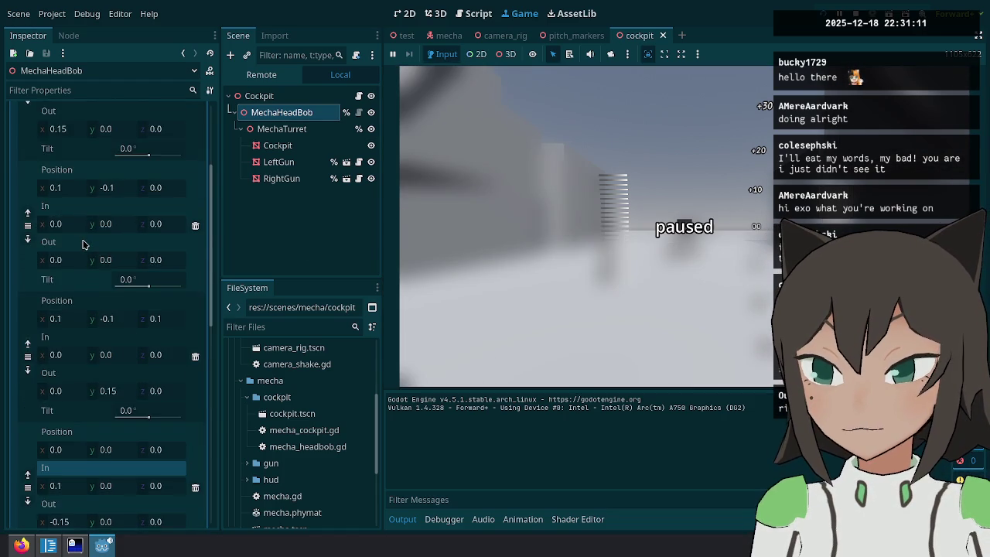
{"action": "scroll", "coordinate": [85, 278], "scroll_direction": "down", "scroll_amount": 2}
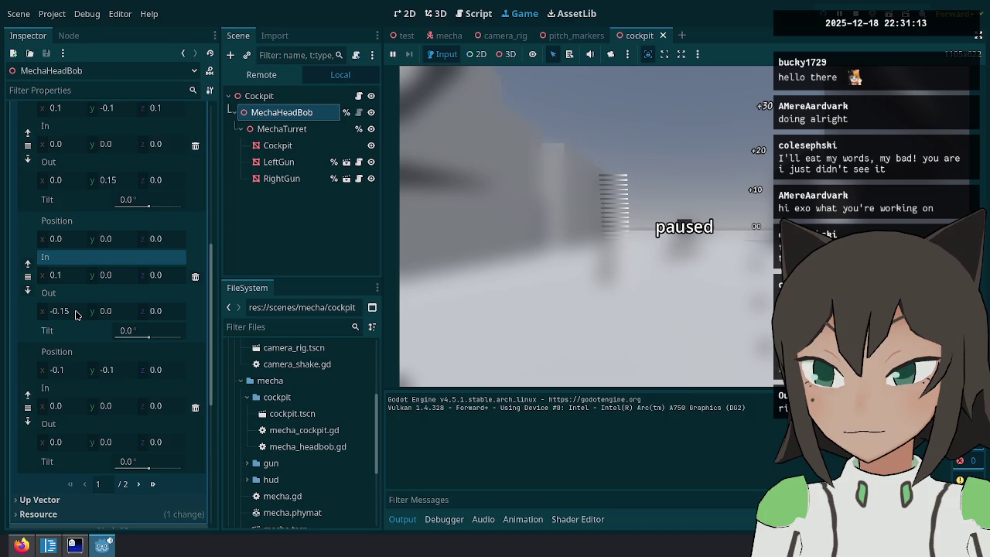
{"action": "scroll", "coordinate": [74, 314], "scroll_direction": "up", "scroll_amount": 9}
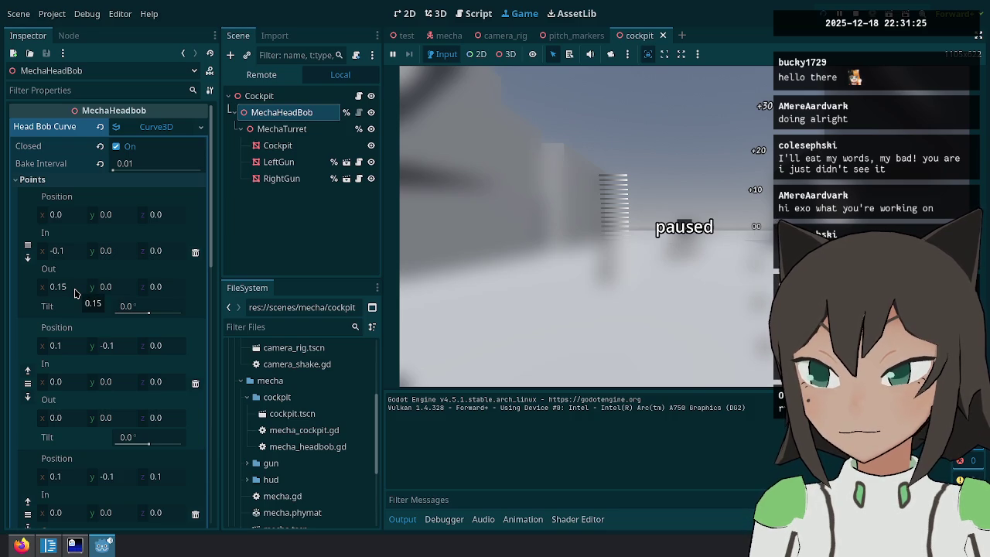
{"action": "right_click", "coordinate": [153, 130]}
Copy the head-bob Curve3D, stop the game, and add a Path3D child under MechaTurret.
{"action": "left_click", "coordinate": [185, 296]}
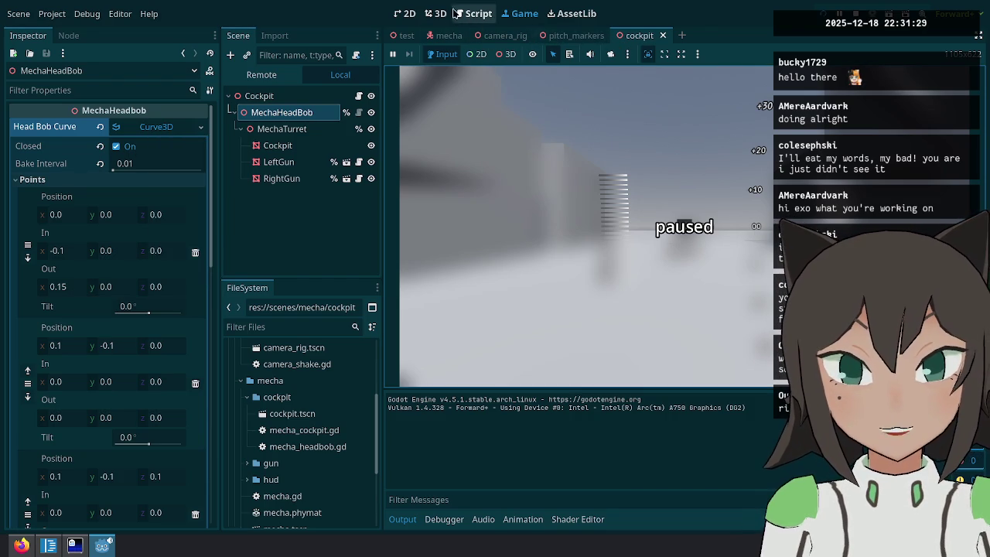
{"action": "key", "text": "F8"}
{"action": "right_click", "coordinate": [303, 98]}
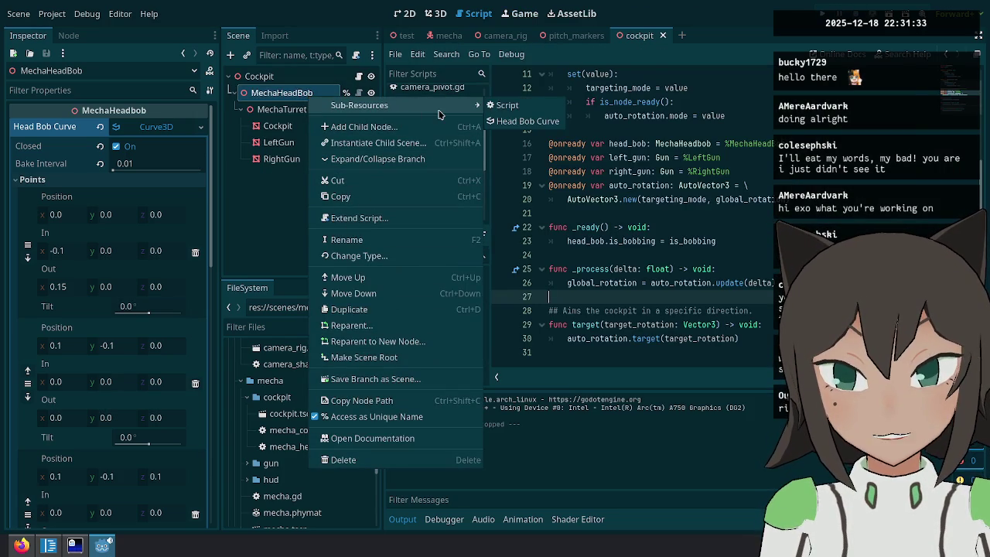
{"action": "left_click", "coordinate": [287, 109]}
{"action": "right_click", "coordinate": [288, 109]}
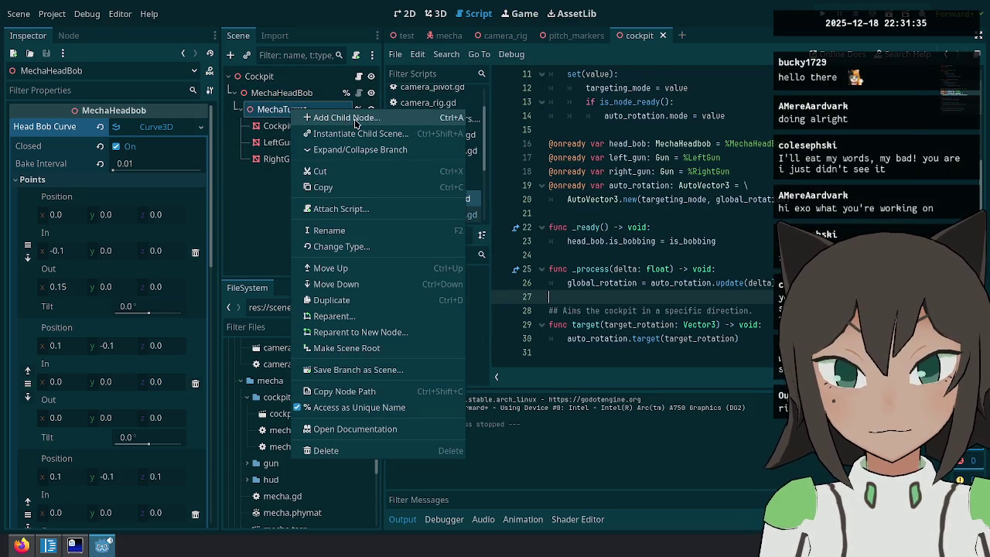
{"action": "left_click", "coordinate": [345, 118]}
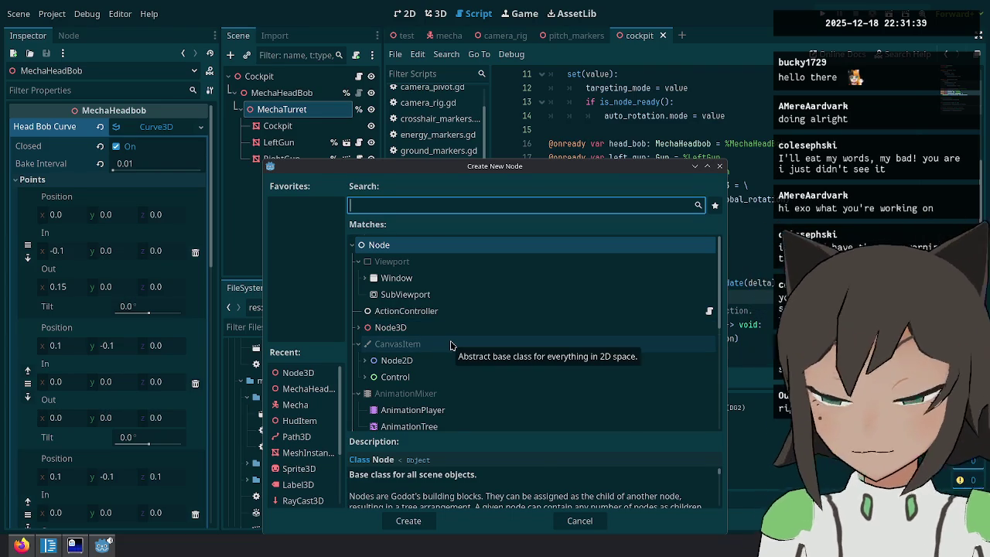
{"action": "type", "text": "path"}
{"action": "key", "text": "Return"}
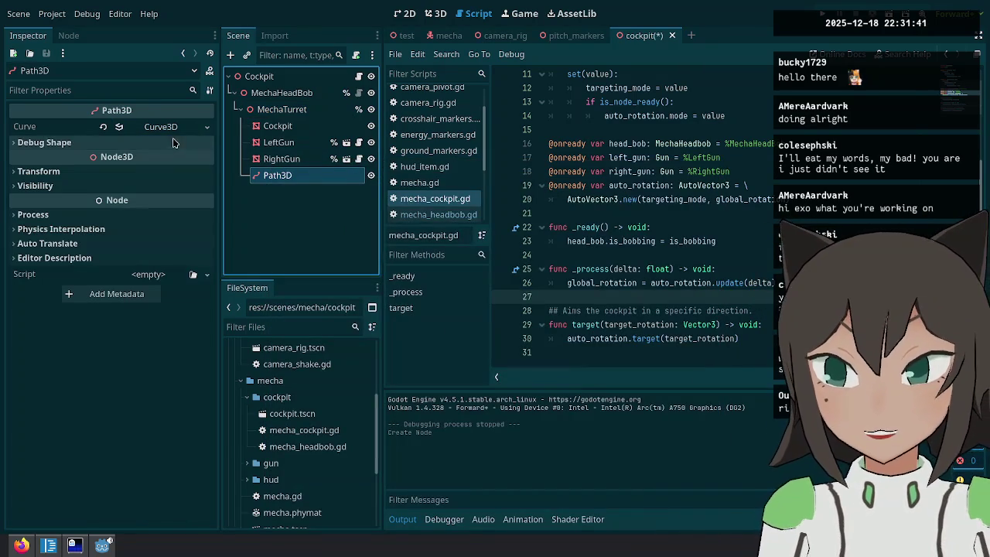
Paste the copied head-bob curve into the Path3D's Curve property and expand its points.
{"action": "right_click", "coordinate": [182, 132]}
{"action": "left_click", "coordinate": [227, 310]}
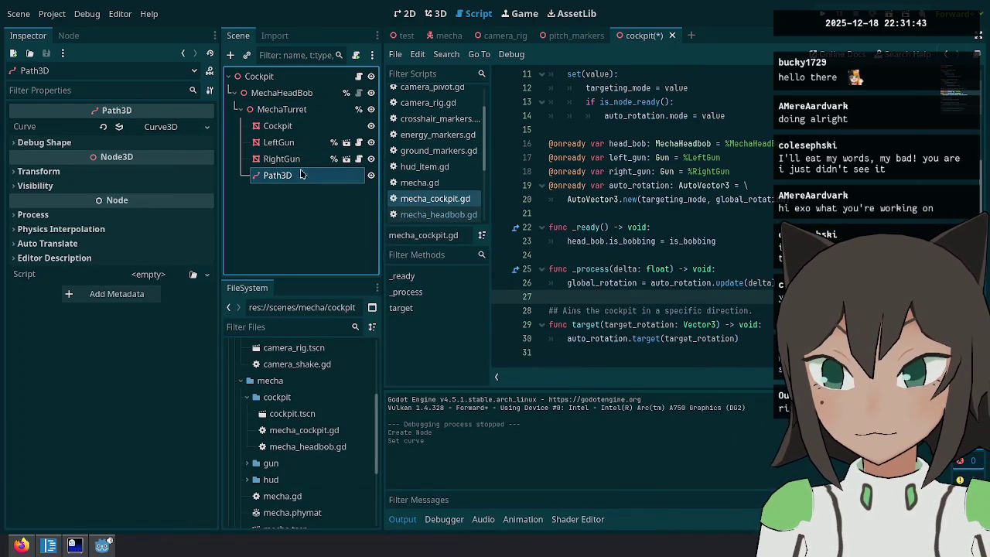
{"action": "key", "text": "Return"}
{"action": "left_click", "coordinate": [153, 129]}
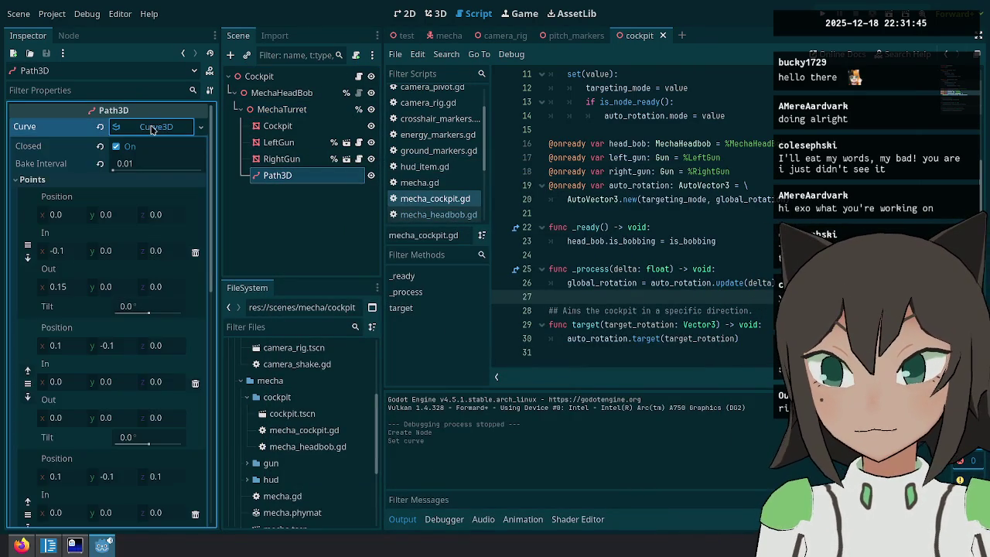
Inspect the Path3D curve in the 3D viewport, undoing a trial point move.
{"action": "left_click", "coordinate": [435, 13]}
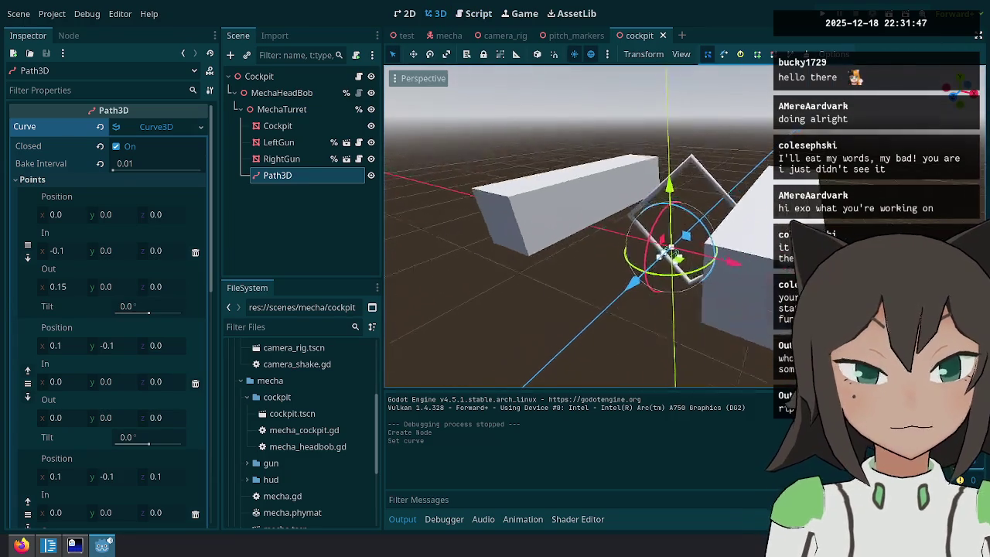
{"action": "scroll", "coordinate": [578, 224], "scroll_direction": "down", "scroll_amount": 3}
{"action": "mouse_move", "coordinate": [578, 224]}
{"action": "left_mouse_down"}
{"action": "mouse_move", "coordinate": [626, 208]}
{"action": "mouse_move", "coordinate": [631, 255]}
{"action": "mouse_move", "coordinate": [595, 208]}
{"action": "mouse_move", "coordinate": [690, 188]}
{"action": "left_mouse_up"}
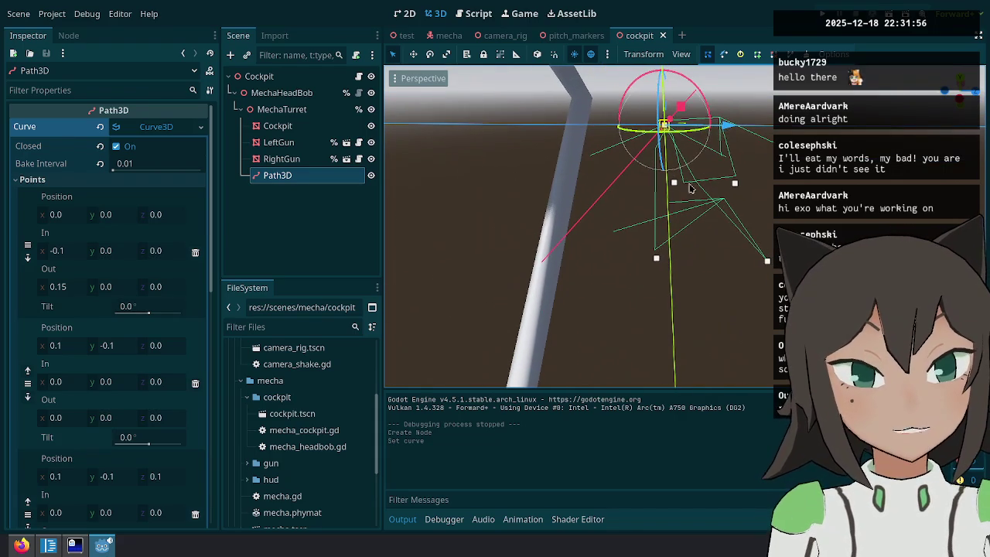
{"action": "left_click", "coordinate": [656, 260]}
{"action": "scroll", "coordinate": [109, 279], "scroll_direction": "down", "scroll_amount": 10}
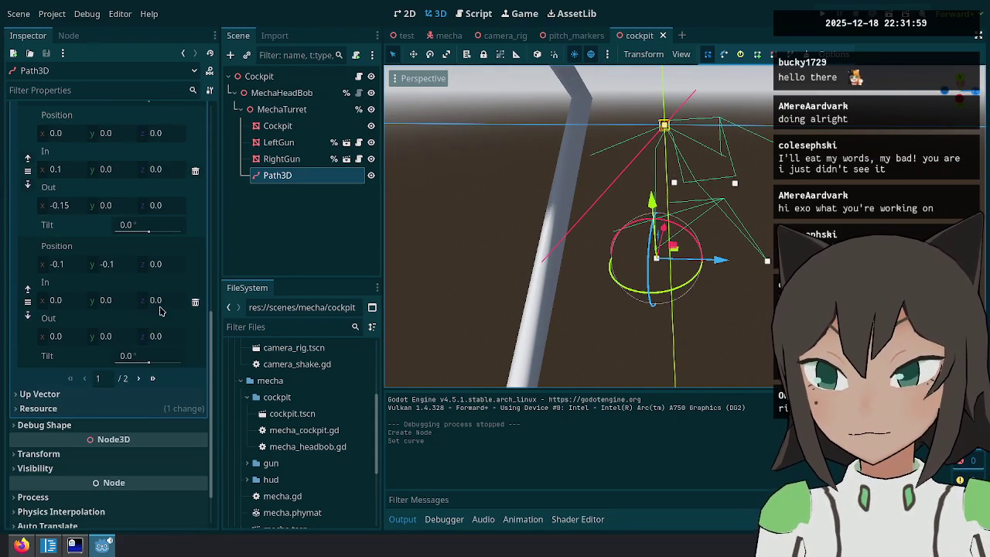
{"action": "left_click_drag", "start_coordinate": [673, 246], "coordinate": [688, 224]}
{"action": "key", "text": "ctrl+z"}
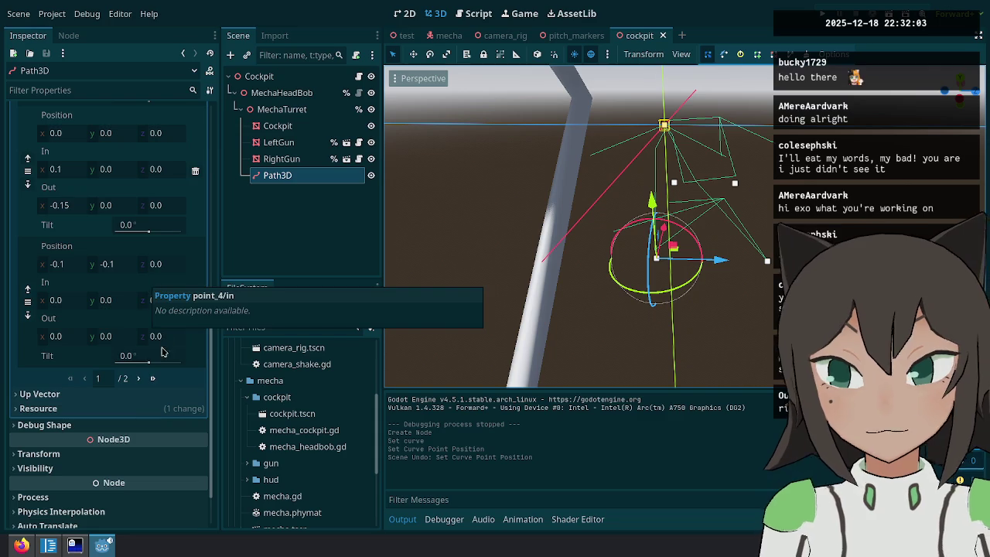
Set the last point's In y to 0 and the fifth point's In y to 0.15, then save.
{"action": "left_click", "coordinate": [138, 378]}
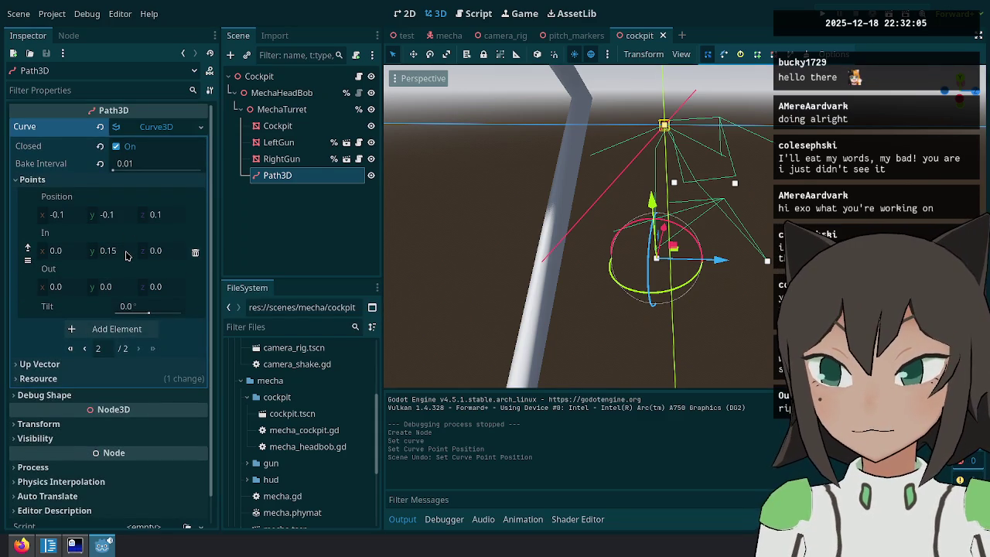
{"action": "left_click", "coordinate": [123, 256]}
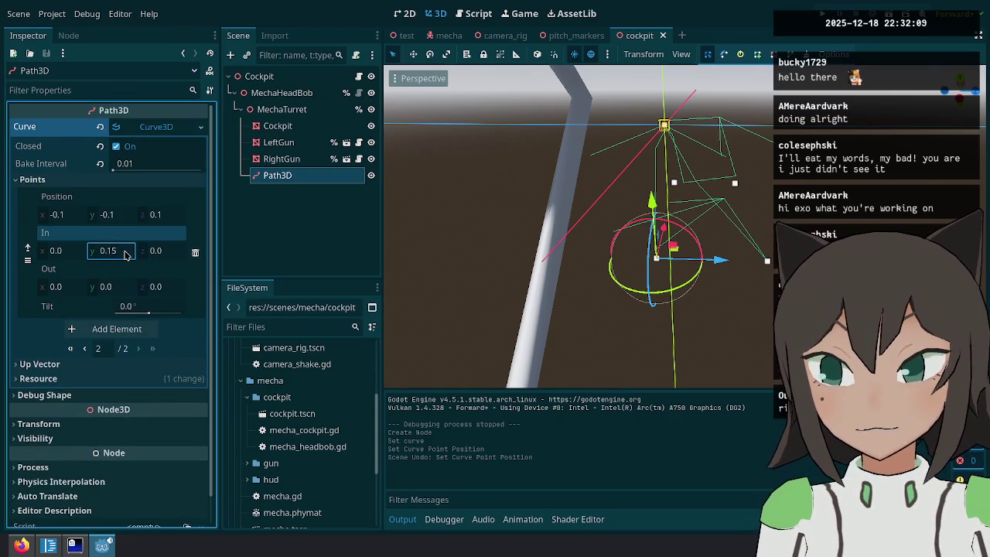
{"action": "type", "text": "0"}
{"action": "key", "text": "Return"}
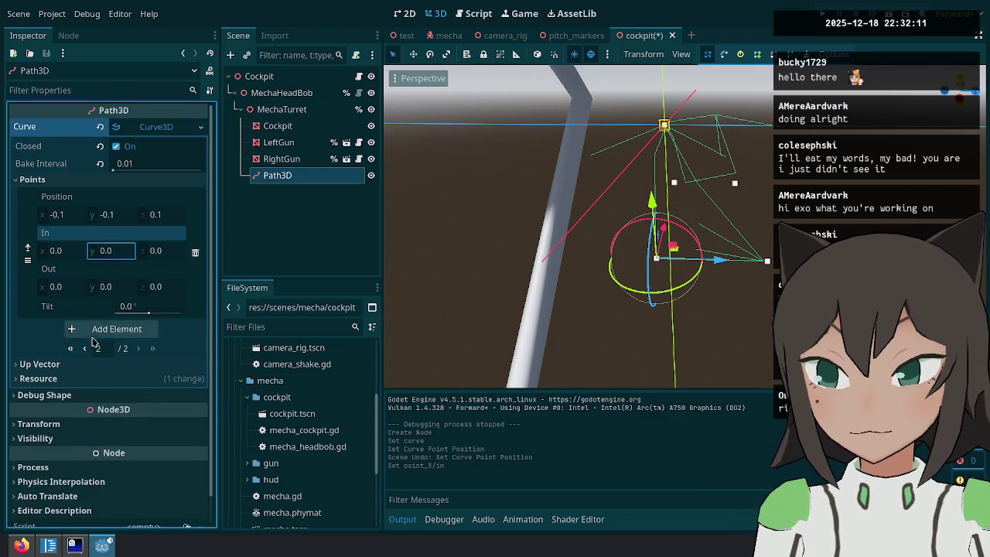
{"action": "left_click", "coordinate": [101, 332]}
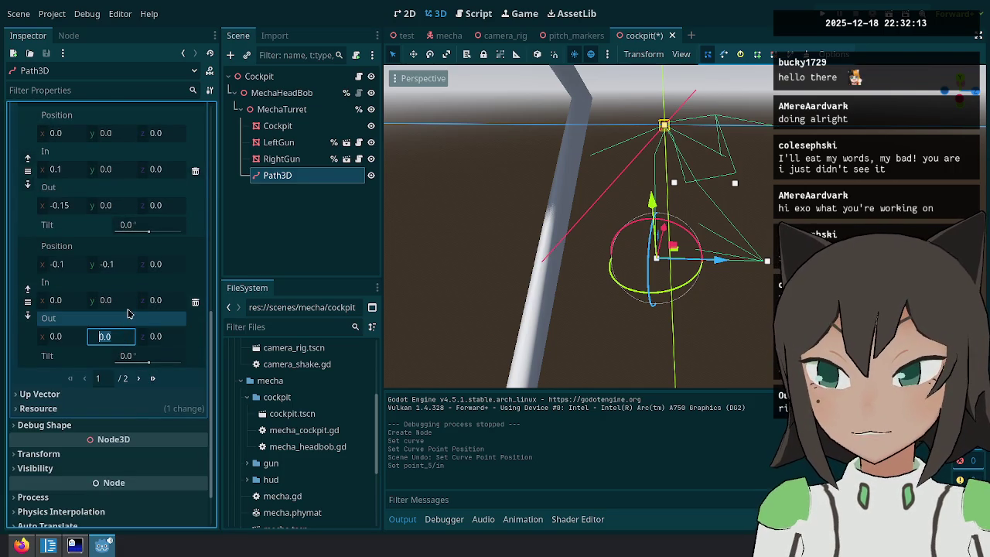
{"action": "left_click", "coordinate": [123, 301]}
{"action": "type", "text": "0.15"}
{"action": "key", "text": "Return"}
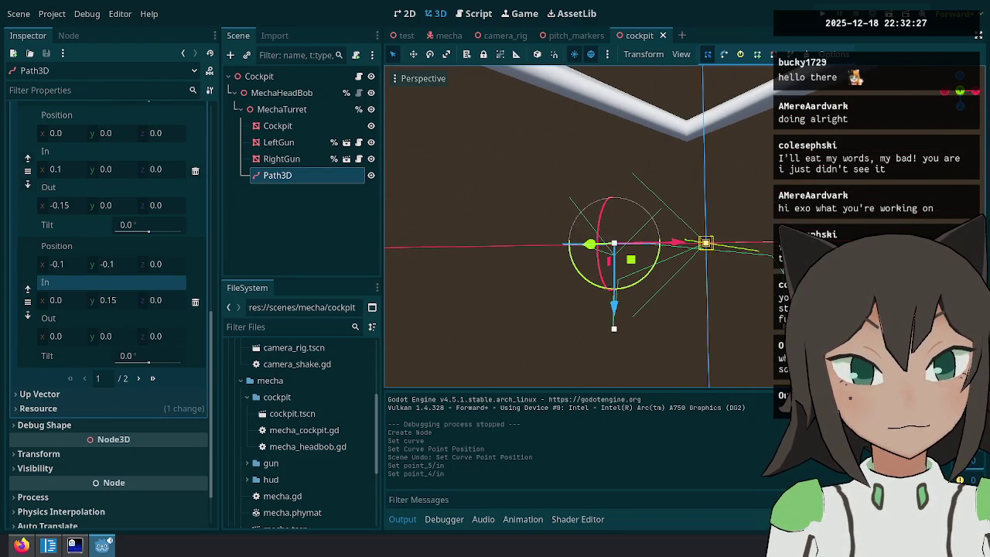
{"action": "key", "text": "ctrl+s"}
{"action": "left_click", "coordinate": [296, 179]}
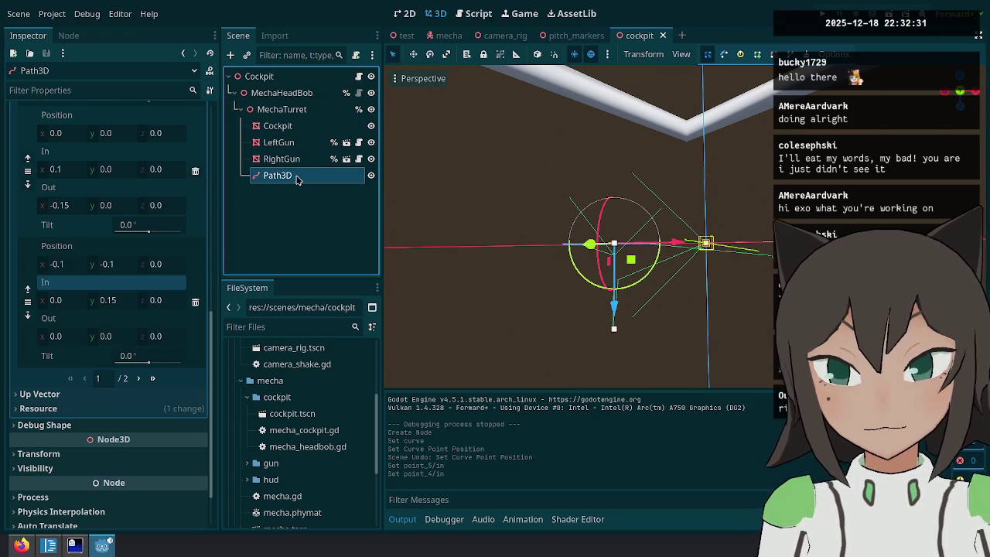
Delete the Path3D node, save, and test-run the game walking forward with W before stopping.
{"action": "key", "text": "Delete"}
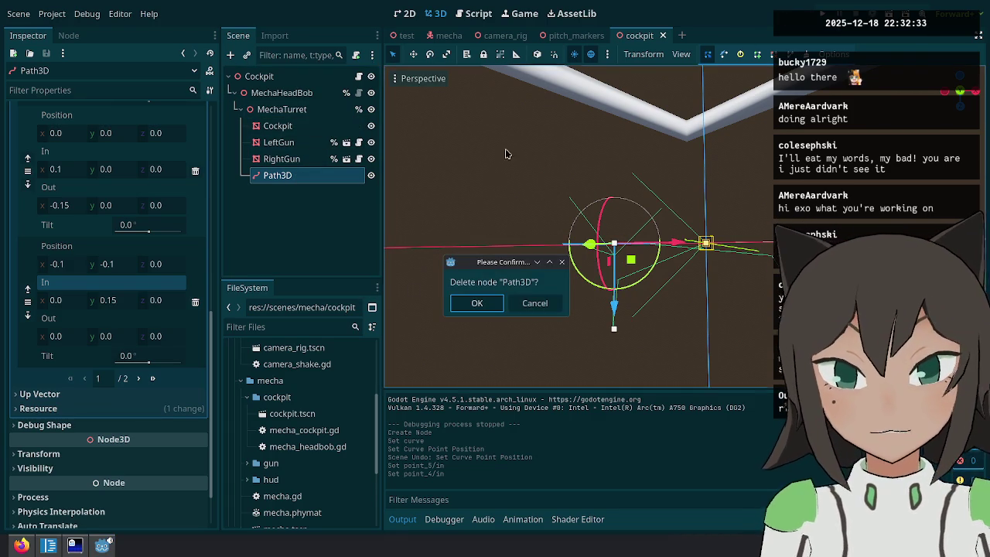
{"action": "left_click", "coordinate": [467, 303]}
{"action": "key", "text": "ctrl+s"}
{"action": "left_click", "coordinate": [821, 14]}
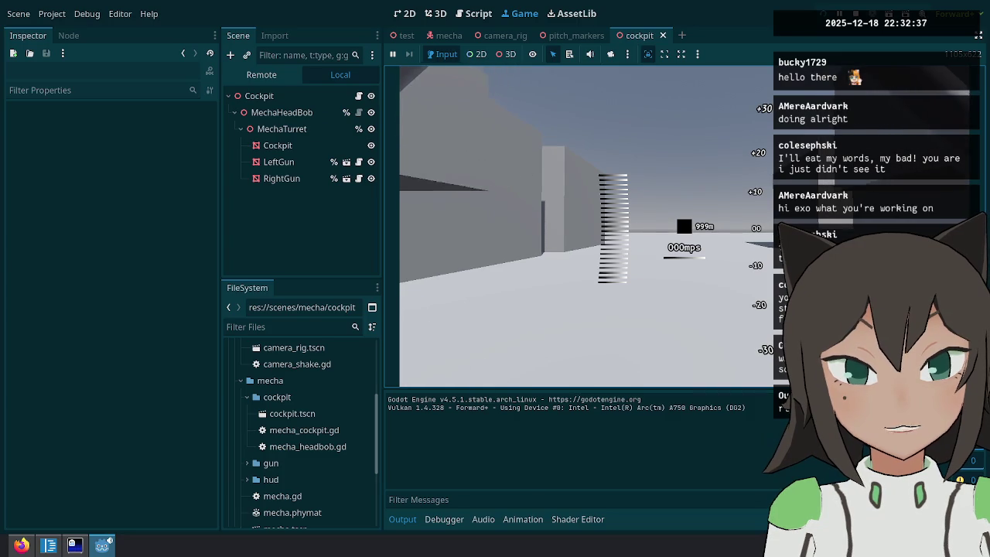
{"action": "key", "text": "w"}
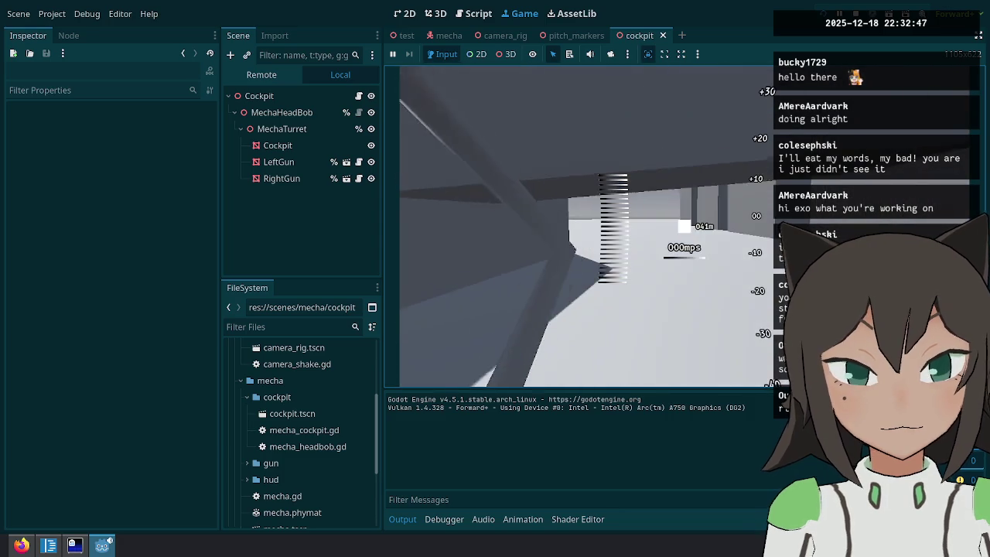
{"action": "key", "text": "Escape"}
{"action": "key", "text": "F8"}
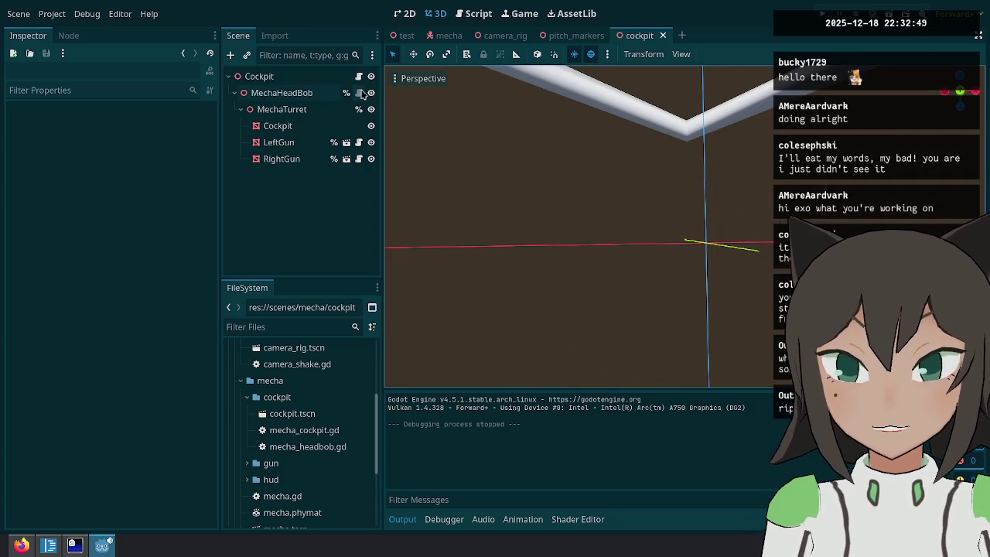
Open the Mecha scene's mecha.gd script and move past its is_grounded getter.
{"action": "left_click", "coordinate": [359, 77]}
{"action": "left_click", "coordinate": [432, 37]}
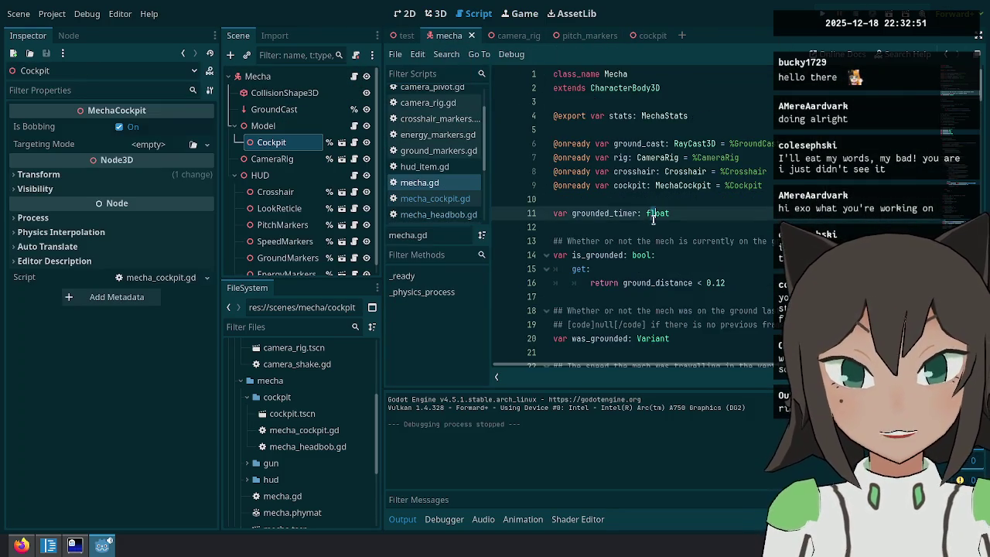
{"action": "left_click", "coordinate": [669, 269]}
{"action": "key", "text": "Down"}
{"action": "key", "text": "Down"}
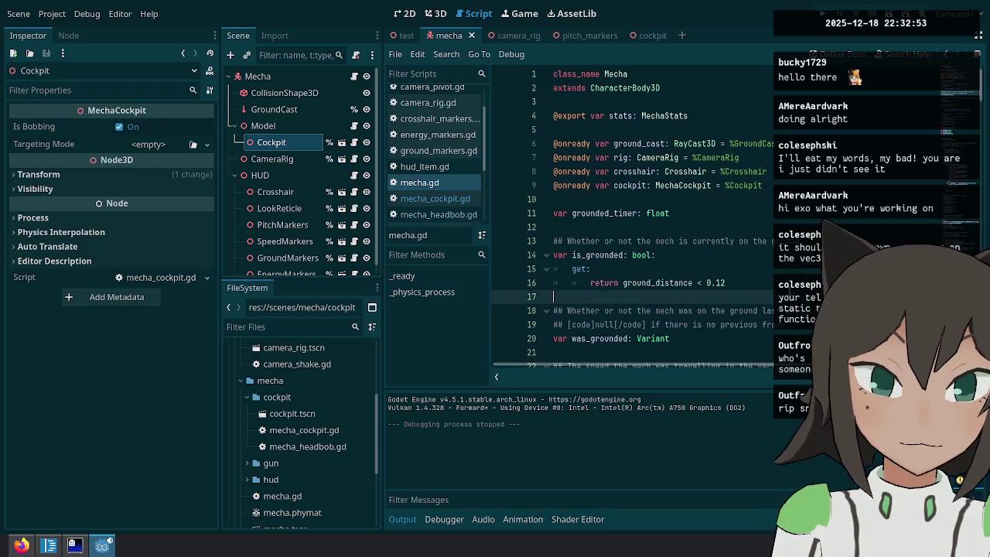
{"action": "scroll", "coordinate": [735, 294], "scroll_direction": "down", "scroll_amount": 10}
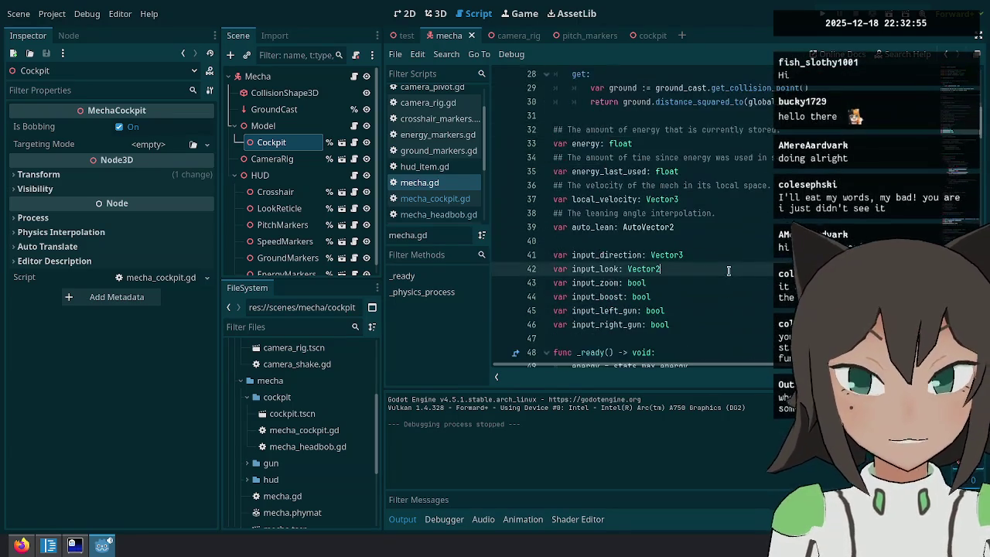
{"action": "left_click", "coordinate": [686, 253]}
Scroll to the boost and stomp lines, then bring the browser with the stream chat forward.
{"action": "scroll", "coordinate": [666, 274], "scroll_direction": "down", "scroll_amount": 3}
{"action": "scroll", "coordinate": [676, 255], "scroll_direction": "down", "scroll_amount": 7}
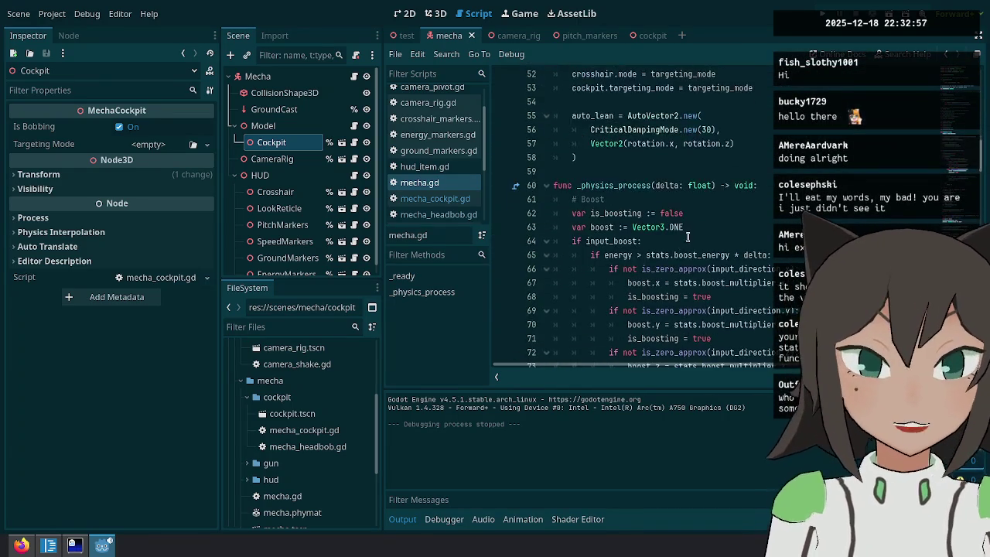
{"action": "left_click", "coordinate": [716, 190]}
{"action": "left_click", "coordinate": [725, 268]}
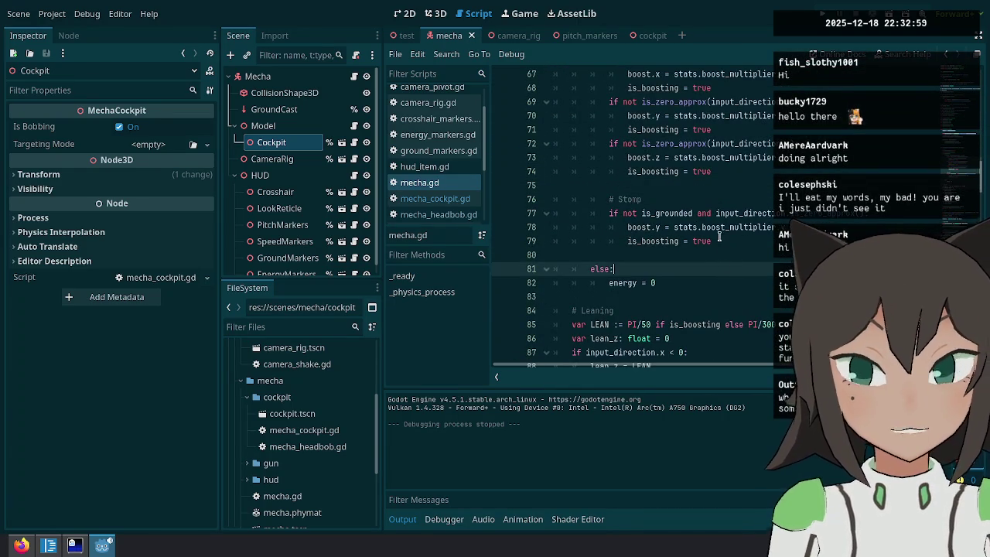
{"action": "left_click", "coordinate": [720, 226]}
{"action": "left_click", "coordinate": [48, 545]}
{"action": "left_click", "coordinate": [21, 545]}
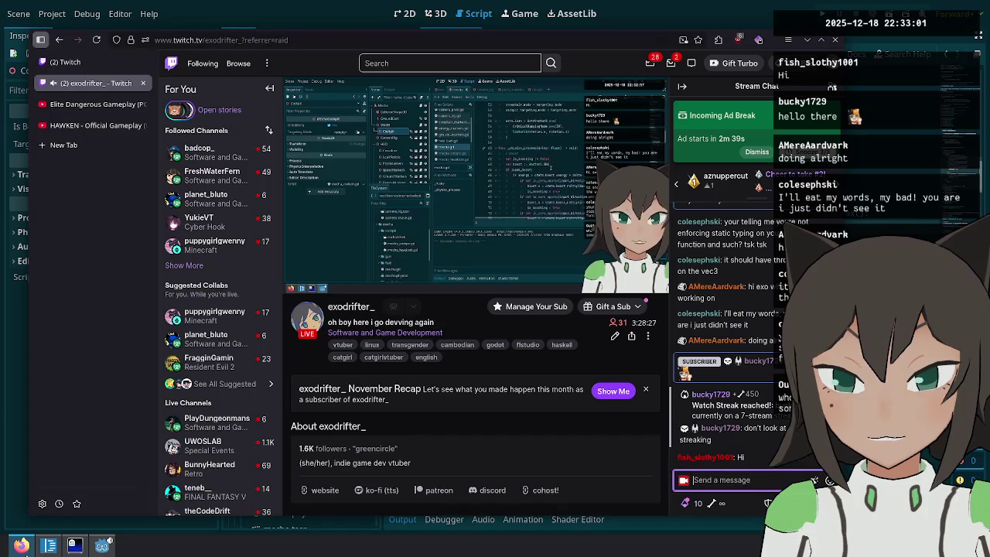
View a chatter's Twitch profile card and message history, close it, and return to Godot.
{"action": "left_click", "coordinate": [705, 457]}
{"action": "left_click_drag", "start_coordinate": [745, 360], "coordinate": [543, 189]}
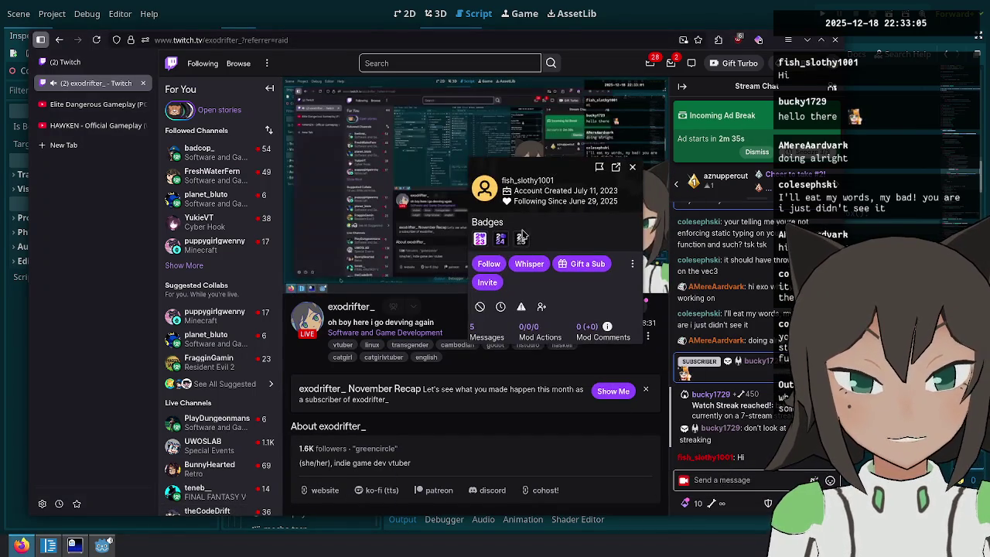
{"action": "left_click", "coordinate": [487, 328]}
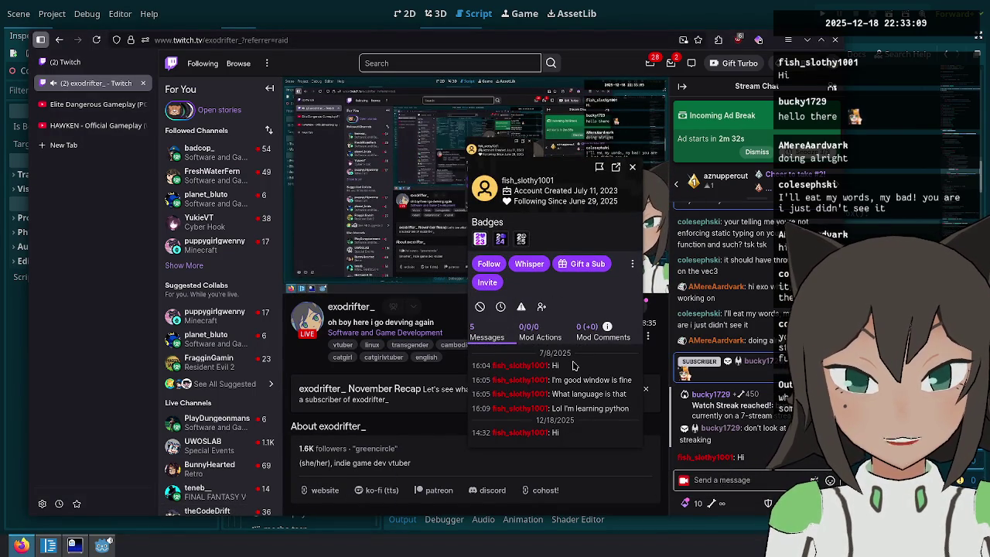
{"action": "left_click", "coordinate": [632, 167]}
{"action": "key", "text": "alt+Tab"}
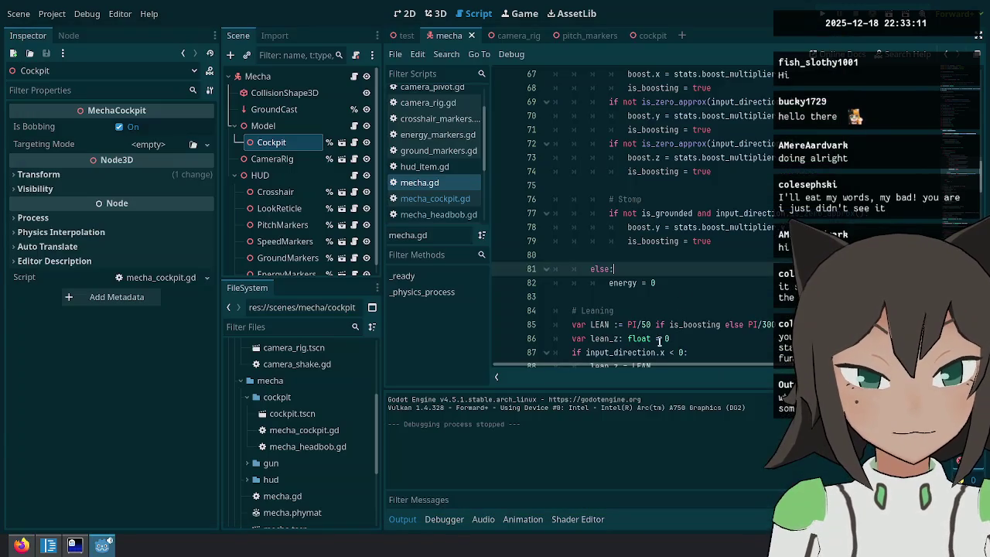
{"action": "scroll", "coordinate": [705, 351], "scroll_direction": "down", "scroll_amount": 3}
{"action": "scroll", "coordinate": [721, 270], "scroll_direction": "up", "scroll_amount": 12}
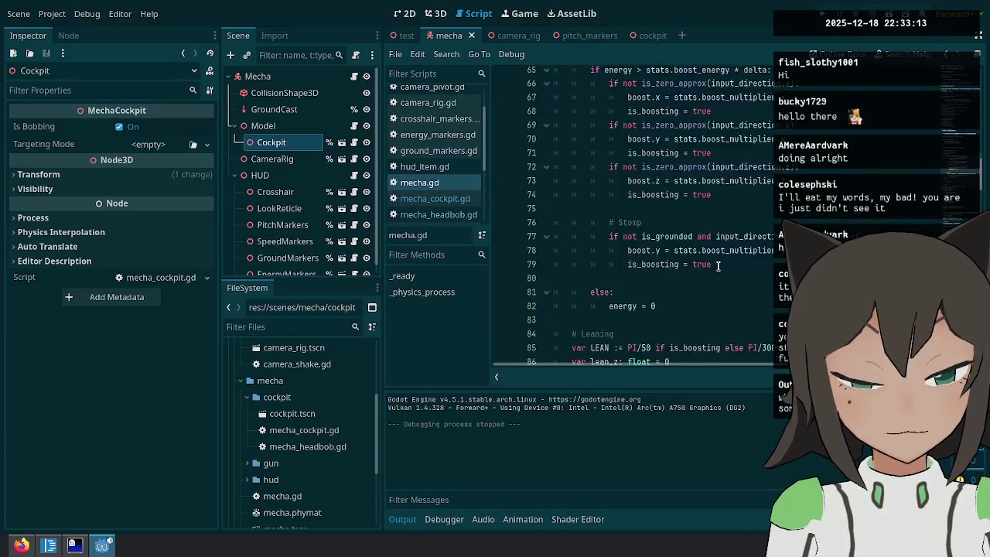
{"action": "scroll", "coordinate": [723, 263], "scroll_direction": "down", "scroll_amount": 15}
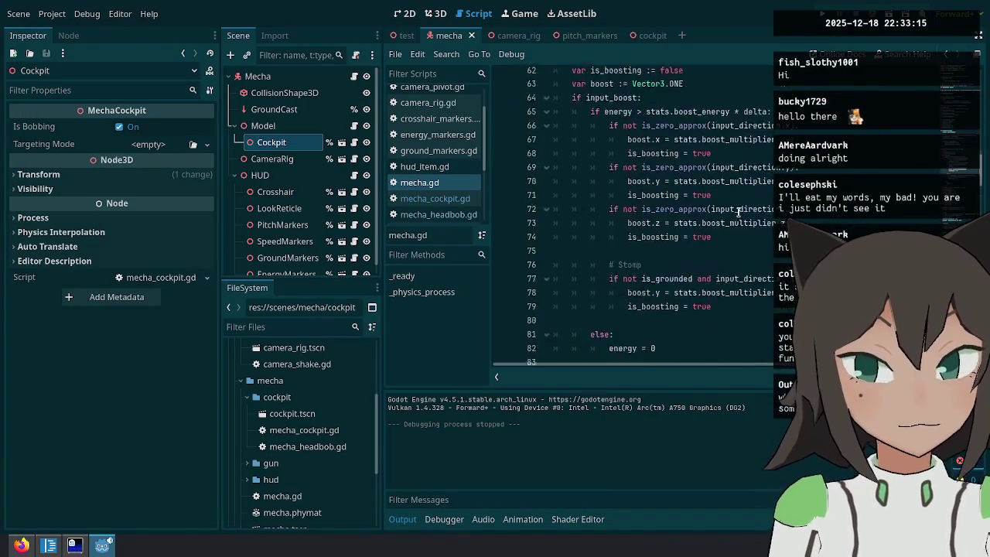
{"action": "scroll", "coordinate": [726, 253], "scroll_direction": "down", "scroll_amount": 1}
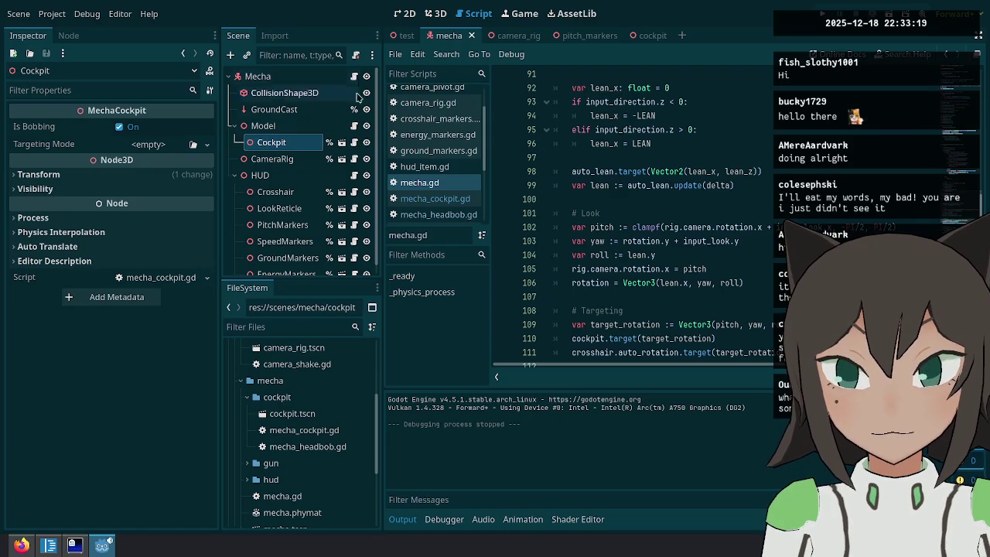
{"action": "scroll", "coordinate": [727, 263], "scroll_direction": "down", "scroll_amount": 5}
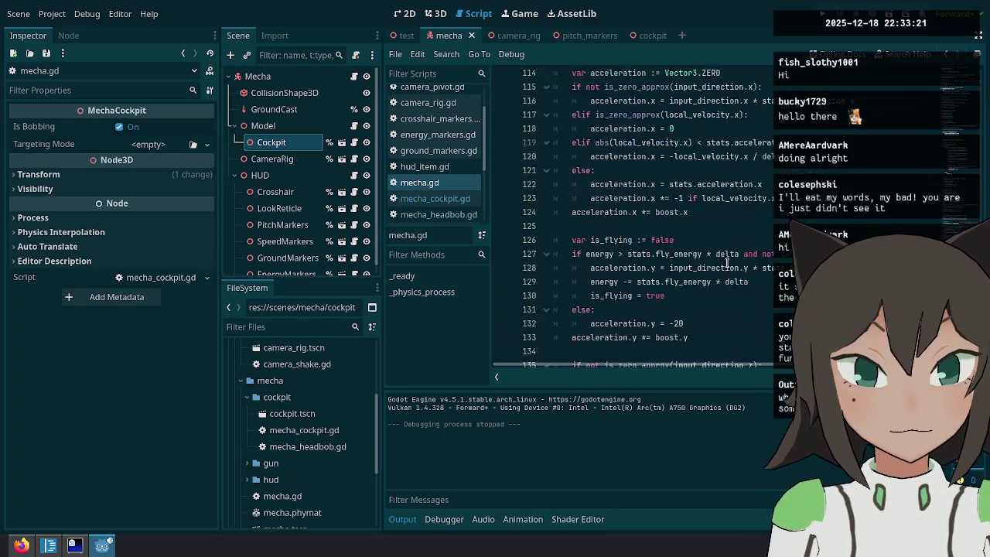
{"action": "scroll", "coordinate": [727, 261], "scroll_direction": "down", "scroll_amount": 10}
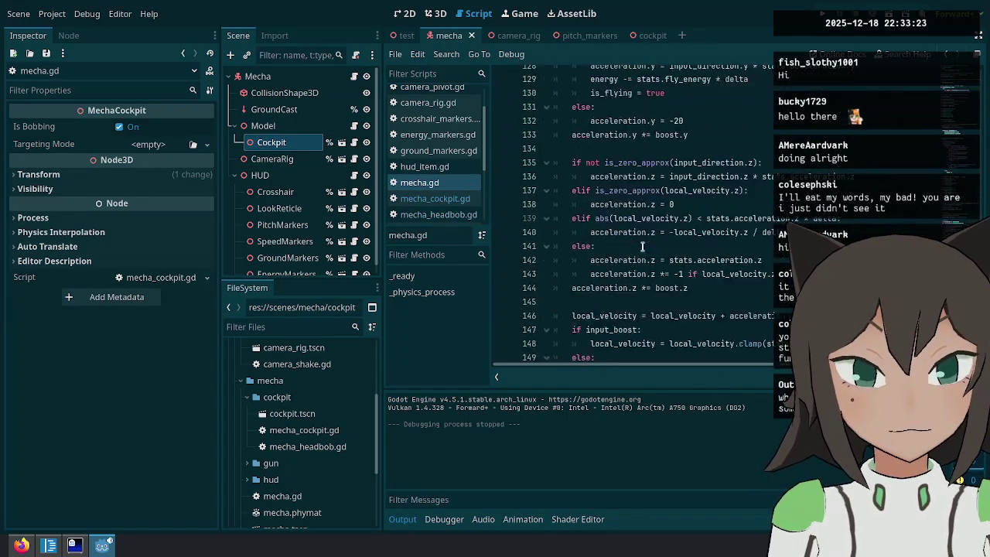
{"action": "scroll", "coordinate": [640, 245], "scroll_direction": "down", "scroll_amount": 7}
{"action": "scroll", "coordinate": [639, 241], "scroll_direction": "up", "scroll_amount": 3}
{"action": "scroll", "coordinate": [638, 241], "scroll_direction": "up", "scroll_amount": 2}
{"action": "double_click", "coordinate": [742, 214]}
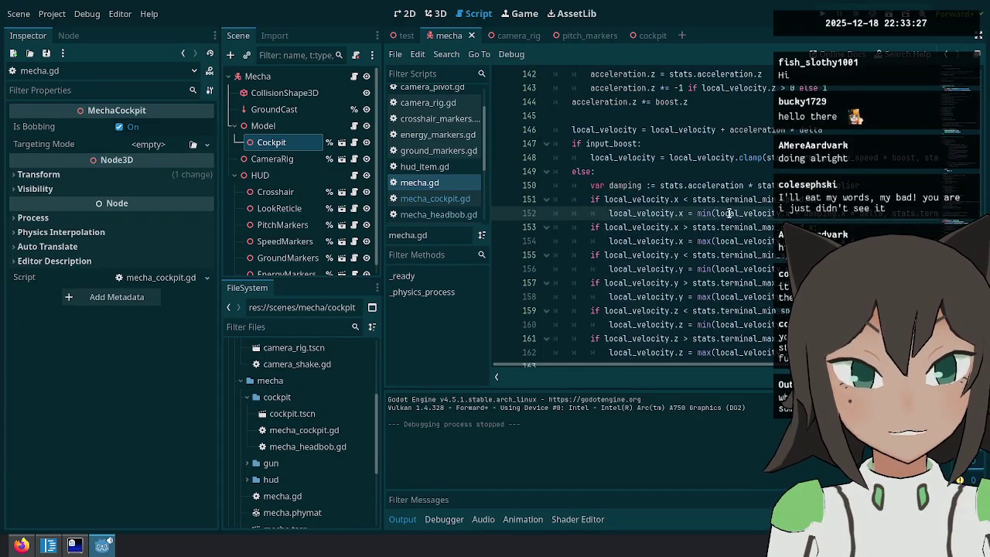
{"action": "scroll", "coordinate": [610, 249], "scroll_direction": "up", "scroll_amount": 3}
{"action": "scroll", "coordinate": [610, 250], "scroll_direction": "up", "scroll_amount": 1}
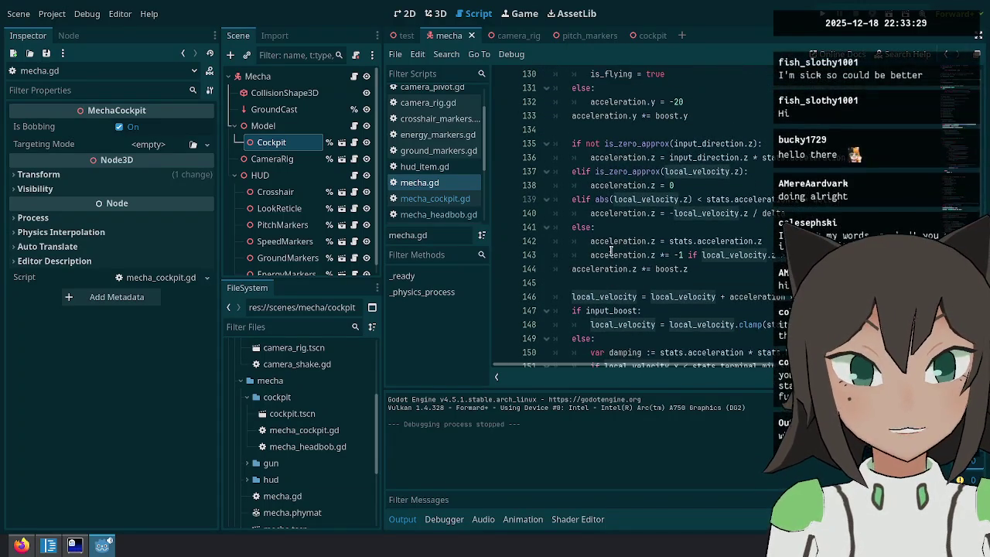
{"action": "double_click", "coordinate": [599, 298]}
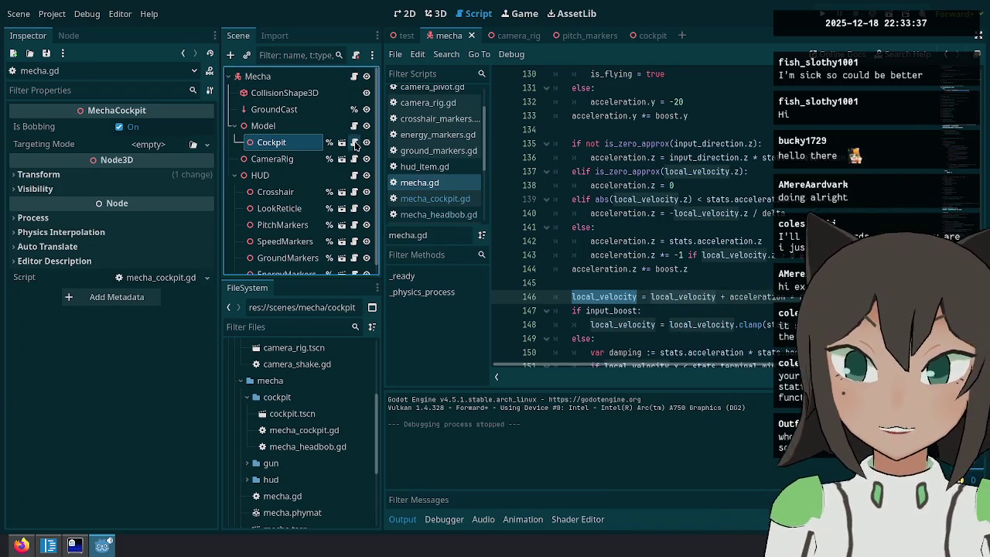
{"action": "left_click", "coordinate": [355, 143]}
In mecha_cockpit.gd, select the head_bob variable and its MechaHeadbob type.
{"action": "left_click", "coordinate": [616, 296]}
{"action": "left_click", "coordinate": [614, 326]}
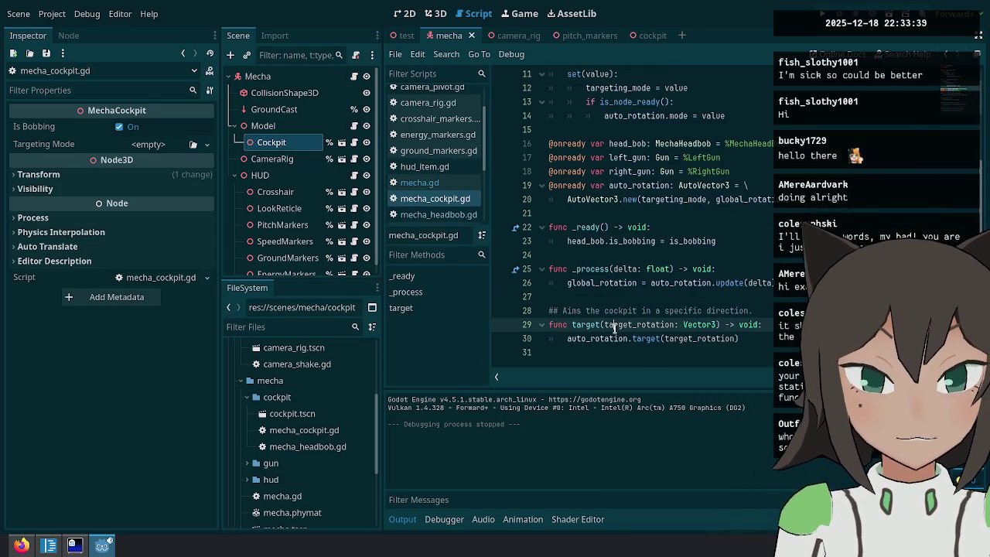
{"action": "left_click", "coordinate": [593, 242]}
{"action": "scroll", "coordinate": [693, 235], "scroll_direction": "up", "scroll_amount": 2}
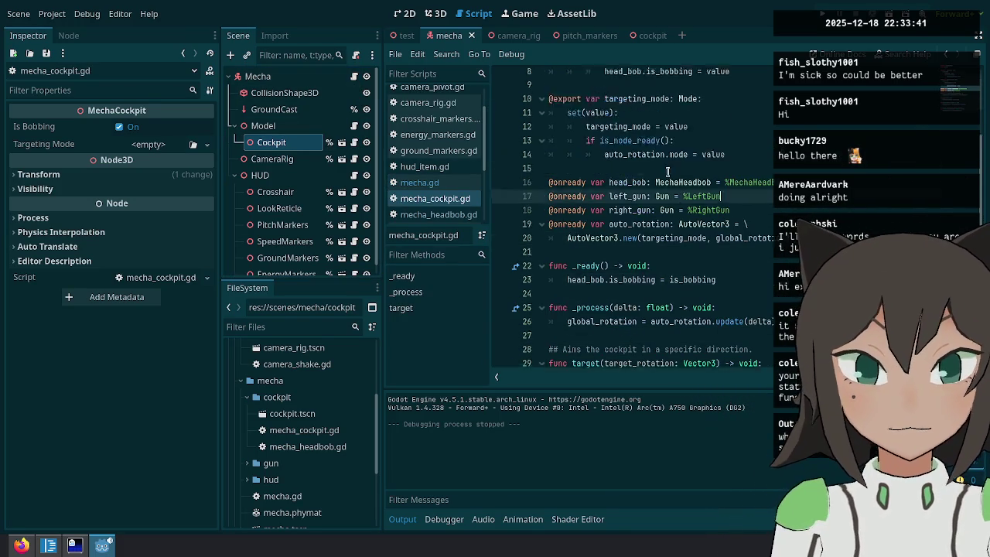
{"action": "double_click", "coordinate": [685, 228]}
{"action": "double_click", "coordinate": [625, 226]}
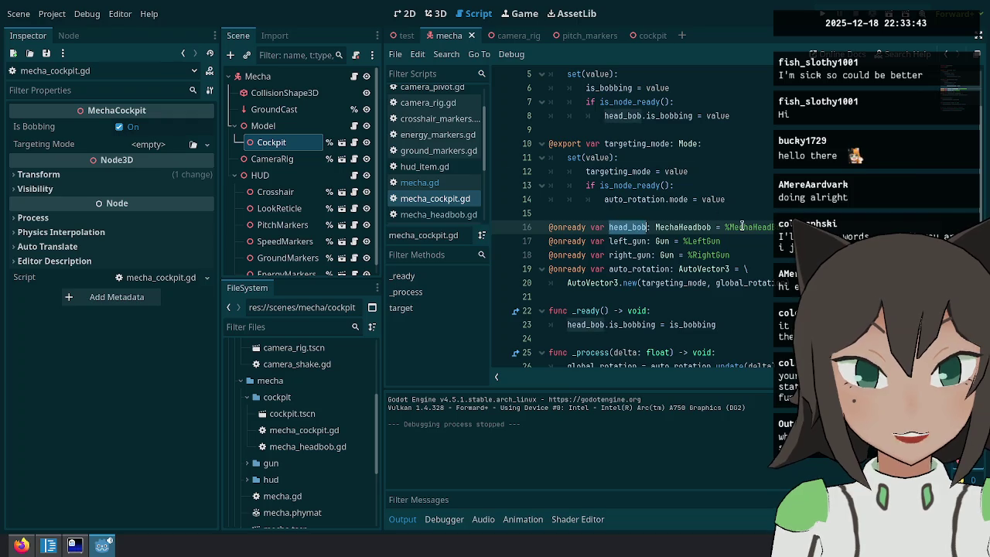
Open MechaHeadBob's script from the Cockpit sub-scene and change is_bobbing's type to AutoFloat.
{"action": "left_click", "coordinate": [354, 143]}
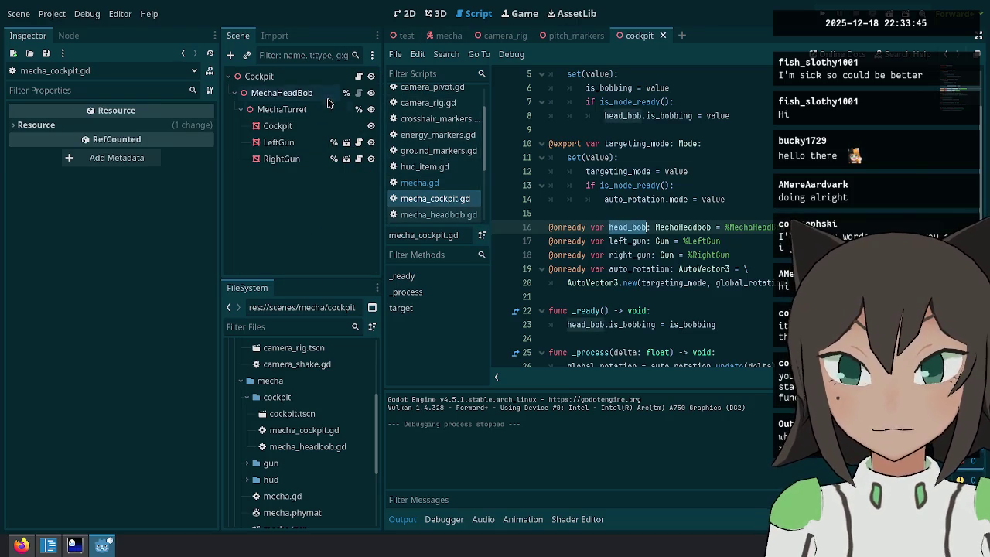
{"action": "left_click", "coordinate": [358, 92]}
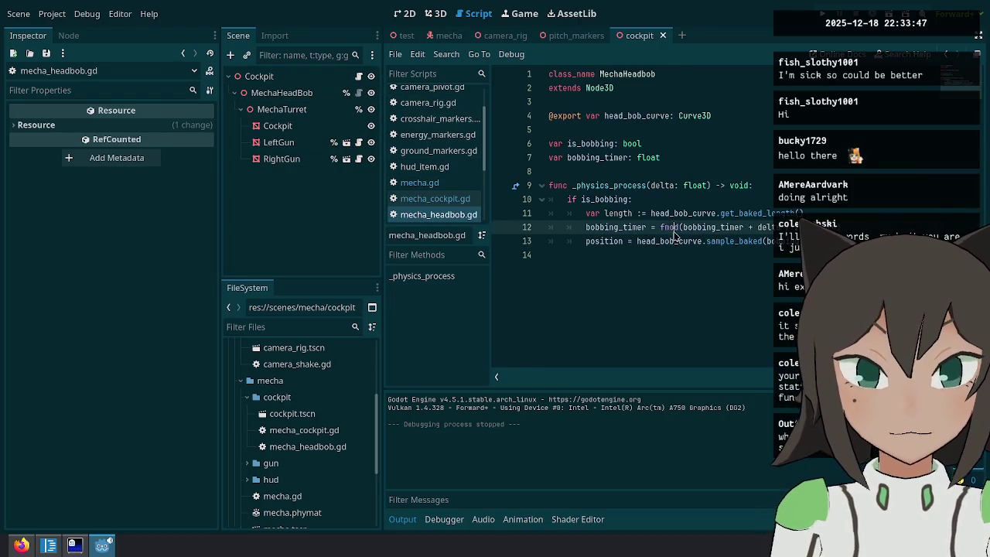
{"action": "left_click", "coordinate": [705, 244]}
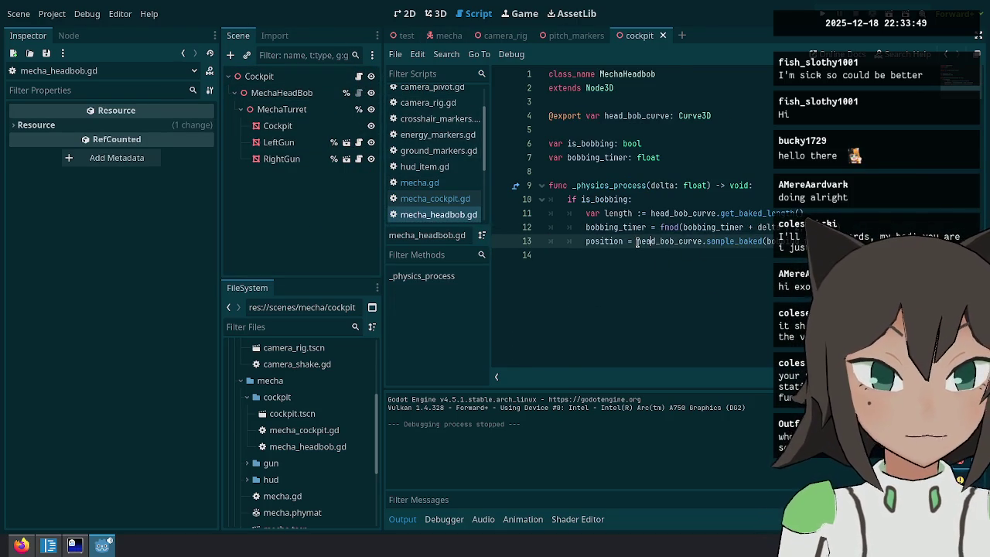
{"action": "left_click", "coordinate": [680, 115]}
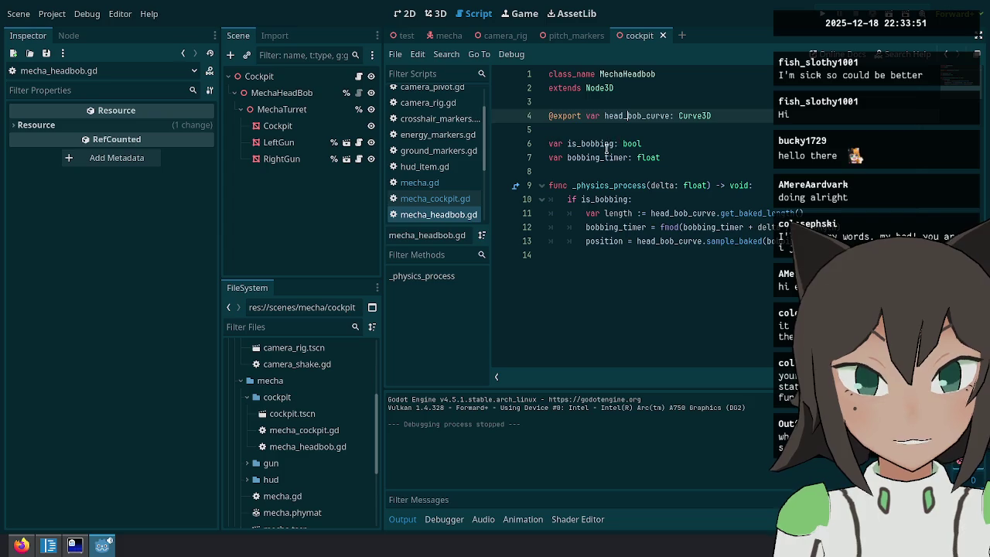
{"action": "left_click", "coordinate": [657, 143]}
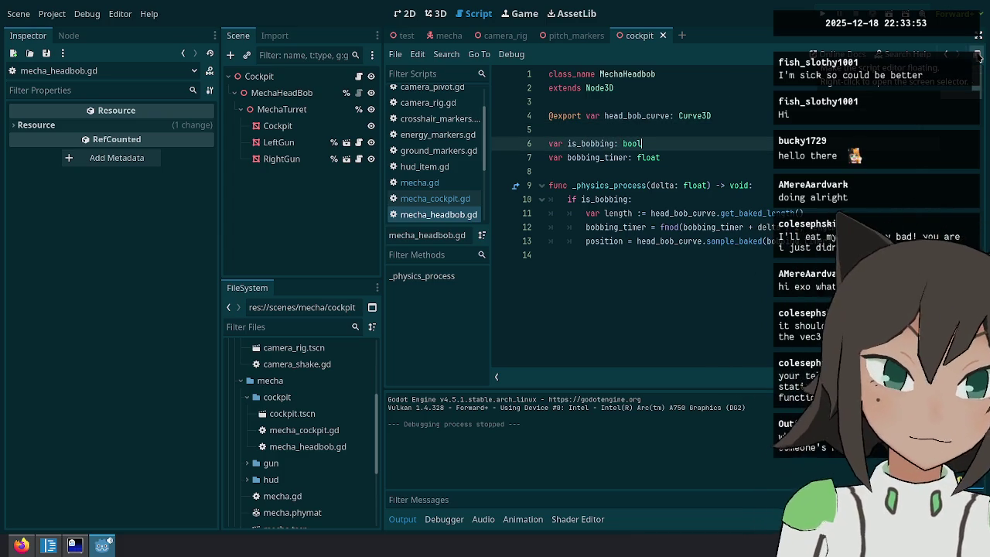
{"action": "type", "text": "AutoF"}
{"action": "key", "text": "Return"}
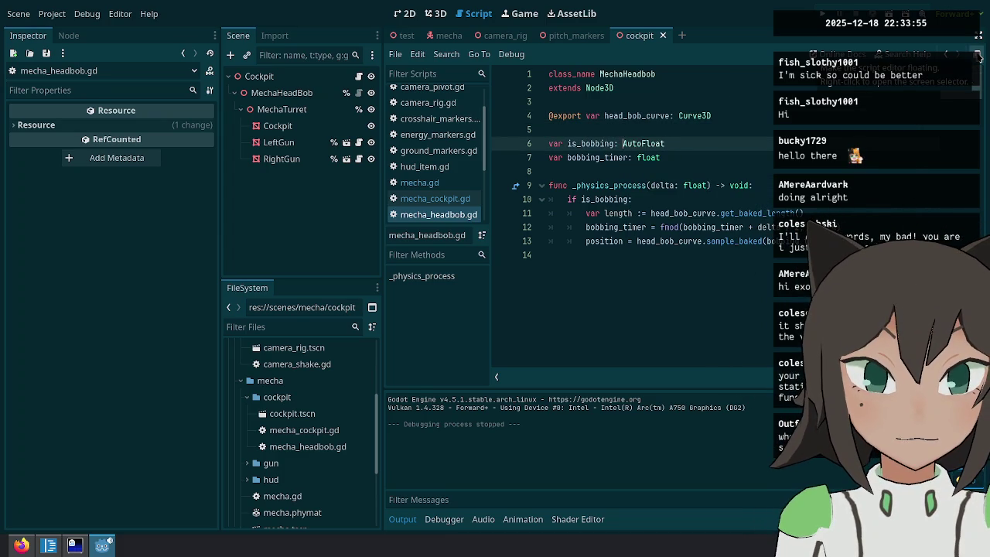
Rename the variable to bobbing_strength and call bobbing_strength.update(delta) in the physics process function.
{"action": "key", "text": "BackSpace"}
{"action": "key", "text": "BackSpace"}
{"action": "key", "text": "BackSpace"}
{"action": "type", "text": "bobbing_"}
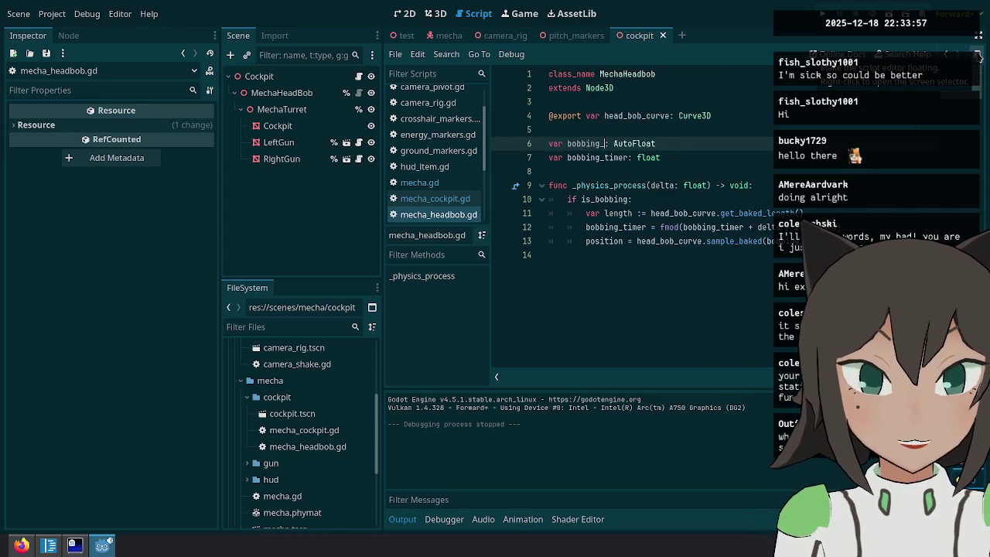
{"action": "type", "text": "strength"}
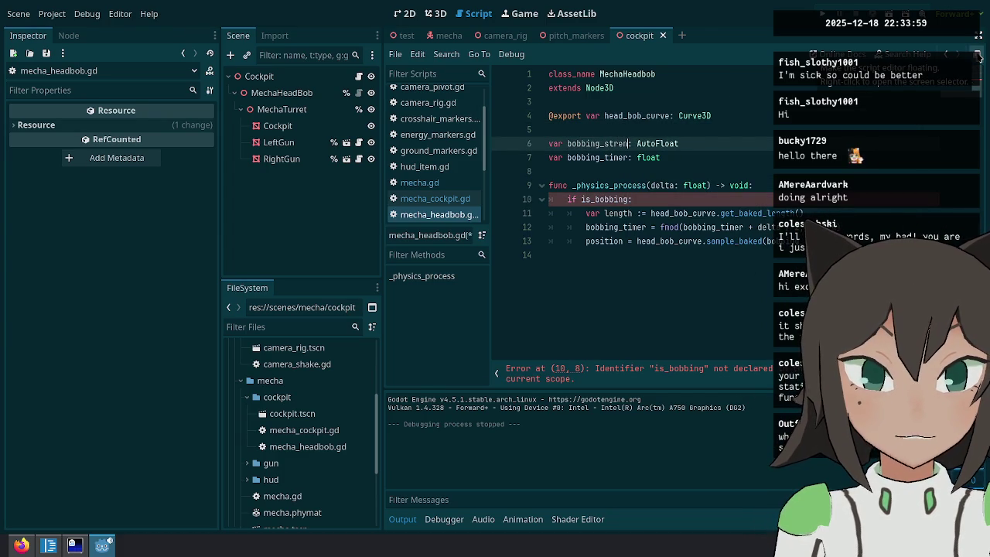
{"action": "key", "text": "ctrl+shift+Left"}
{"action": "key", "text": "ctrl+c"}
{"action": "key", "text": "Down"}
{"action": "key", "text": "Down"}
{"action": "key", "text": "Down"}
{"action": "key", "text": "End"}
{"action": "key", "text": "Return"}
{"action": "key", "text": "ctrl+v"}
{"action": "type", "text": ".update(delta)"}
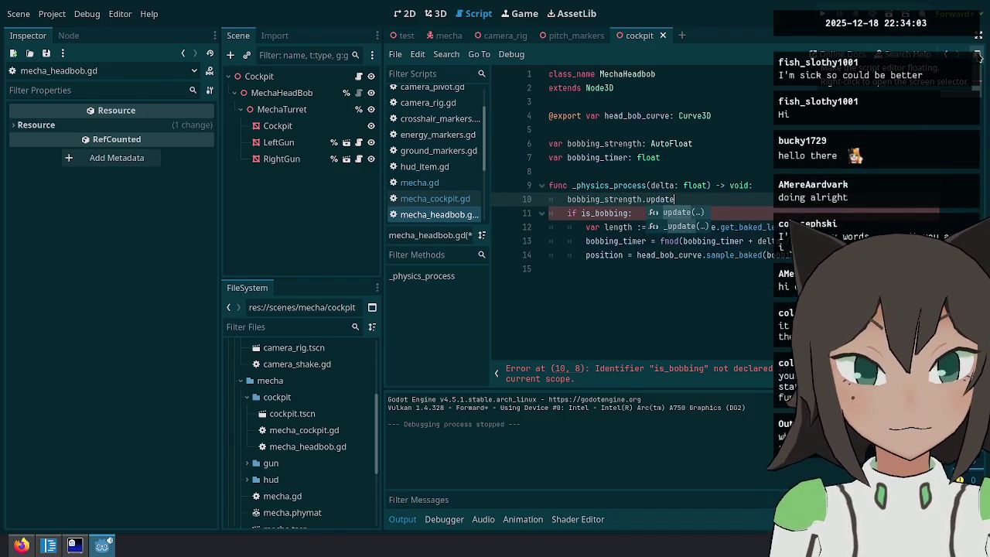
{"action": "left_click", "coordinate": [632, 212]}
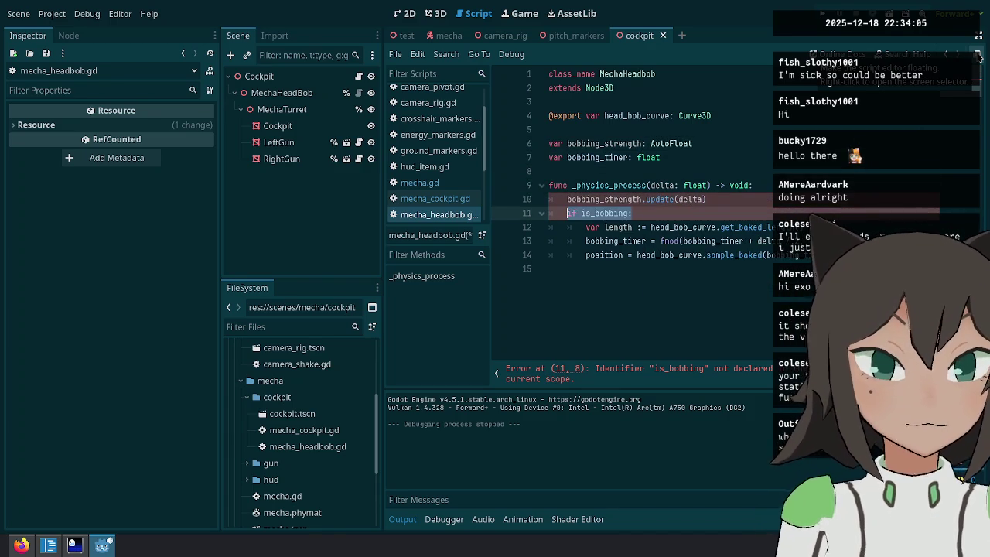
{"action": "key", "text": "Up"}
{"action": "key", "text": "Up"}
{"action": "key", "text": "Up"}
{"action": "key", "text": "Home"}
{"action": "type", "text": "@export"}
{"action": "key", "text": "Down"}
{"action": "key", "text": "Up"}
{"action": "key", "text": "Up"}
{"action": "key", "text": "Down"}
{"action": "key", "text": "ctrl+x"}
{"action": "key", "text": "Up"}
{"action": "key", "text": "Up"}
{"action": "key", "text": "ctrl+v"}
{"action": "key", "text": "Down"}
{"action": "key", "text": "Down"}
{"action": "key", "text": "Down"}
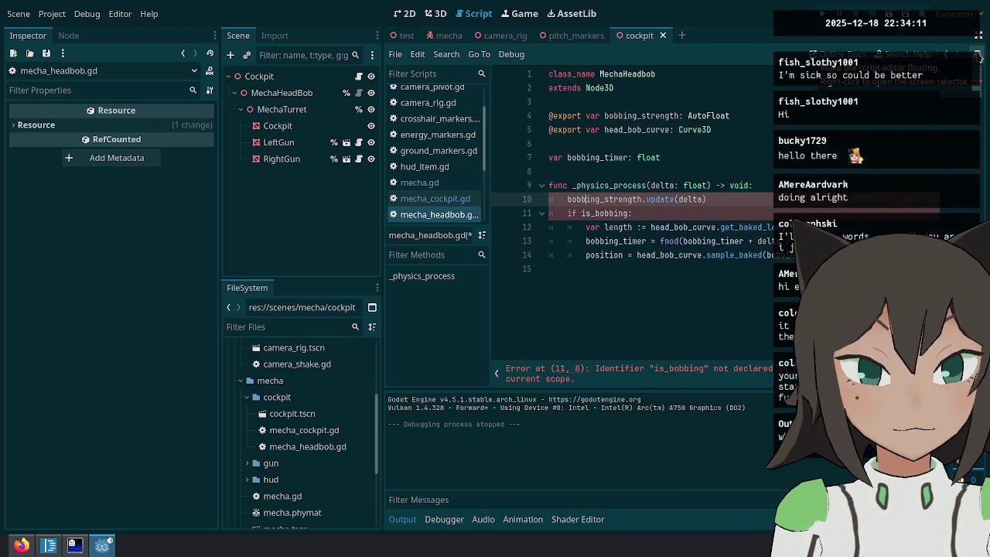
Store the update result in 'var strength =' on line 10 and delete the 'if is_bobbing:' line.
{"action": "type", "text": "var "}
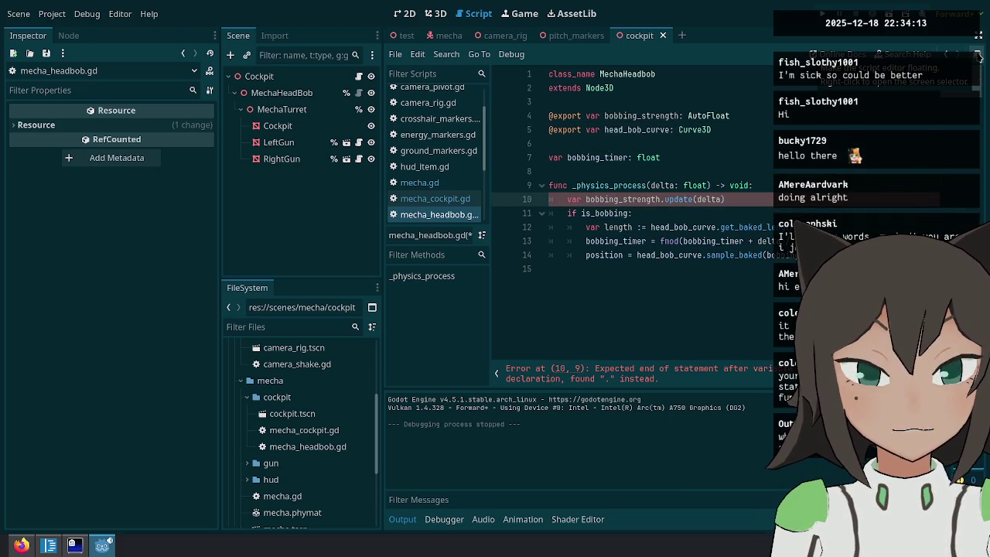
{"action": "type", "text": "strenght:"}
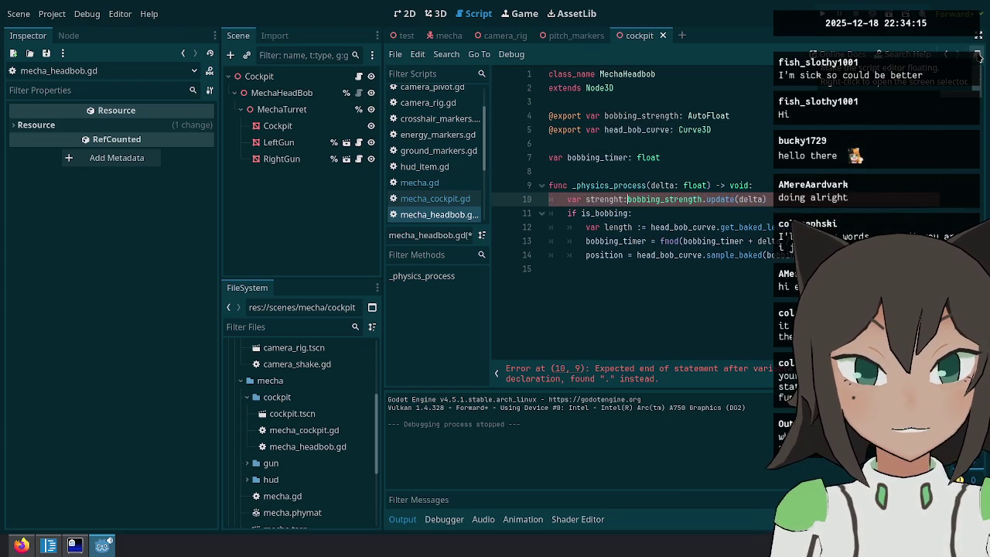
{"action": "key", "text": "BackSpace"}
{"action": "type", "text": "th ="}
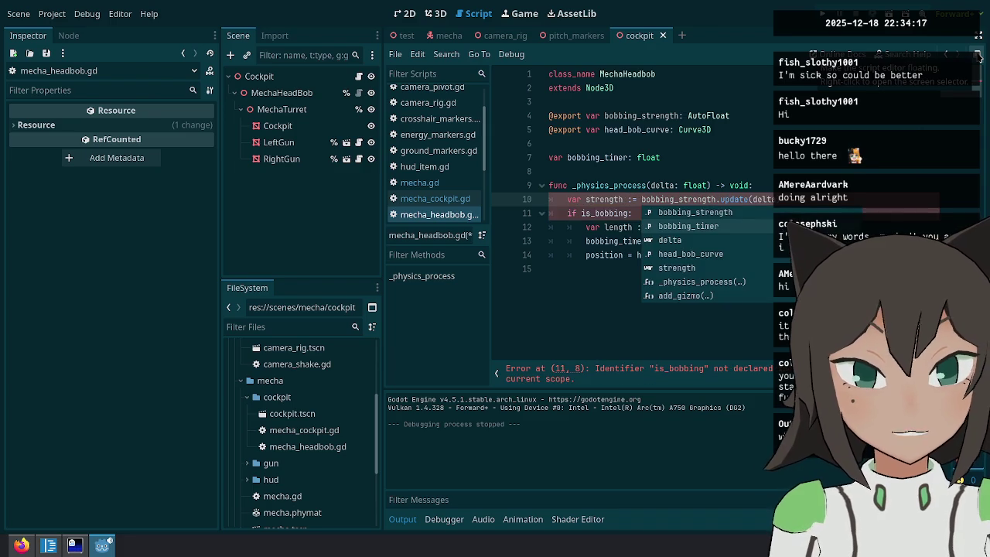
{"action": "key", "text": "ctrl+x"}
{"action": "key", "text": "ctrl+v"}
{"action": "key", "text": "ctrl+shift+k"}
Unindent the curve-sampling lines one level, adding a blank line after the strength declaration.
{"action": "double_click", "coordinate": [604, 199]}
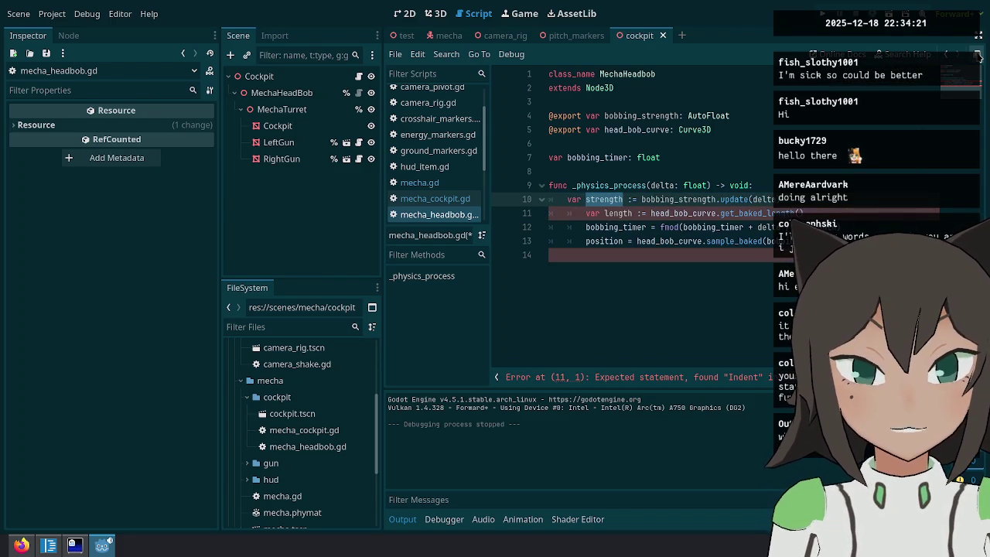
{"action": "key", "text": "Down"}
{"action": "key", "text": "shift+Down"}
{"action": "key", "text": "shift+Down"}
{"action": "key", "text": "shift+Tab"}
{"action": "key", "text": "Return"}
{"action": "key", "text": "Down"}
{"action": "key", "text": "Down"}
{"action": "key", "text": "Down"}
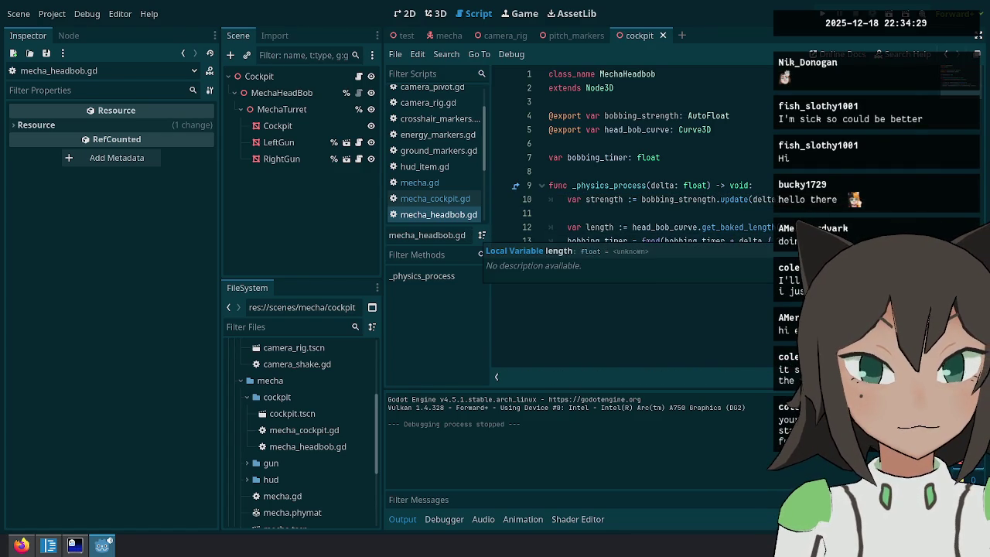
{"action": "left_click", "coordinate": [549, 213]}
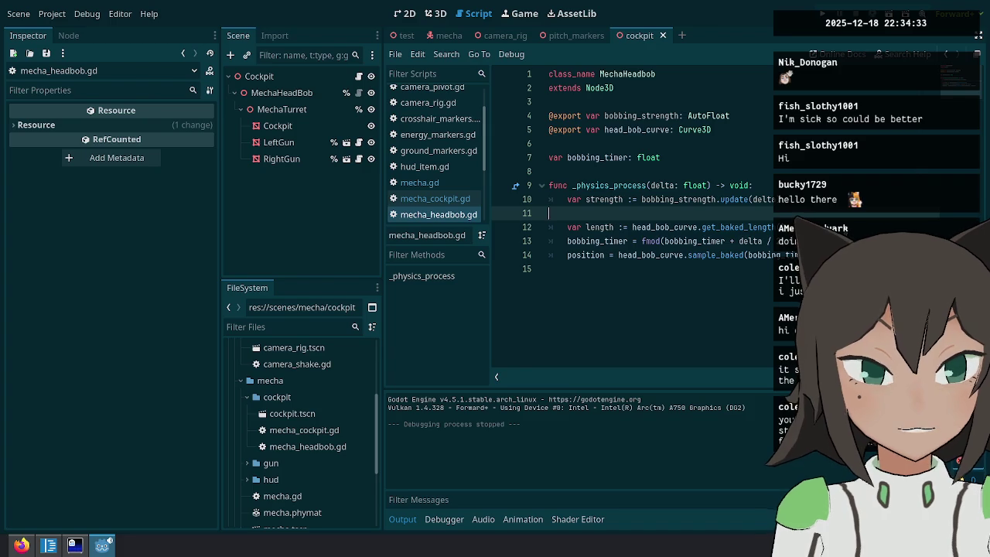
Select the MechaHeadBob node and look for an existing AutoFloat resource to load.
{"action": "left_click", "coordinate": [684, 158]}
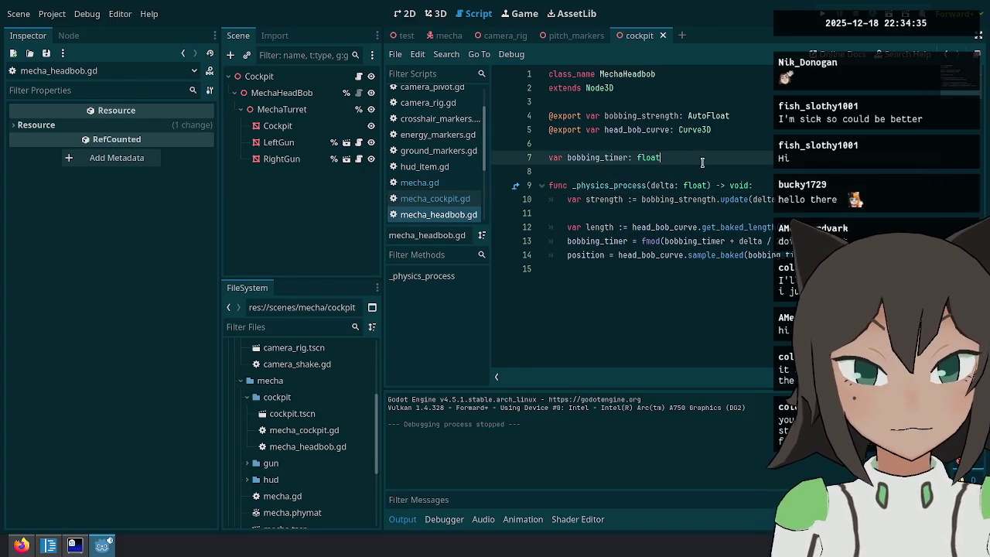
{"action": "left_click", "coordinate": [249, 94]}
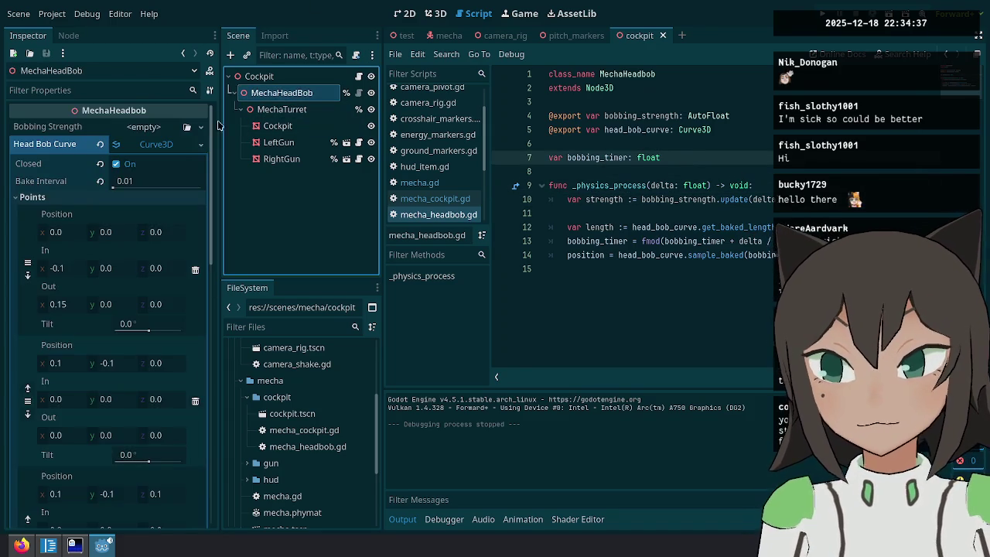
{"action": "left_click", "coordinate": [186, 127]}
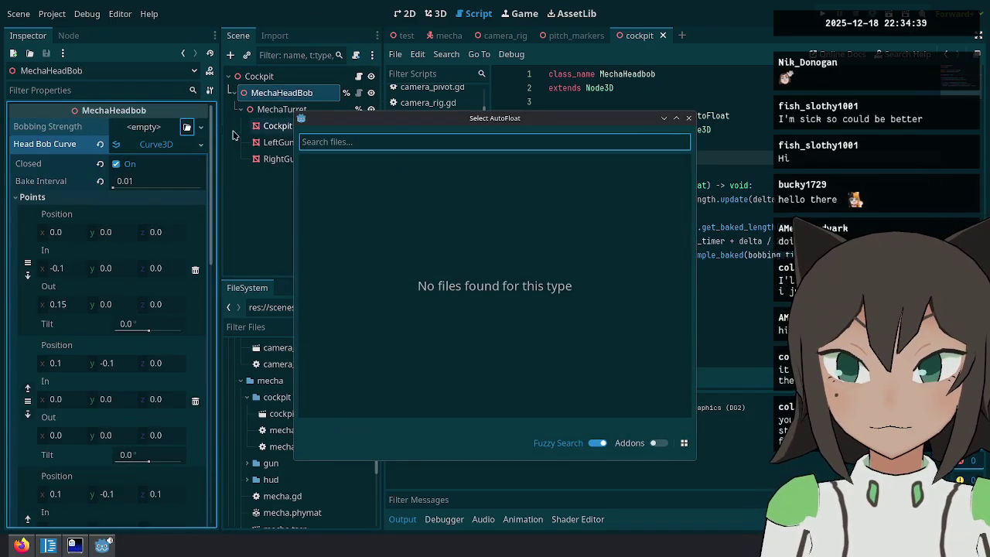
Give Bobbing Strength a new AutoFloat with a new SpeedMode set to speed 4.0.
{"action": "key", "text": "Escape"}
{"action": "left_click", "coordinate": [203, 130]}
{"action": "left_click", "coordinate": [186, 160]}
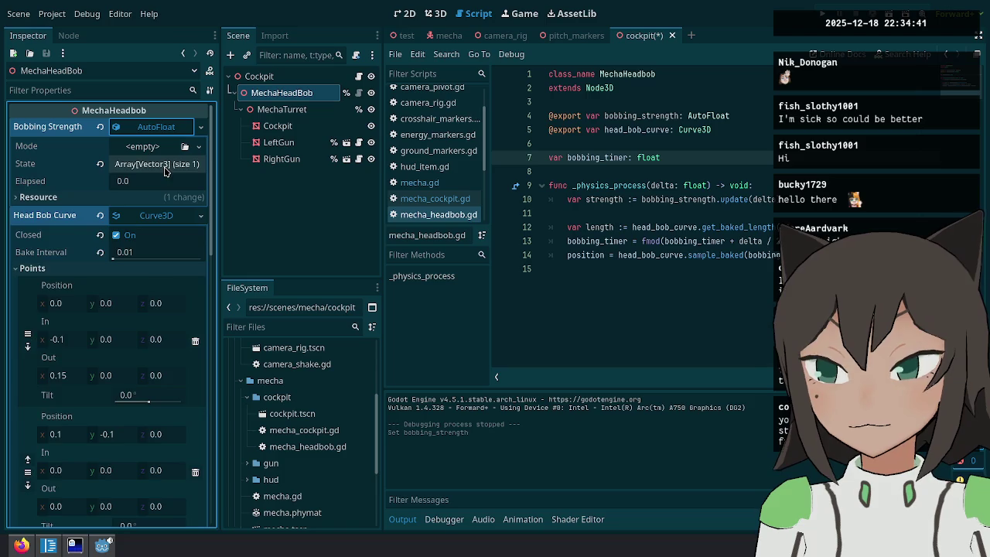
{"action": "left_click", "coordinate": [165, 170]}
{"action": "left_click", "coordinate": [166, 165]}
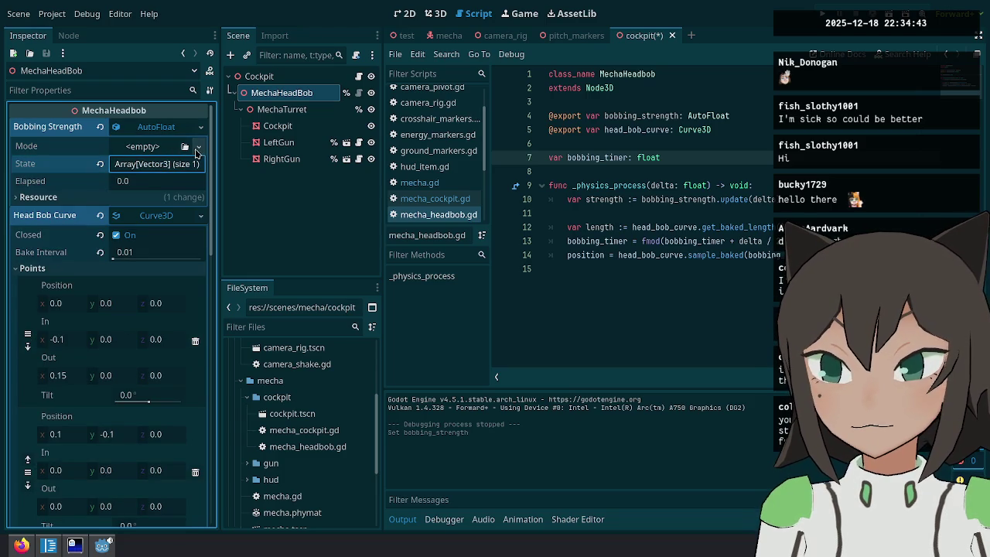
{"action": "left_click", "coordinate": [198, 146]}
{"action": "left_click", "coordinate": [169, 242]}
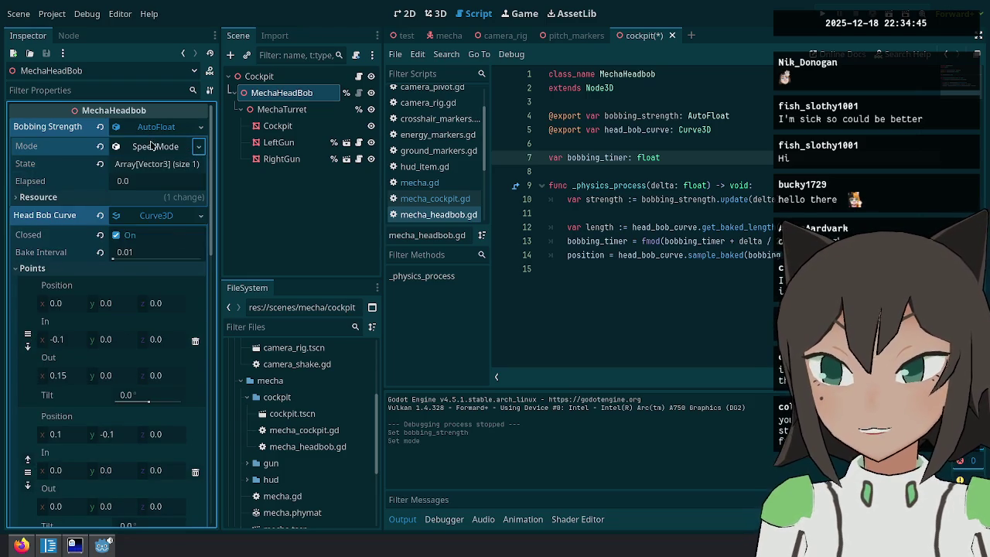
{"action": "left_click", "coordinate": [151, 170]}
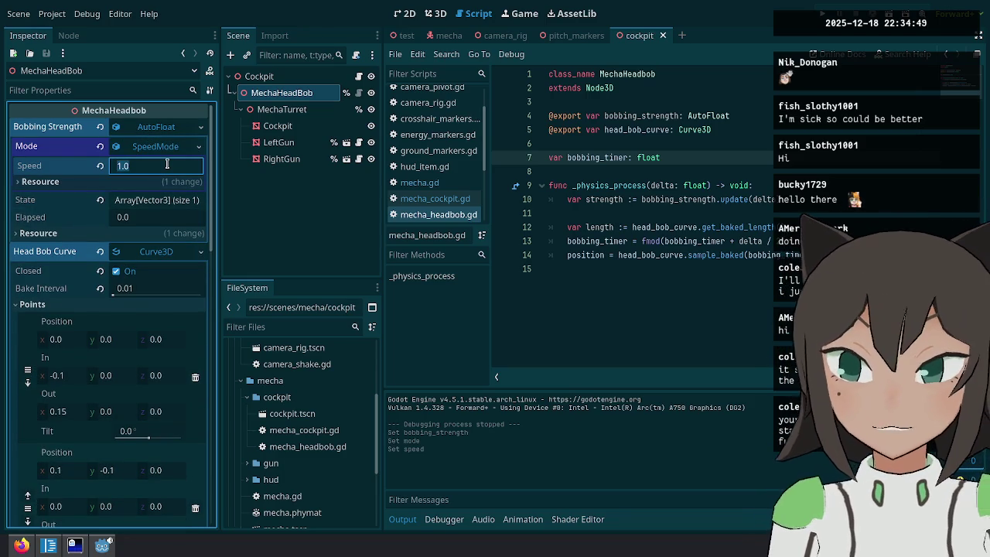
{"action": "type", "text": "4"}
{"action": "key", "text": "Return"}
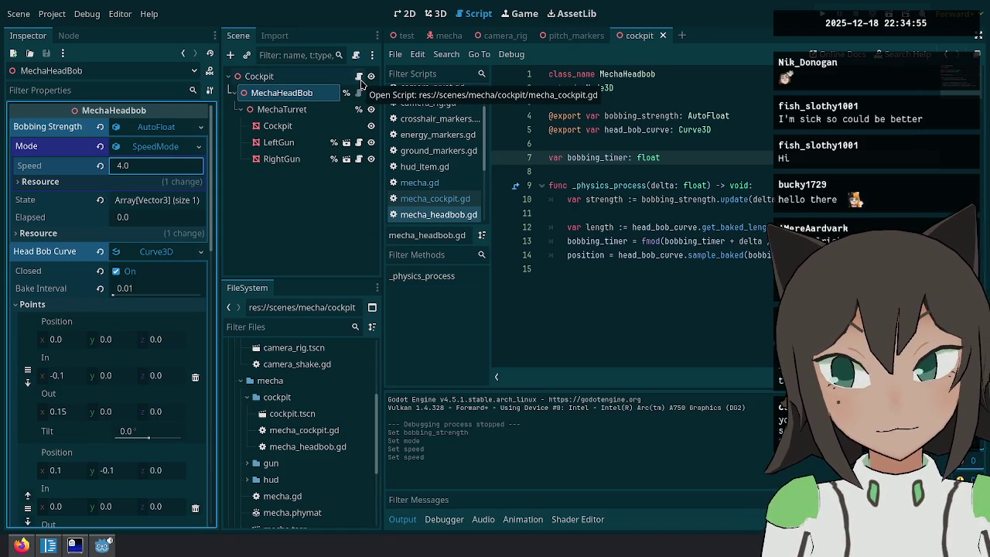
{"action": "left_click", "coordinate": [360, 81]}
Save the scene and turn _ready's assignment into an 'if is_bobbing:' condition.
{"action": "key", "text": "ctrl+s"}
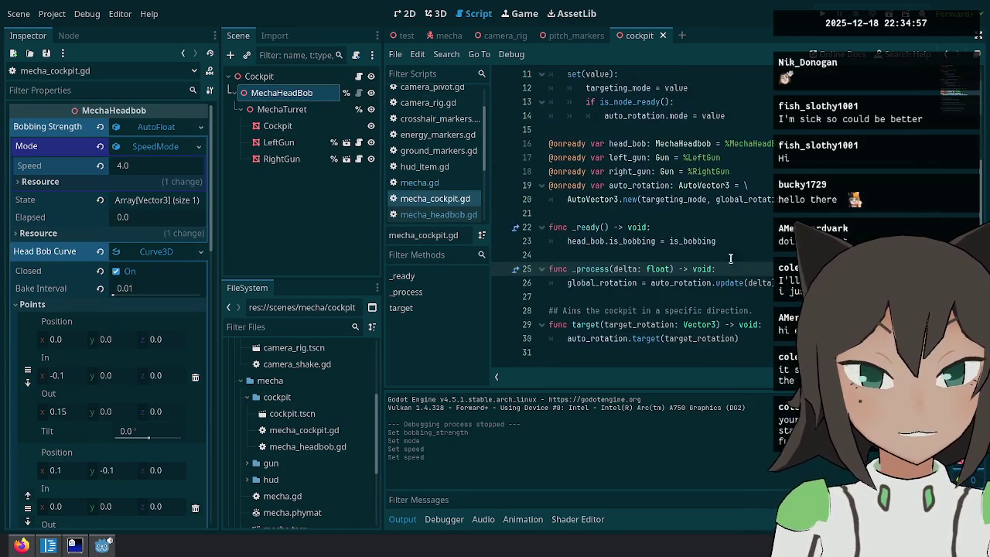
{"action": "left_click", "coordinate": [622, 240]}
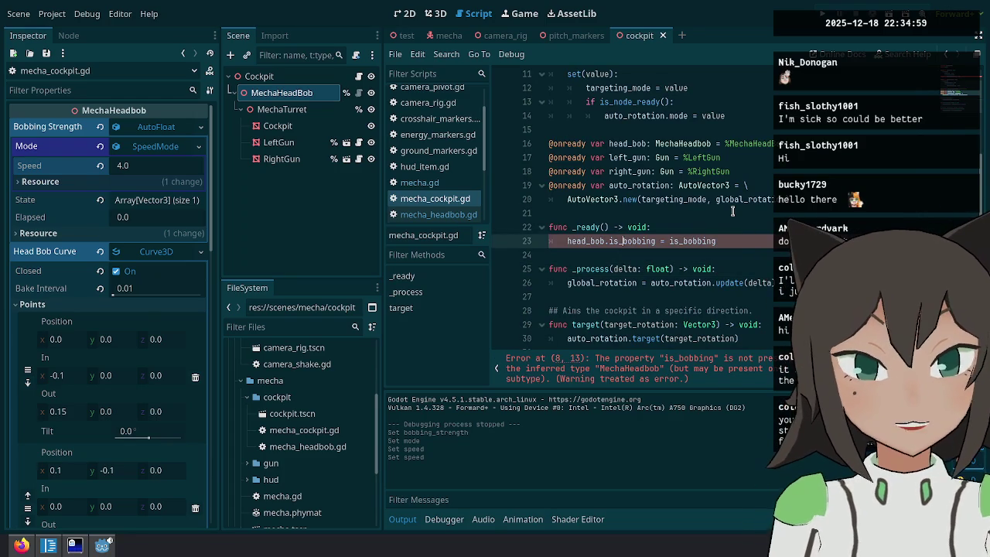
{"action": "key", "text": "shift+End"}
{"action": "type", "text": "."}
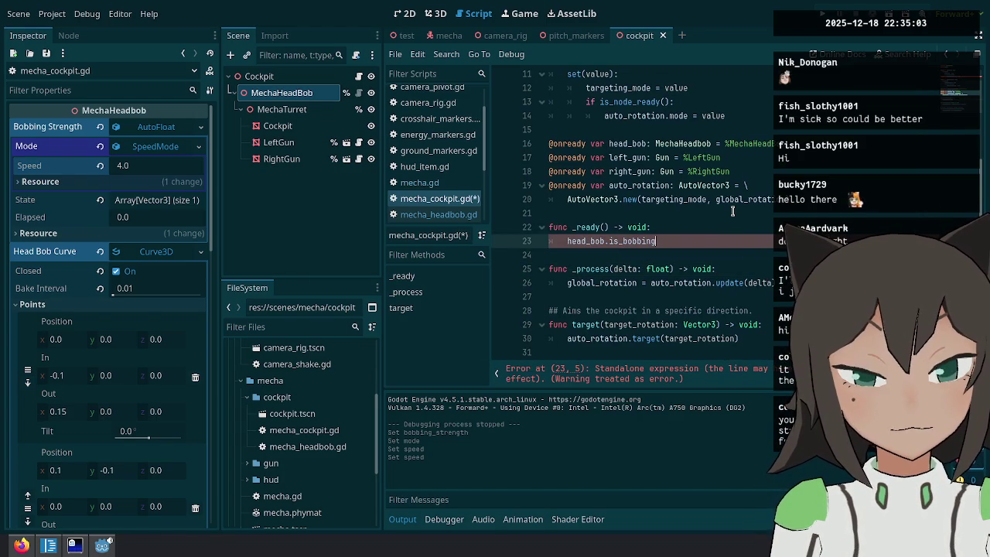
{"action": "key", "text": "Home"}
{"action": "type", "text": "if"}
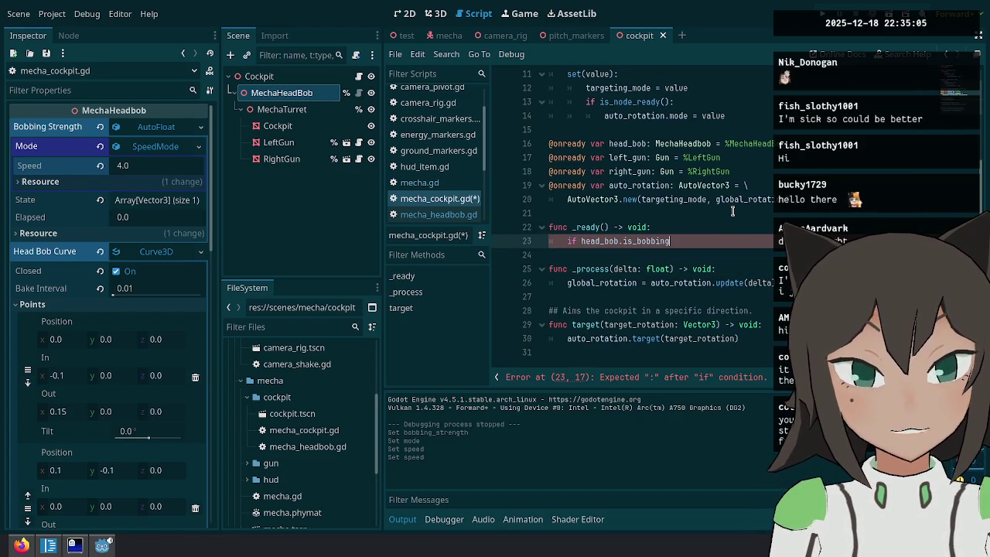
{"action": "key", "text": "Return"}
{"action": "key", "text": "Up"}
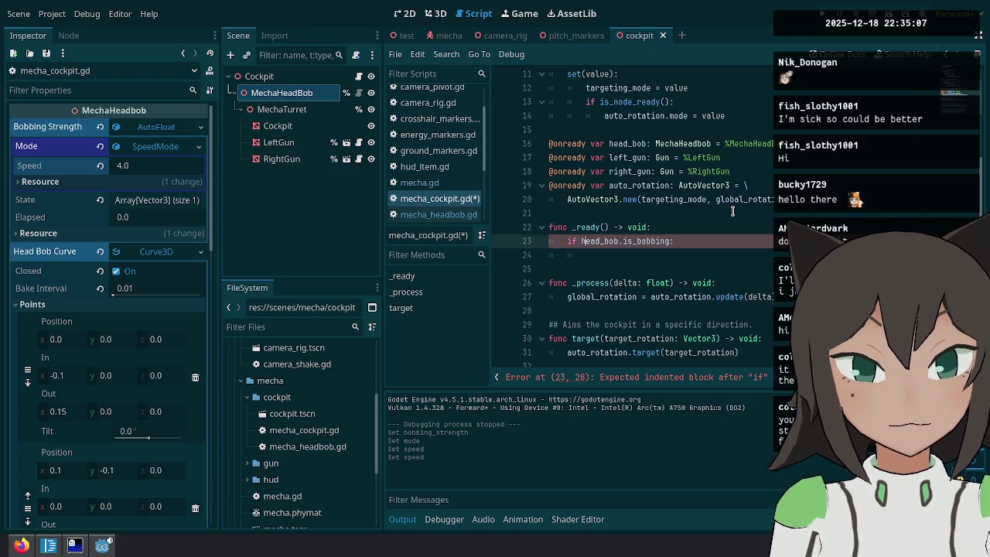
{"action": "key", "text": "ctrl+Right"}
{"action": "key", "text": "BackSpace"}
{"action": "key", "text": "BackSpace"}
{"action": "key", "text": "BackSpace"}
{"action": "key", "text": "Down"}
Add head_bob.bobbing_strength.target(1) under the condition and save the cockpit script.
{"action": "type", "text": "h"}
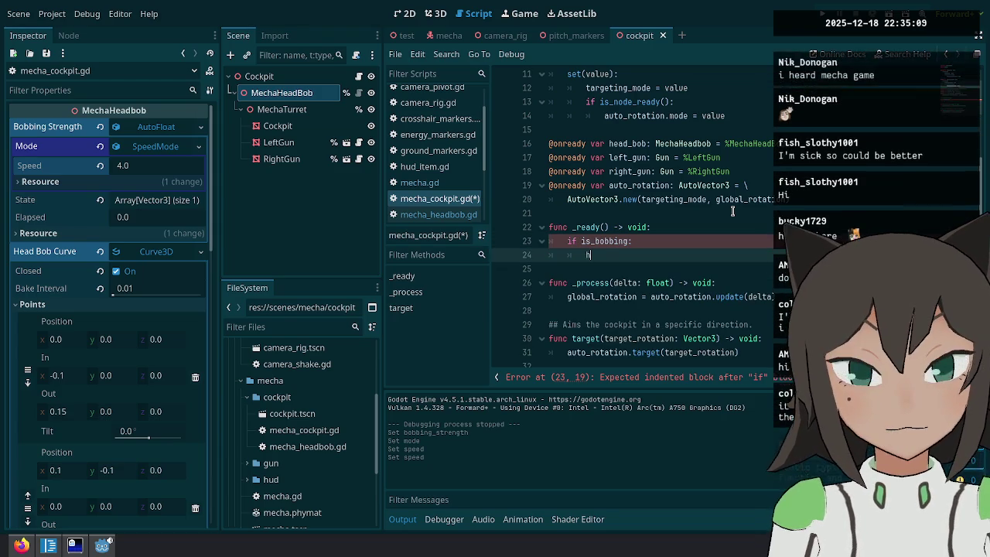
{"action": "type", "text": "ead_bob.targ"}
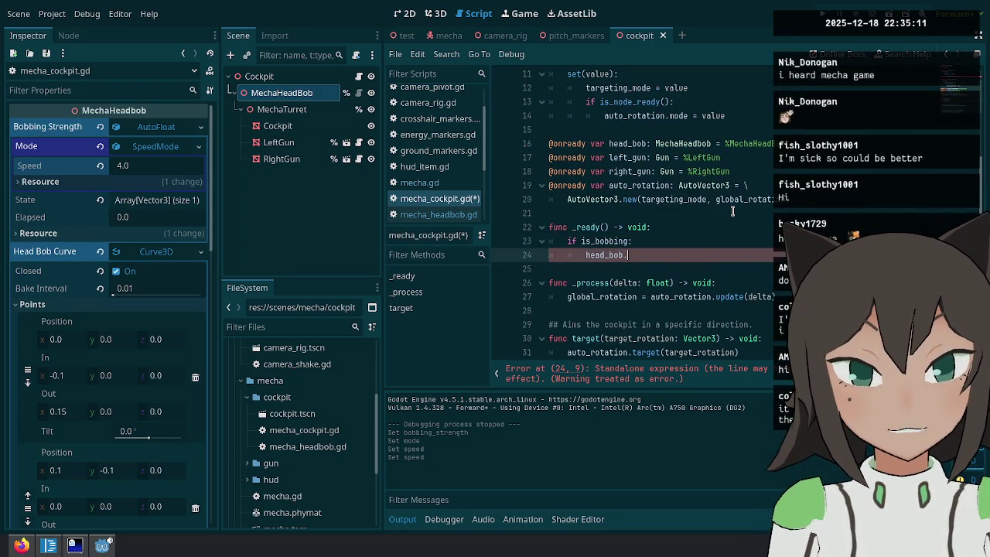
{"action": "key", "text": "BackSpace"}
{"action": "key", "text": "BackSpace"}
{"action": "key", "text": "BackSpace"}
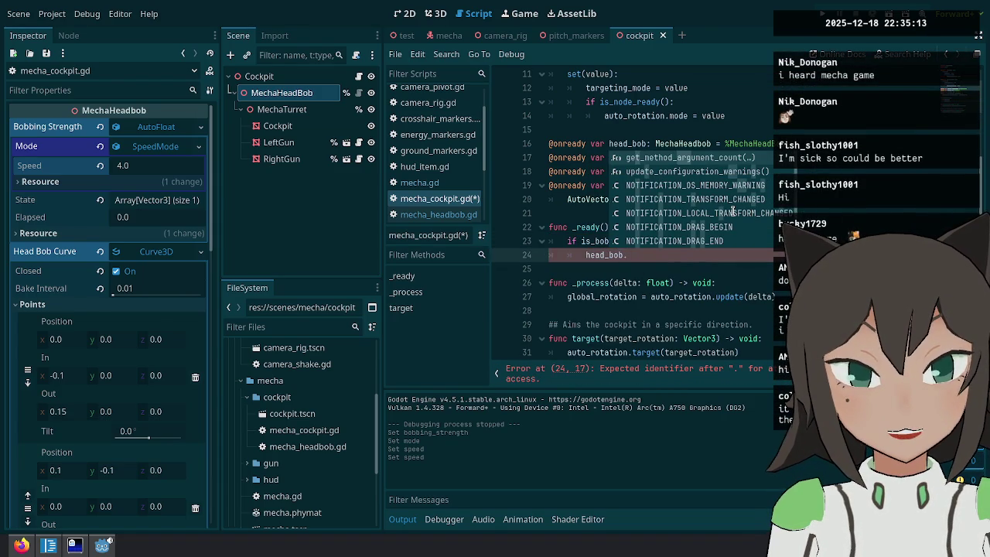
{"action": "type", "text": "bob"}
{"action": "key", "text": "Return"}
{"action": "type", "text": "target"}
{"action": "key", "text": "Return"}
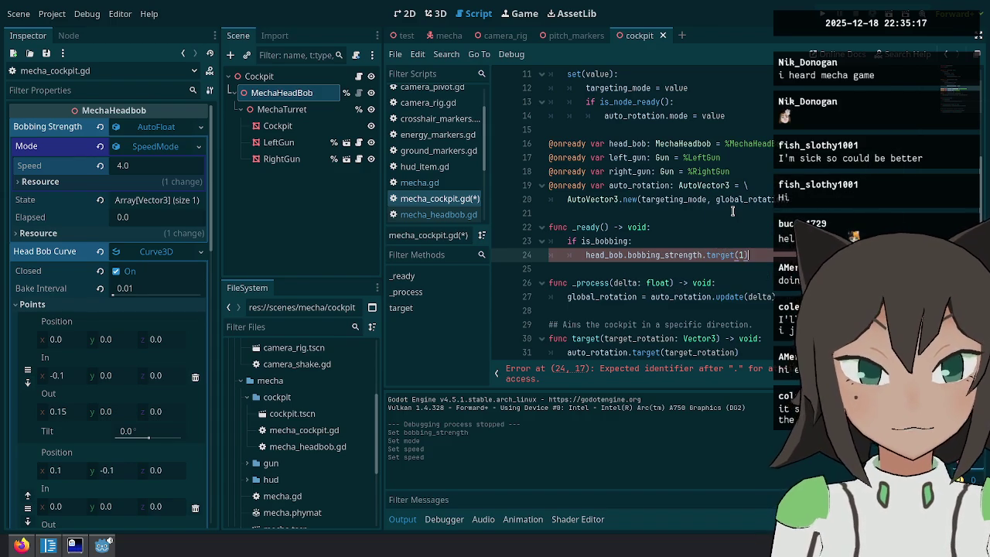
{"action": "type", "text": "1"}
{"action": "scroll", "coordinate": [673, 220], "scroll_direction": "down", "scroll_amount": 1}
{"action": "double_click", "coordinate": [668, 227]}
{"action": "key", "text": "ctrl+s"}
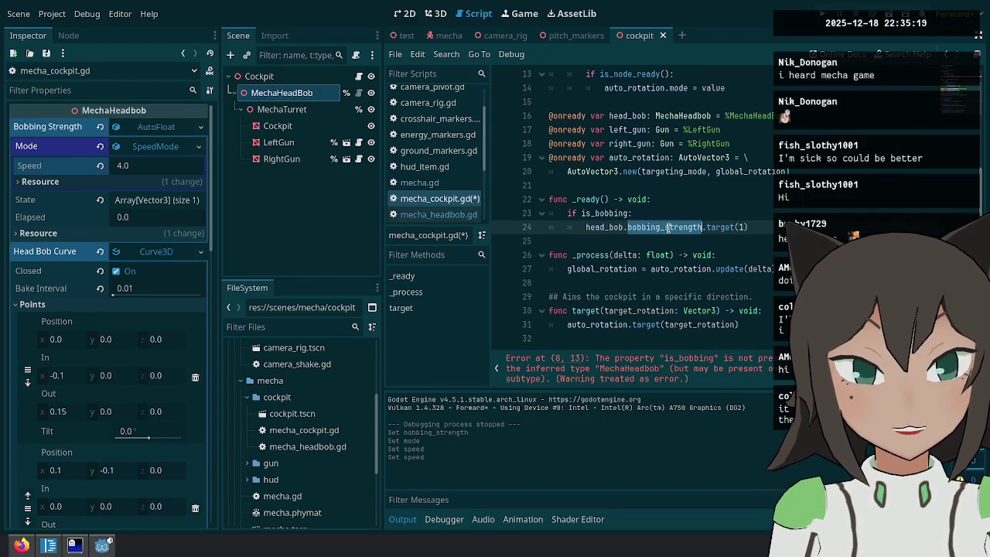
Replace the setter's is_bobbing assignment on line 8 with the bobbing strength target call.
{"action": "scroll", "coordinate": [683, 242], "scroll_direction": "up", "scroll_amount": 1}
{"action": "left_click", "coordinate": [741, 268]}
{"action": "scroll", "coordinate": [698, 224], "scroll_direction": "up", "scroll_amount": 2}
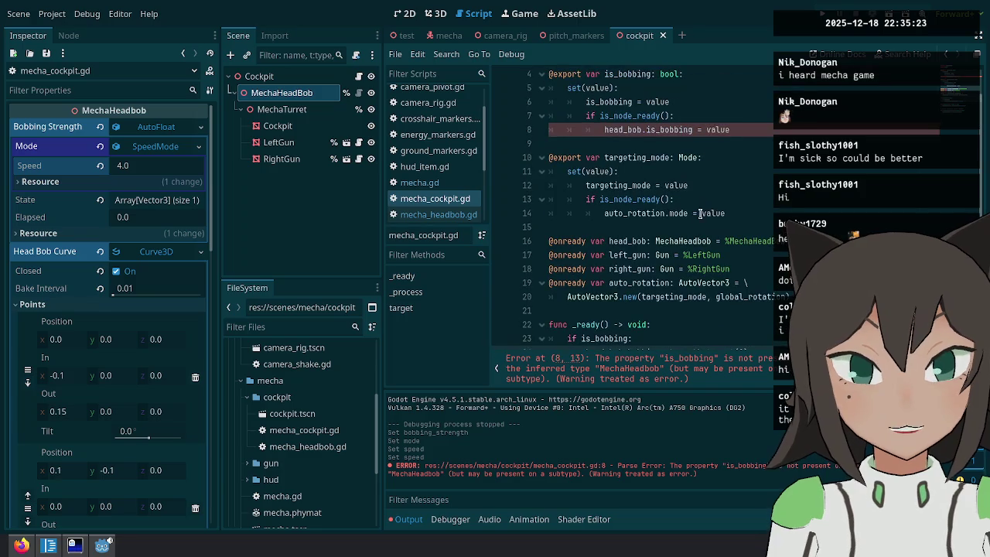
{"action": "left_click", "coordinate": [729, 130]}
{"action": "type", "text": "head_bob.bobbing_strength.target(1)"}
{"action": "key", "text": "ctrl+x"}
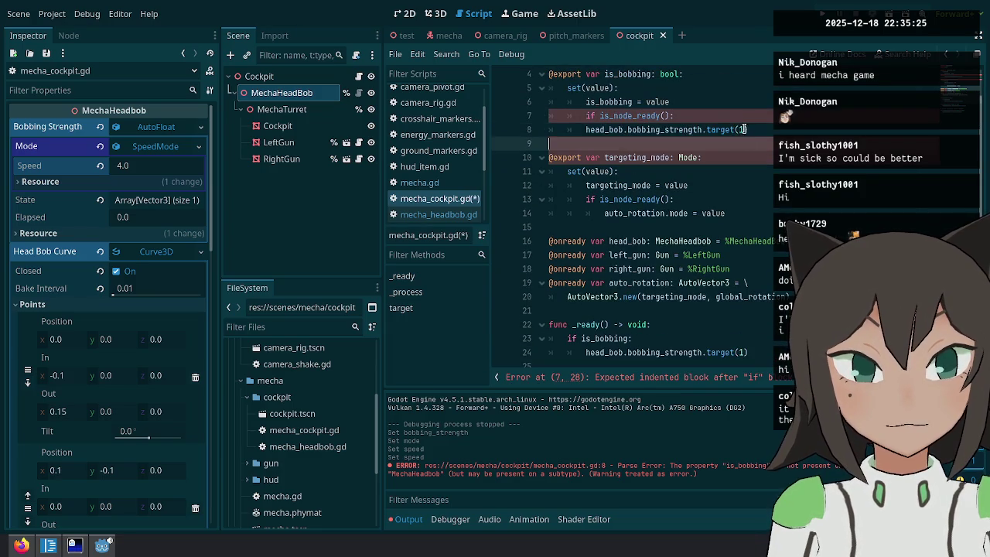
{"action": "scroll", "coordinate": [779, 131], "scroll_direction": "down", "scroll_amount": 2}
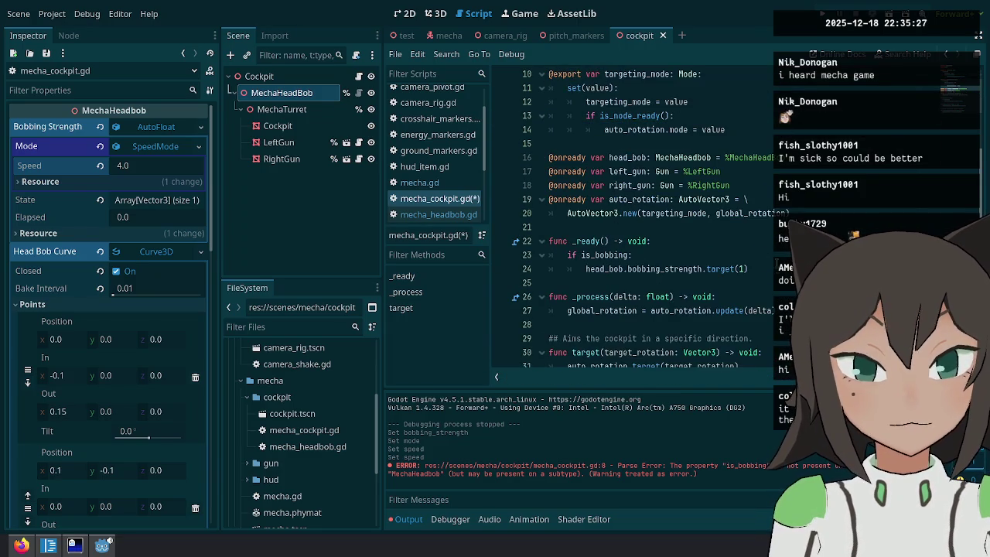
{"action": "scroll", "coordinate": [773, 140], "scroll_direction": "up", "scroll_amount": 3}
{"action": "left_click", "coordinate": [771, 172]}
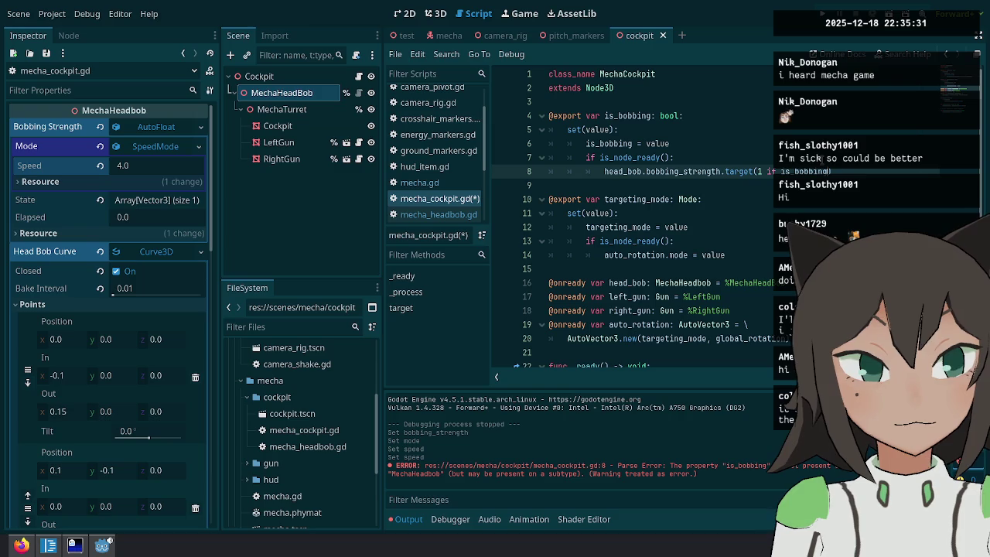
Merge _ready's lines into head_bob.bobbing_strength.target(1 if is_bobbing else 0) and save.
{"action": "scroll", "coordinate": [751, 242], "scroll_direction": "down", "scroll_amount": 4}
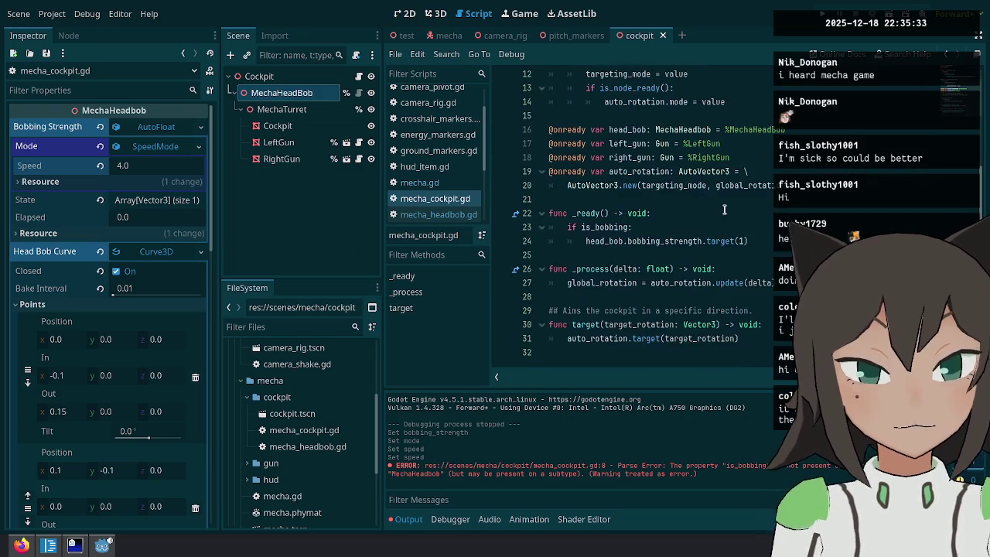
{"action": "left_click", "coordinate": [752, 242]}
{"action": "key", "text": "Return"}
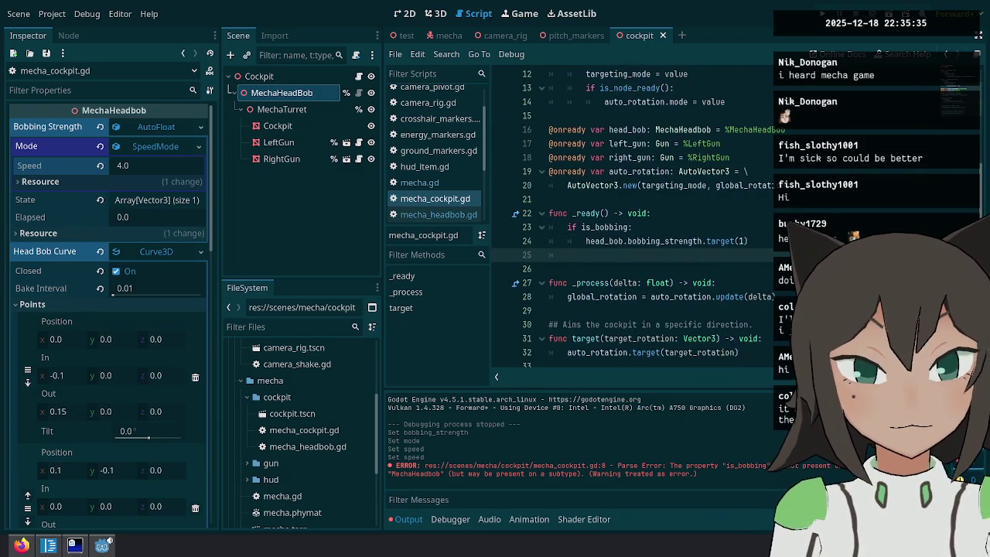
{"action": "key", "text": "ctrl+z"}
{"action": "key", "text": "ctrl+z"}
{"action": "scroll", "coordinate": [649, 290], "scroll_direction": "down", "scroll_amount": 4}
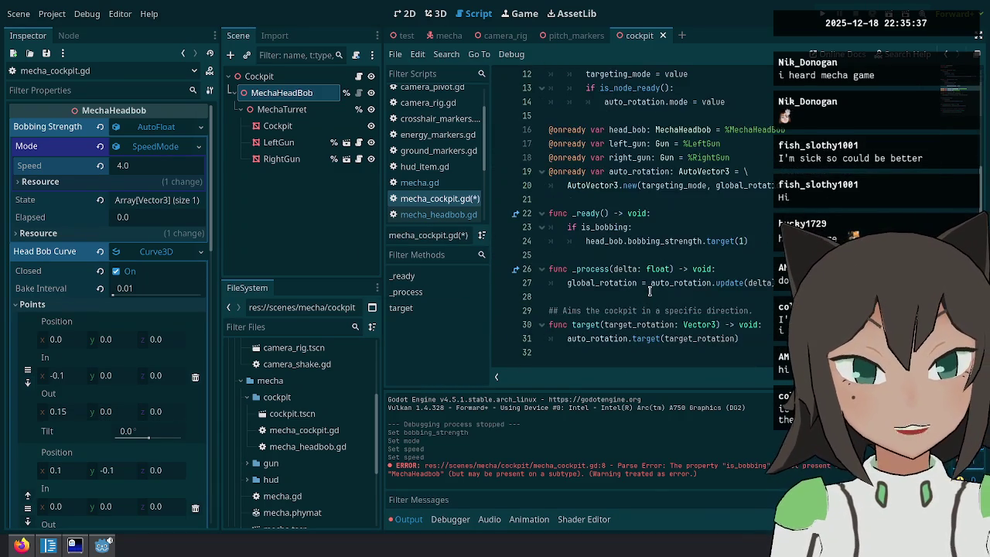
{"action": "key", "text": "ctrl+shift+k"}
{"action": "type", "text": "if is_bobbing"}
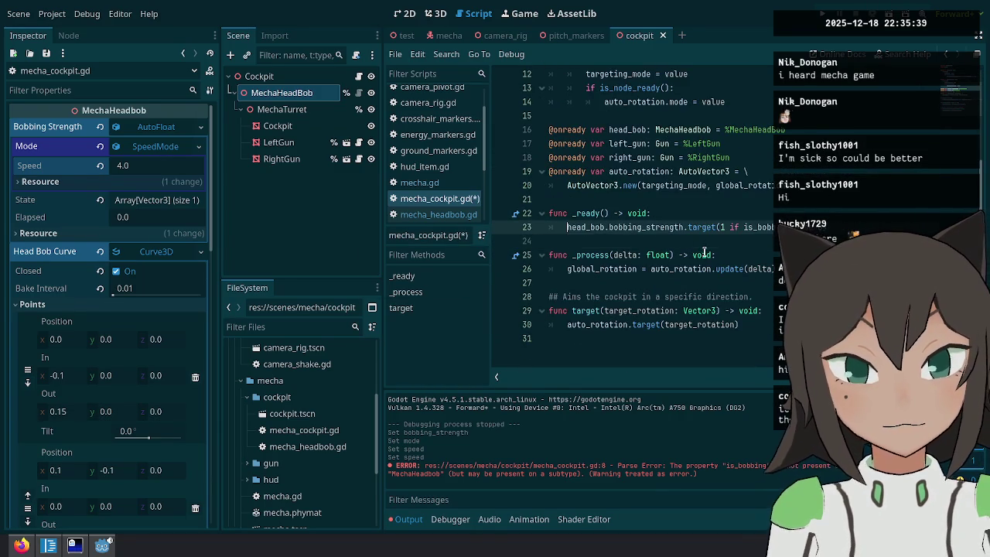
{"action": "left_click", "coordinate": [752, 296]}
{"action": "key", "text": "ctrl+s"}
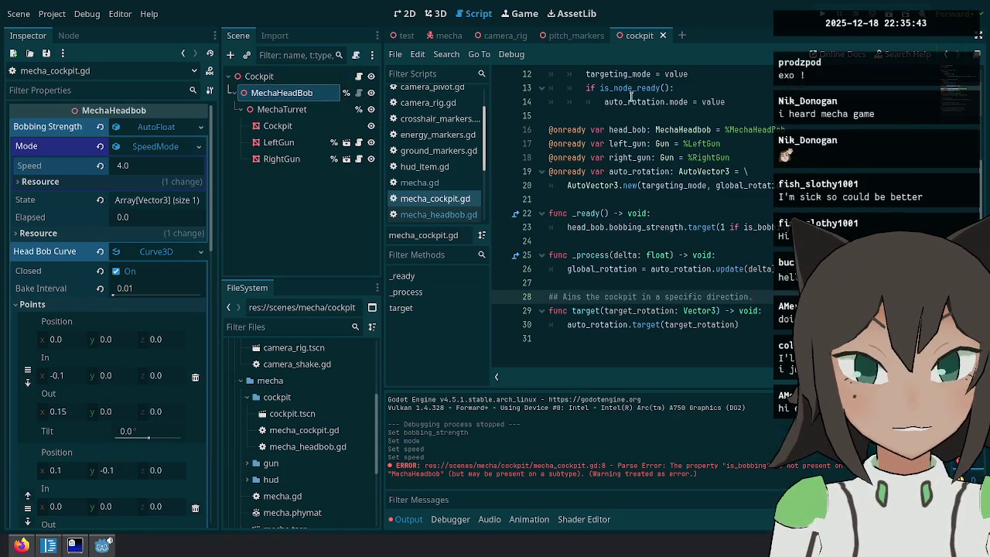
Select is_bobbing to check where it is used.
{"action": "left_click", "coordinate": [756, 259]}
{"action": "scroll", "coordinate": [590, 213], "scroll_direction": "up", "scroll_amount": 4}
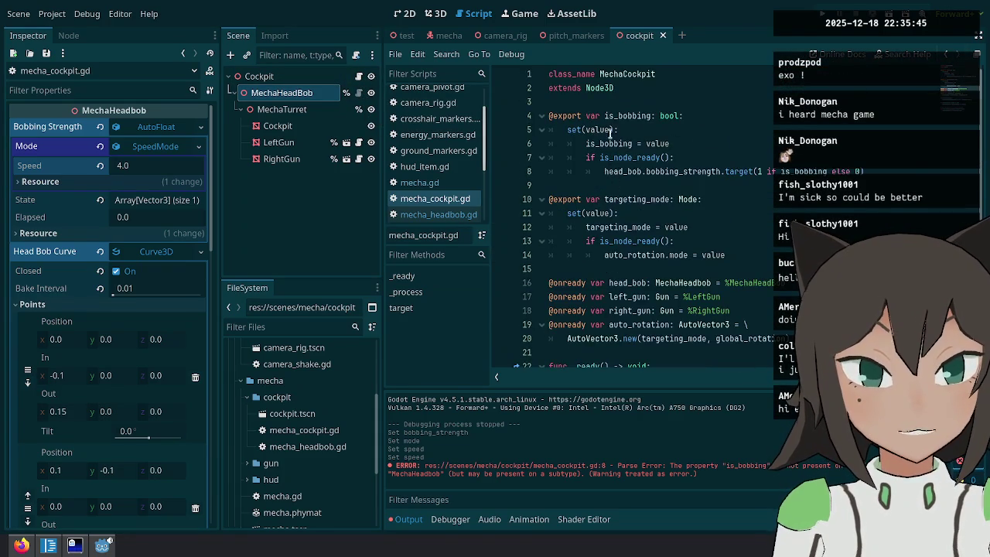
{"action": "double_click", "coordinate": [634, 115]}
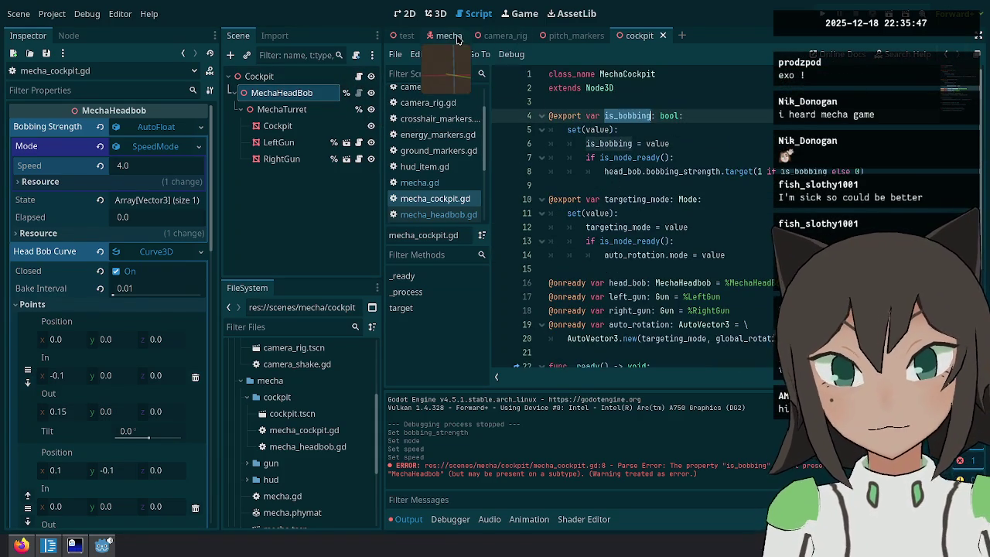
Switch to the mecha scene's mecha.gd and start a new line after the Targeting code.
{"action": "left_click", "coordinate": [447, 36]}
{"action": "scroll", "coordinate": [636, 240], "scroll_direction": "up", "scroll_amount": 10}
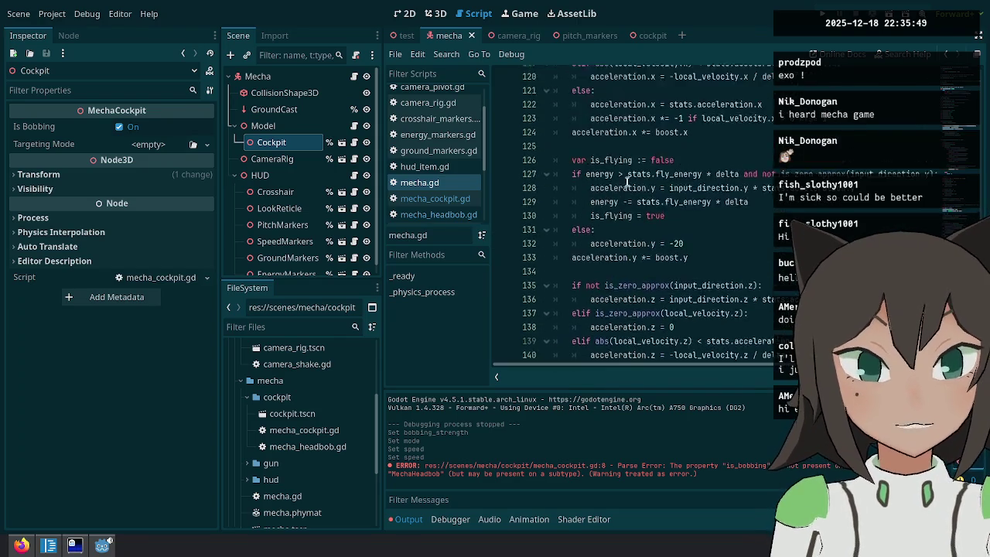
{"action": "scroll", "coordinate": [636, 240], "scroll_direction": "up", "scroll_amount": 9}
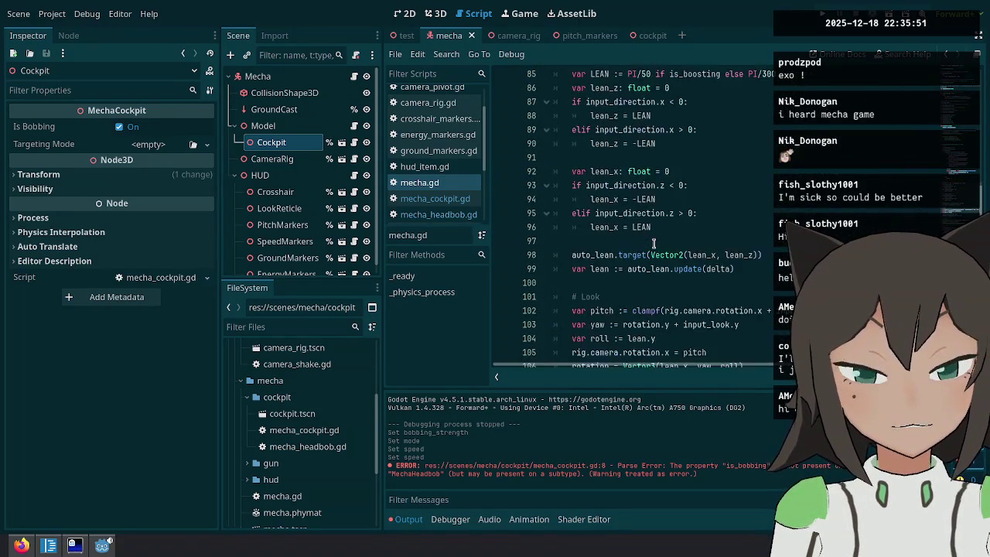
{"action": "scroll", "coordinate": [653, 242], "scroll_direction": "up", "scroll_amount": 6}
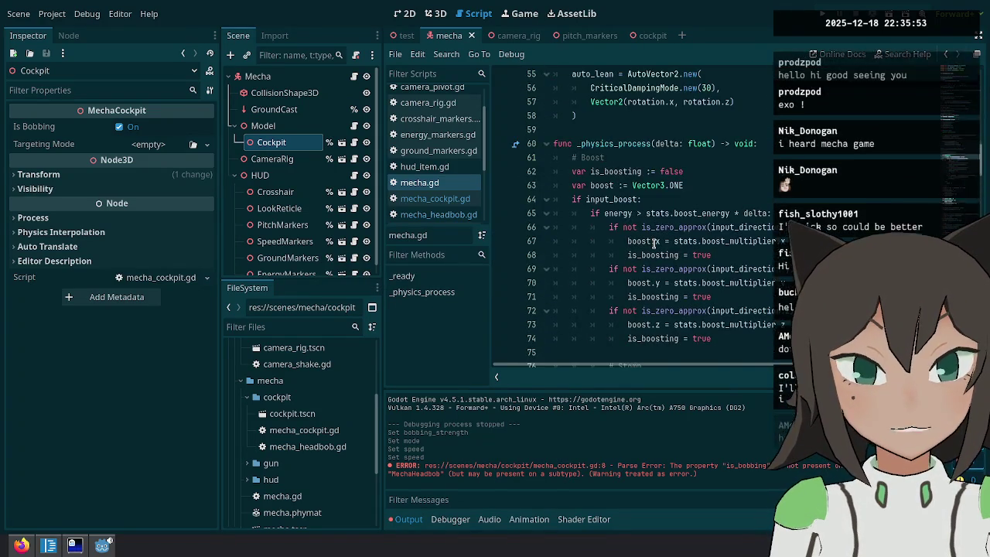
{"action": "scroll", "coordinate": [663, 241], "scroll_direction": "down", "scroll_amount": 15}
{"action": "scroll", "coordinate": [663, 241], "scroll_direction": "down", "scroll_amount": 5}
{"action": "scroll", "coordinate": [657, 251], "scroll_direction": "up", "scroll_amount": 11}
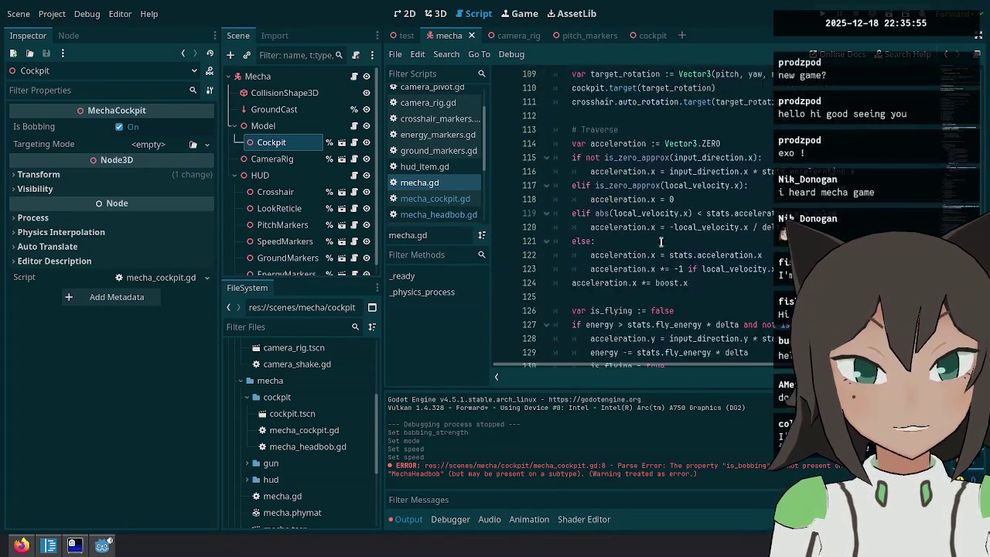
{"action": "scroll", "coordinate": [654, 254], "scroll_direction": "up", "scroll_amount": 10}
{"action": "scroll", "coordinate": [646, 249], "scroll_direction": "down", "scroll_amount": 12}
{"action": "scroll", "coordinate": [645, 247], "scroll_direction": "down", "scroll_amount": 5}
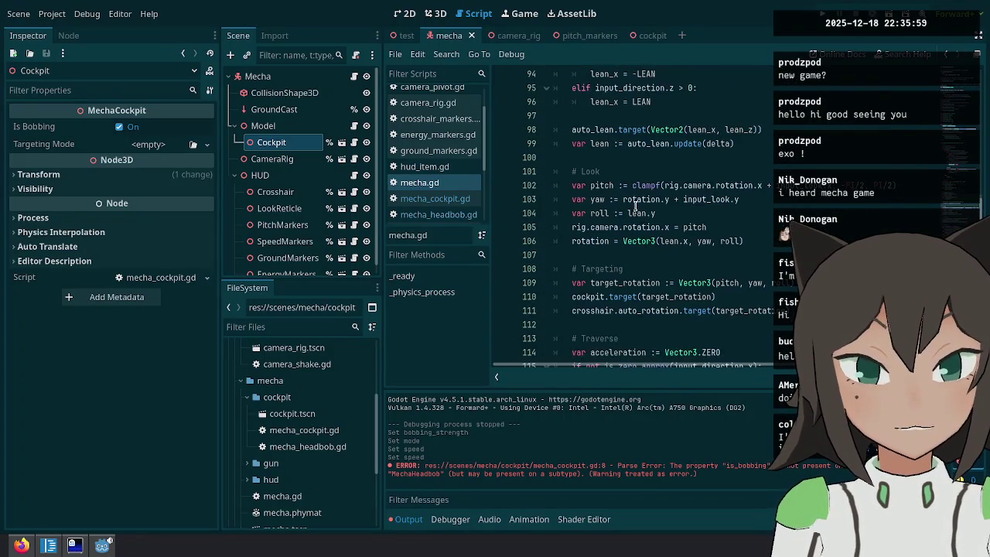
{"action": "key", "text": "Down"}
{"action": "key", "text": "Down"}
{"action": "key", "text": "Down"}
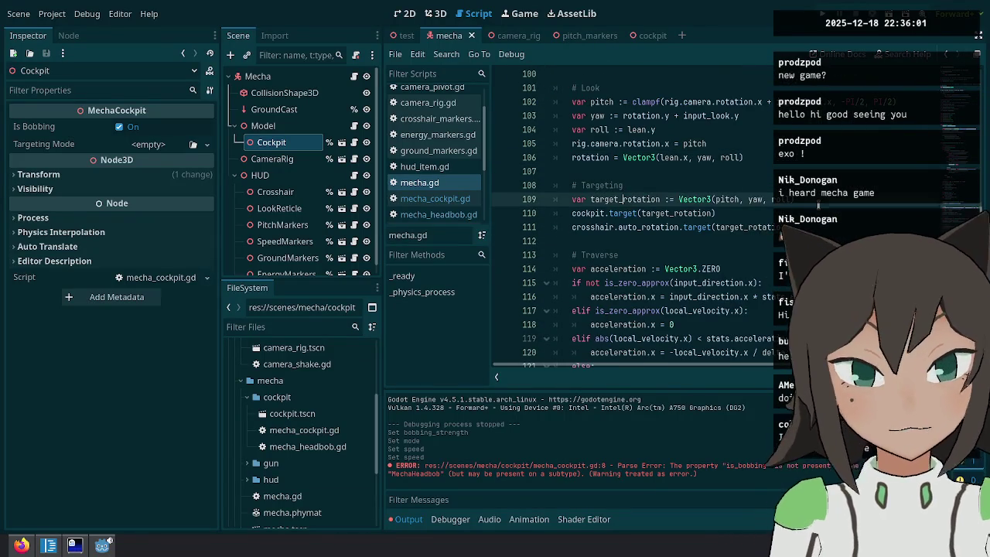
{"action": "key", "text": "End"}
{"action": "key", "text": "Return"}
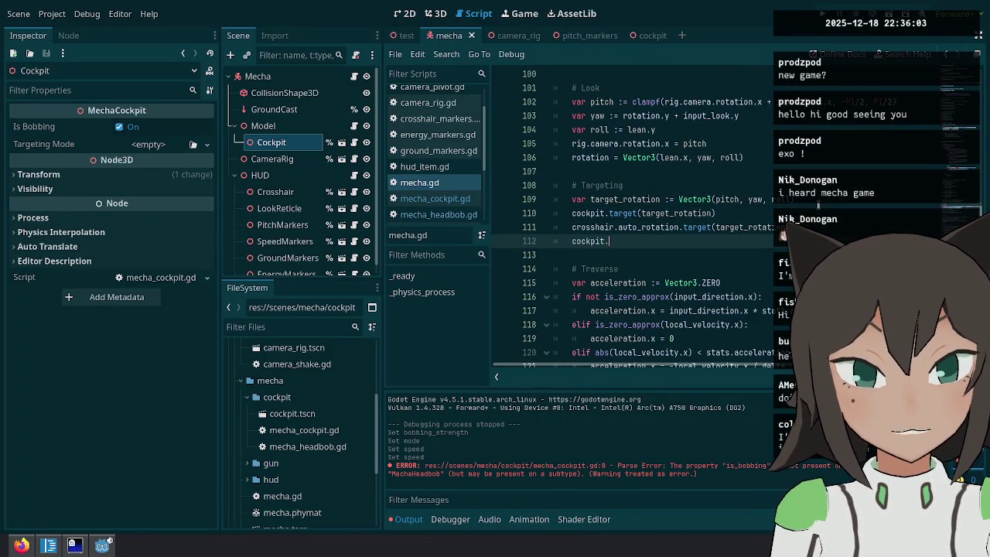
Write cockpit.is_bobbing = not input_direction.is_zero_approx() on line 112.
{"action": "type", "text": "is_bobbing = "}
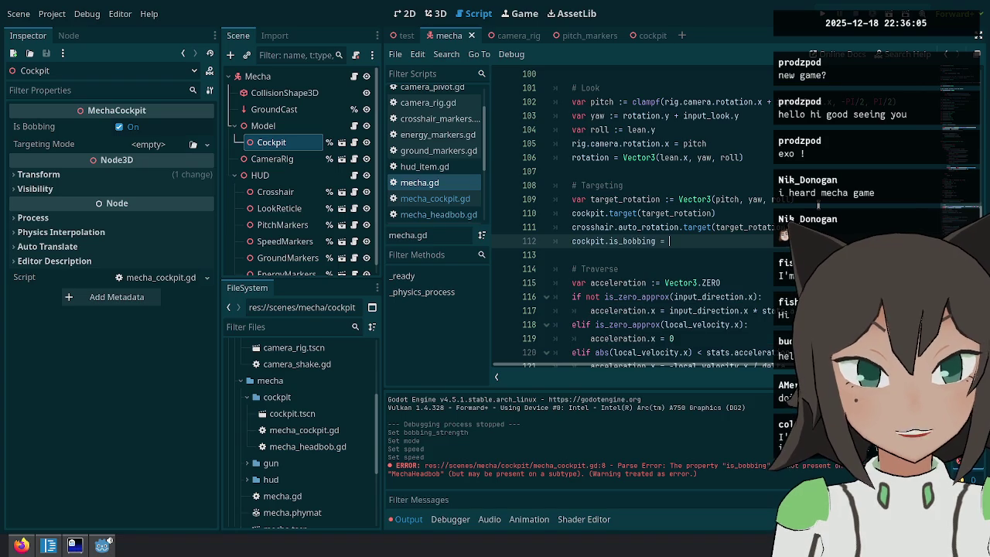
{"action": "type", "text": "input_ve"}
{"action": "key", "text": "BackSpace"}
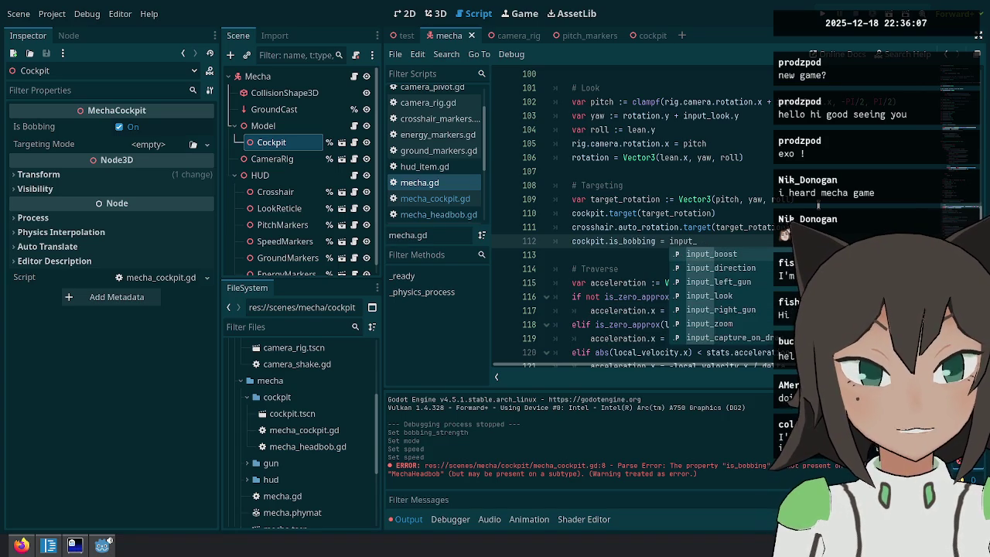
{"action": "key", "text": "Down"}
{"action": "key", "text": "Return"}
{"action": "type", "text": ".is"}
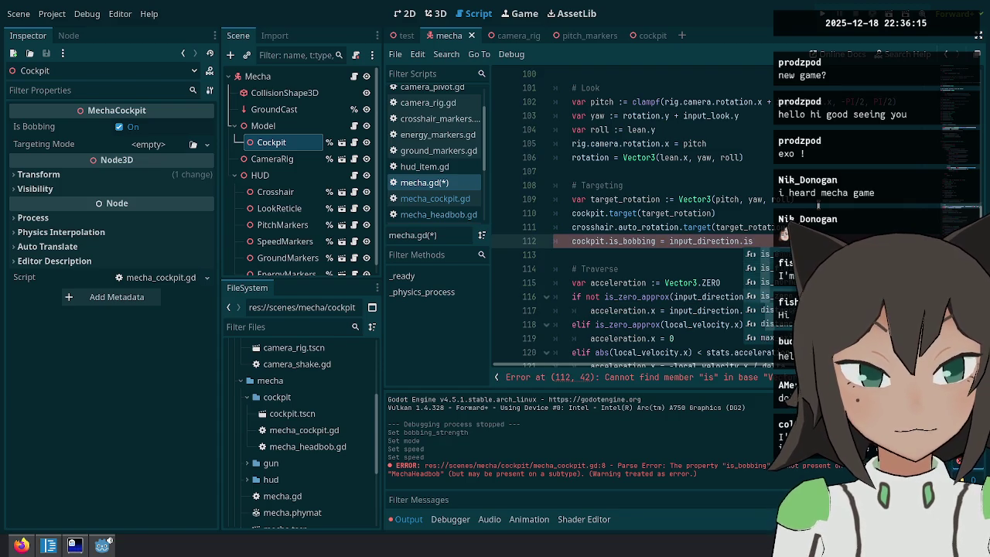
{"action": "key", "text": "ctrl+Left"}
{"action": "key", "text": "ctrl+Left"}
{"action": "key", "text": "ctrl+Left"}
{"action": "type", "text": "not"}
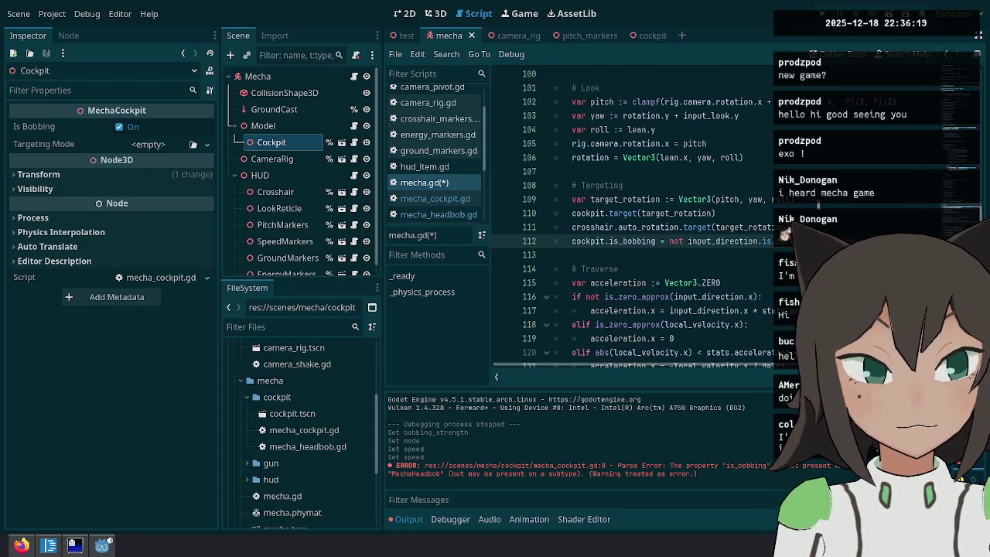
{"action": "scroll", "coordinate": [817, 206], "scroll_direction": "right", "scroll_amount": 1}
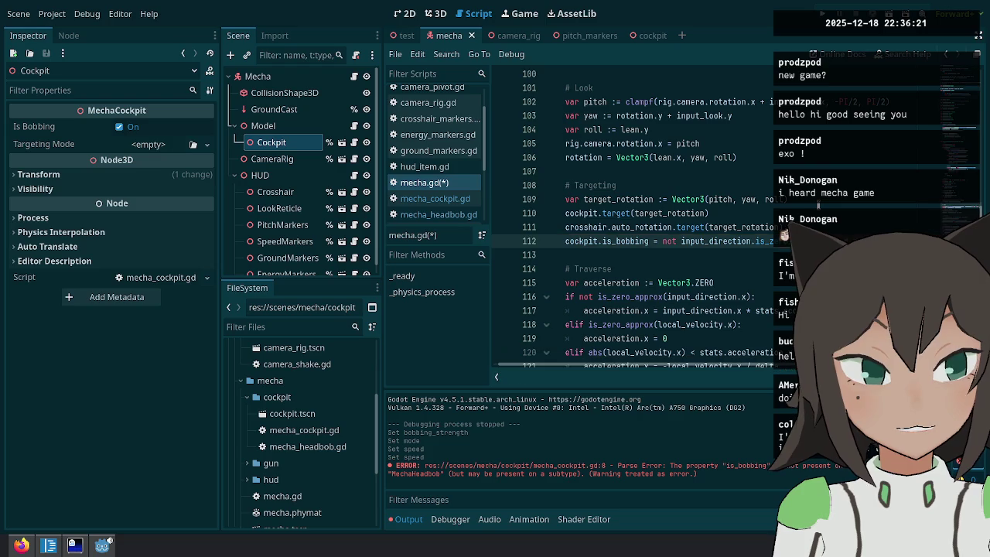
{"action": "scroll", "coordinate": [817, 206], "scroll_direction": "left", "scroll_amount": 1}
Save mecha.gd, run the game with F5, and walk and turn the mecha.
{"action": "key", "text": "ctrl+s"}
{"action": "key", "text": "F5"}
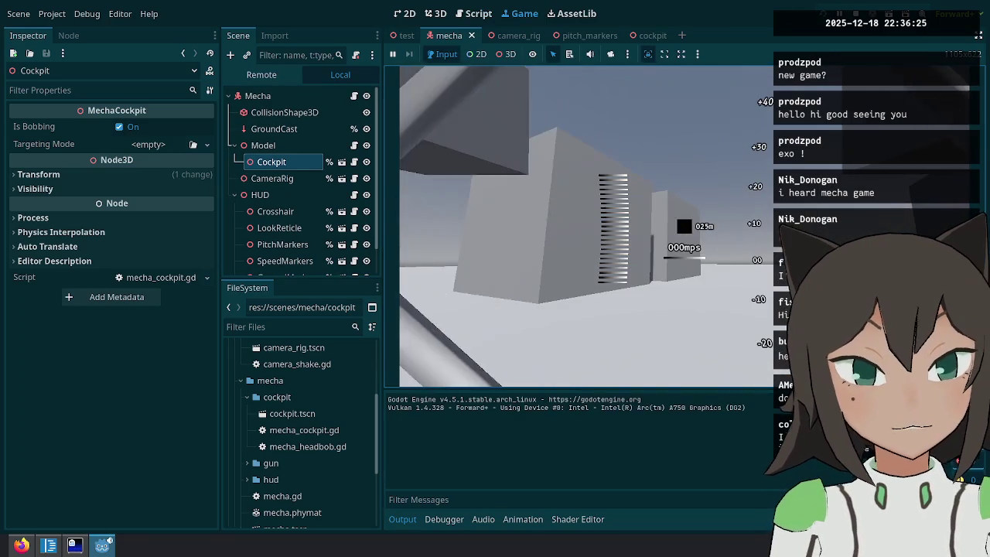
{"action": "key", "text": "w"}
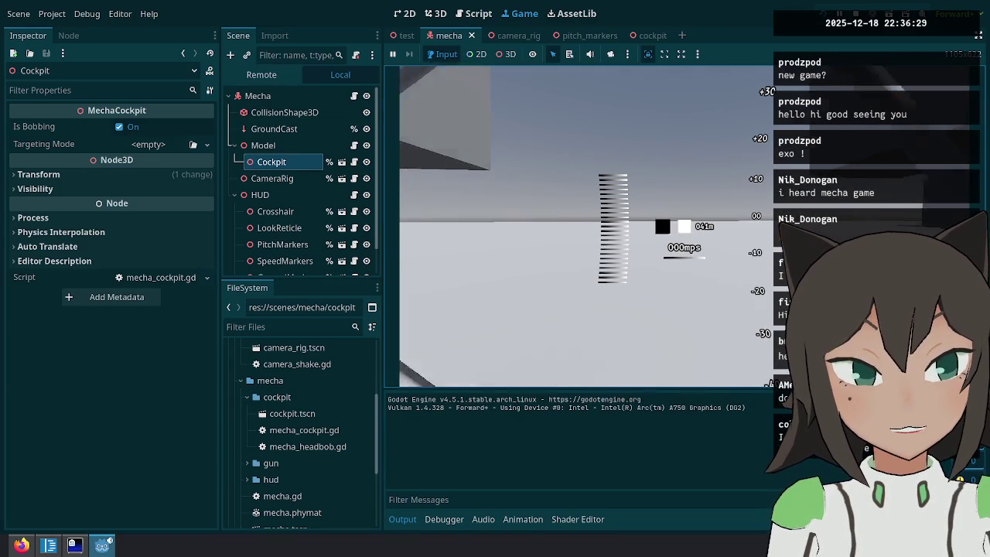
{"action": "key", "text": "d"}
{"action": "key", "text": "w"}
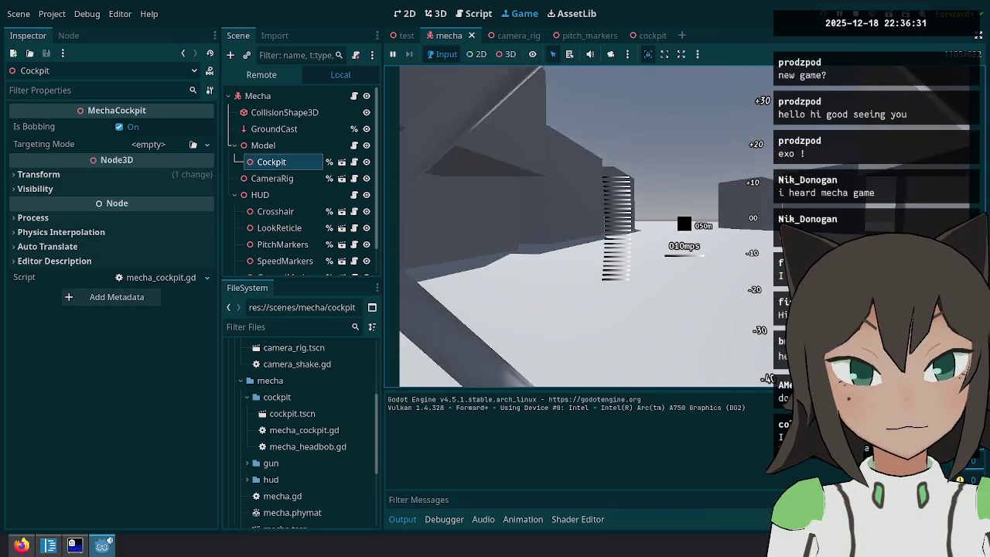
{"action": "key", "text": "d"}
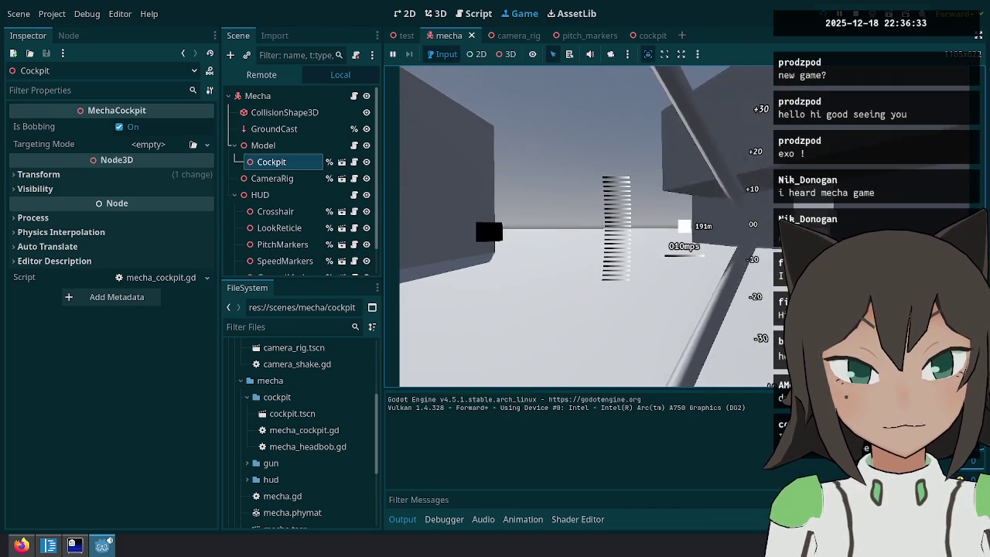
{"action": "key", "text": "d"}
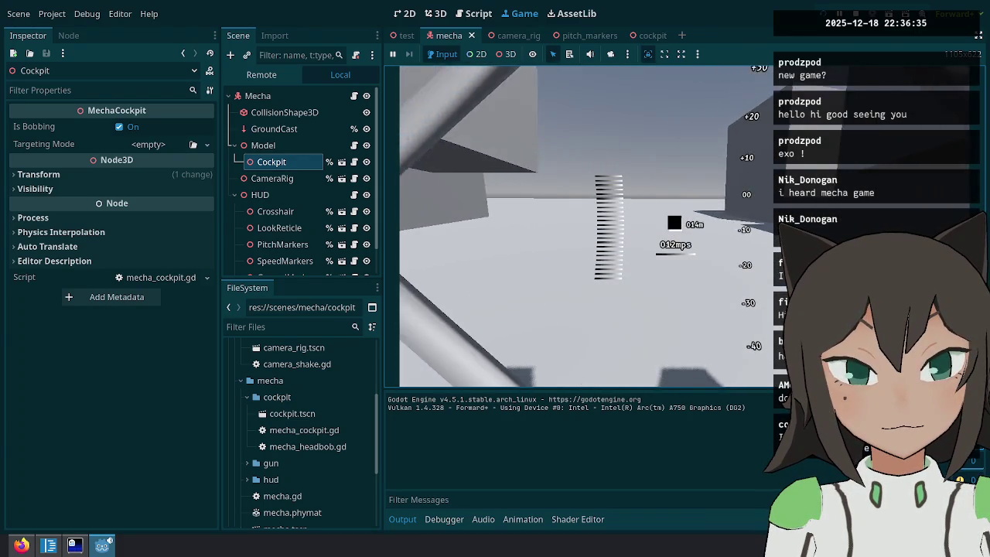
Keep driving among the grey buildings, then pause the game and return to mecha.gd.
{"action": "key", "text": "w"}
{"action": "key", "text": "s"}
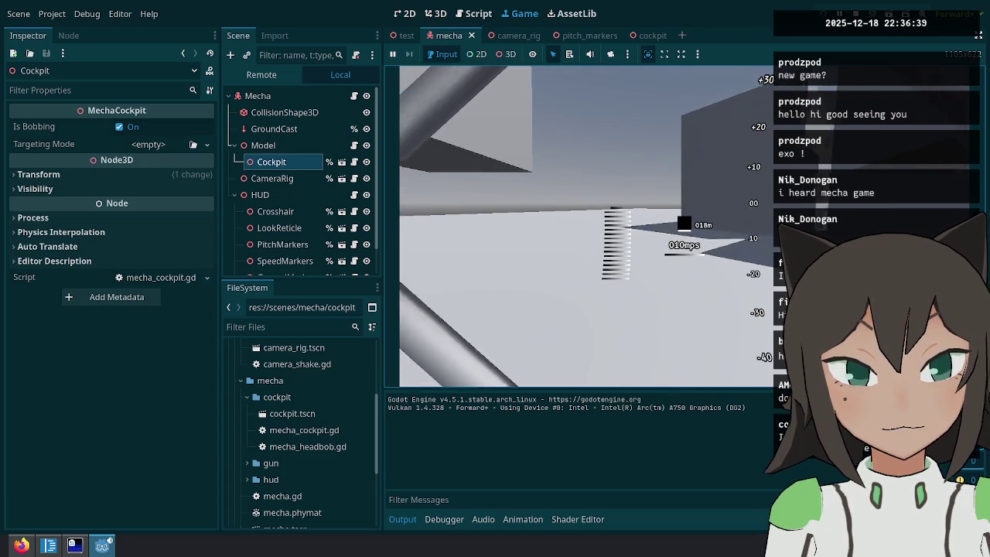
{"action": "key", "text": "d"}
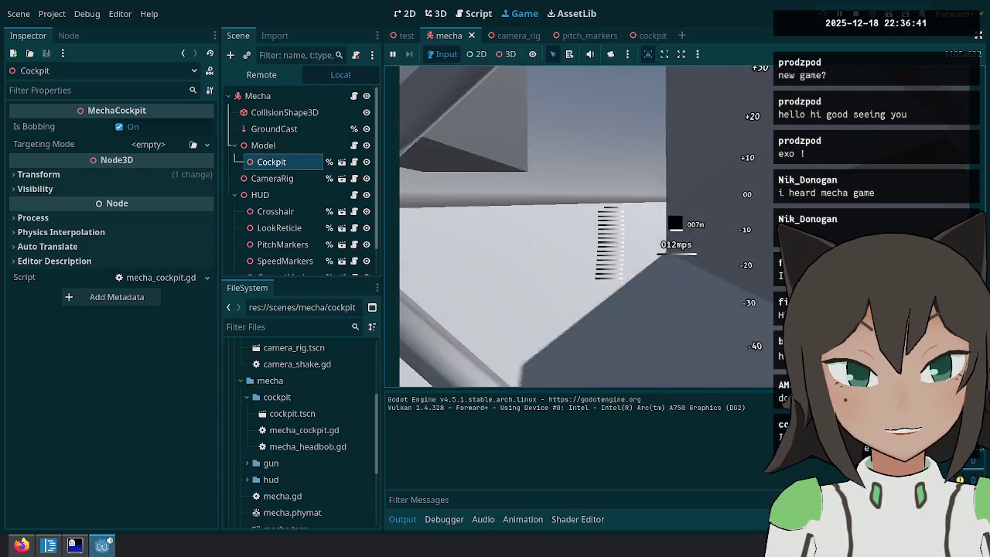
{"action": "key", "text": "w"}
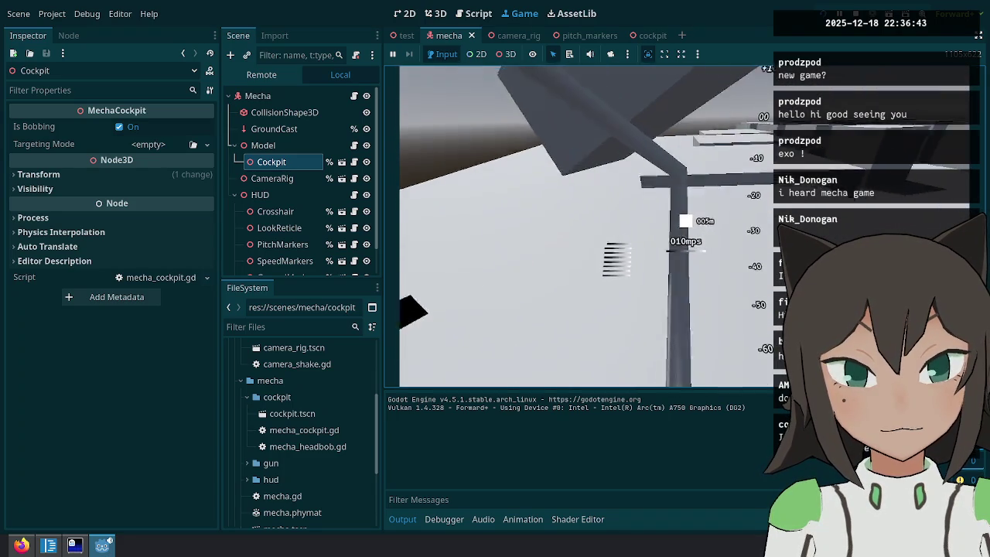
{"action": "key", "text": "d"}
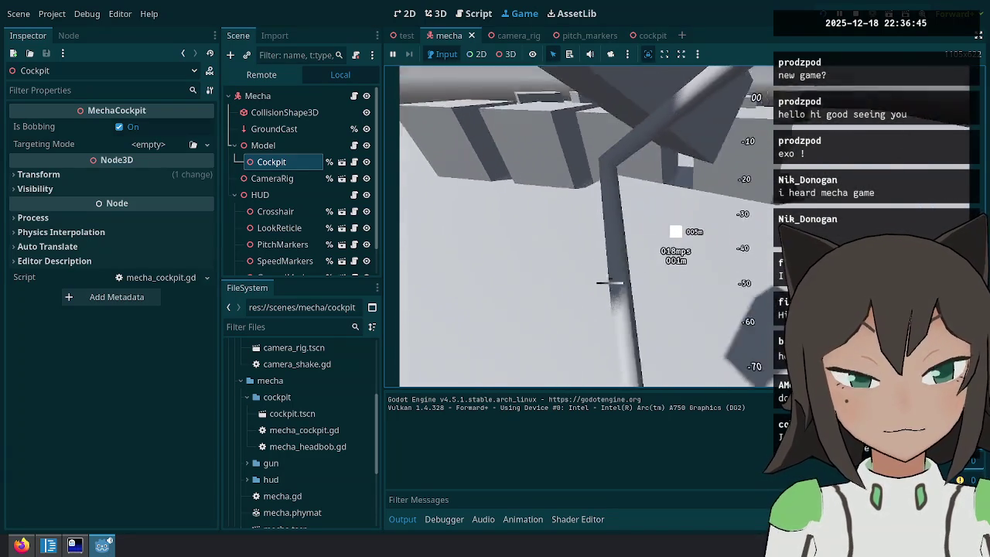
{"action": "key", "text": "a"}
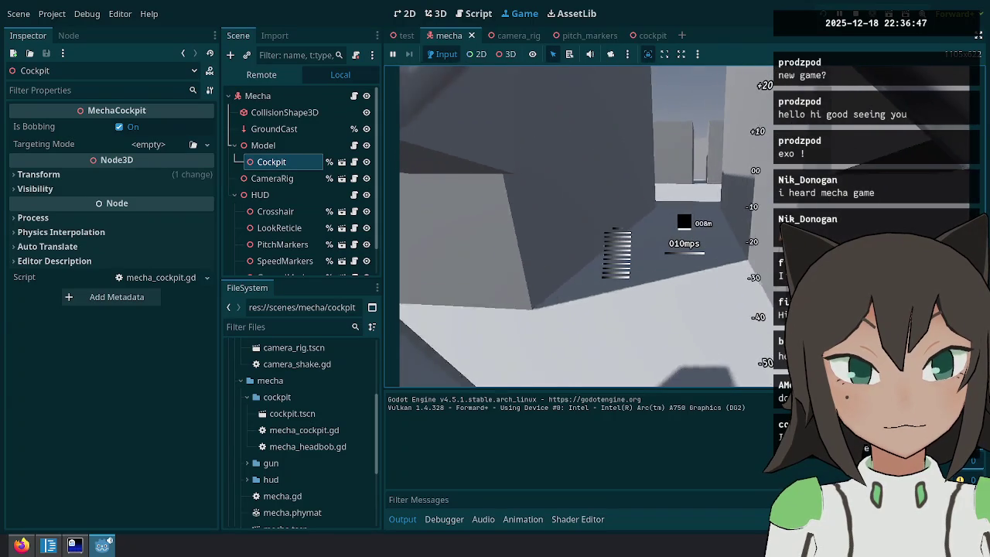
{"action": "key", "text": "Escape"}
{"action": "key", "text": "ctrl+F3"}
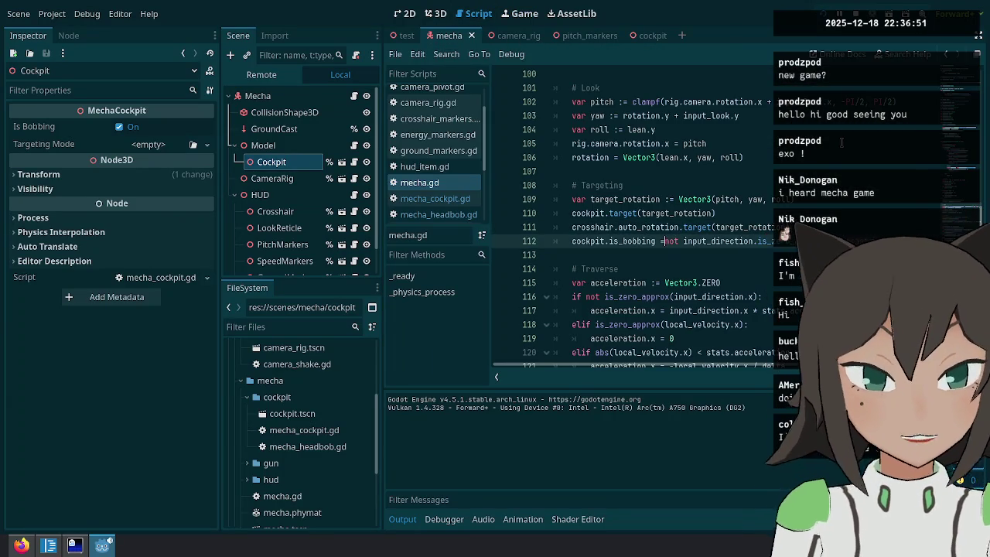
Break the is_bobbing condition across continued lines, moving the is_boosting check above input_direction.
{"action": "key", "text": "Return"}
{"action": "key", "text": "Tab"}
{"action": "key", "text": "Up"}
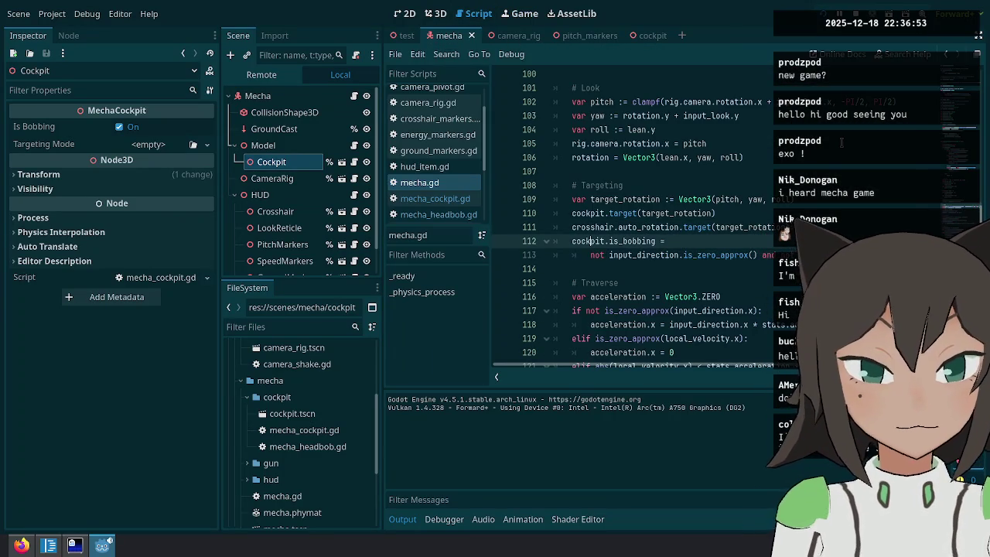
{"action": "key", "text": "Down"}
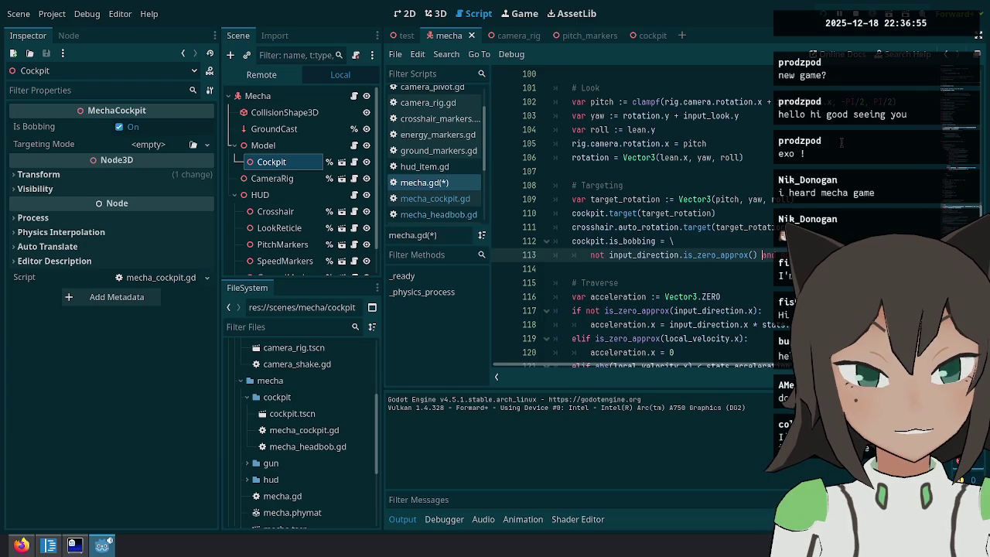
{"action": "type", "text": "\\"}
{"action": "key", "text": "Return"}
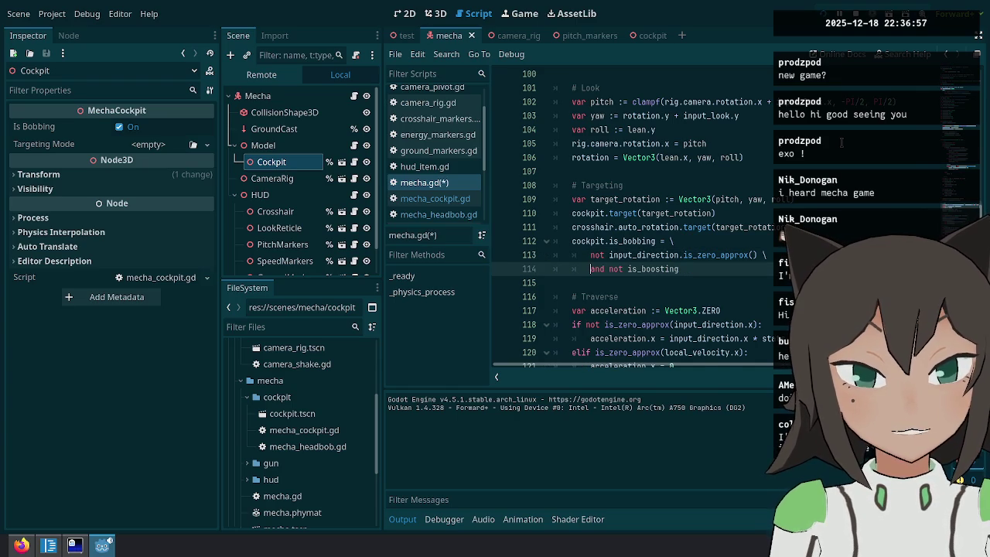
{"action": "key", "text": "alt+Up"}
{"action": "key", "text": "alt+Down"}
{"action": "key", "text": "alt+Up"}
{"action": "key", "text": "End"}
{"action": "type", "text": "\\"}
{"action": "key", "text": "Up"}
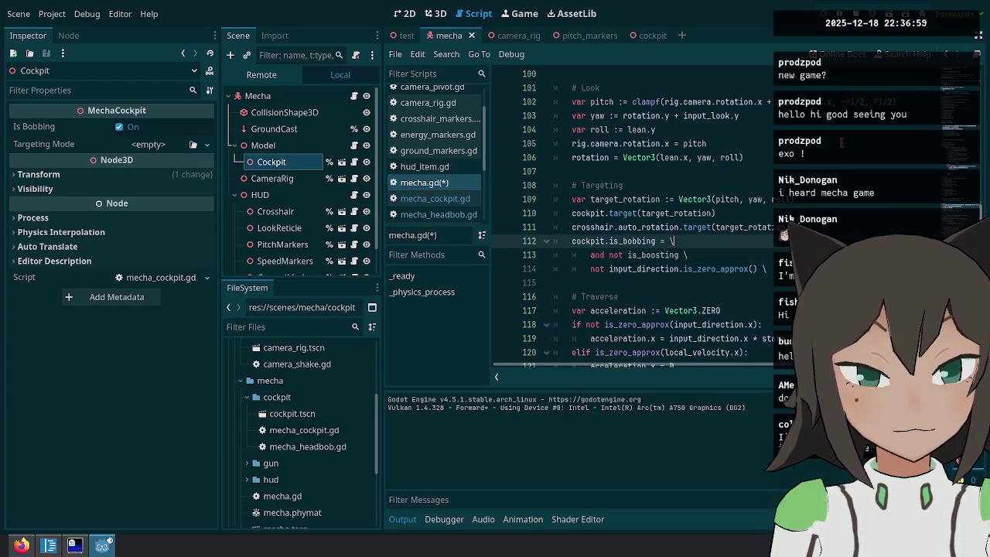
{"action": "key", "text": "Return"}
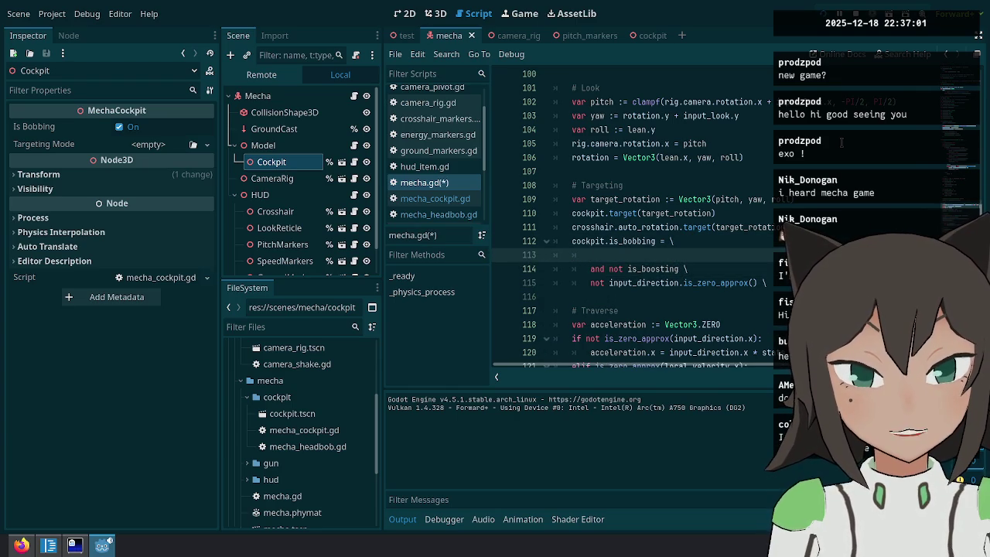
Add is_grounded so bobbing needs grounded, not boosting and moving, then save mecha.gd and run.
{"action": "type", "text": "ground"}
{"action": "key", "text": "ctrl+BackSpace"}
{"action": "type", "text": "is_ground"}
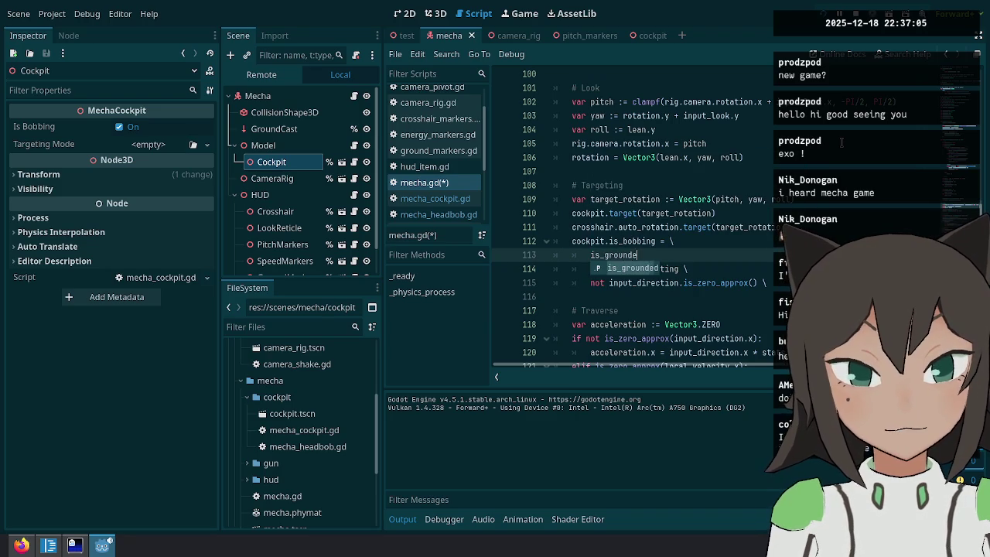
{"action": "key", "text": "Delete"}
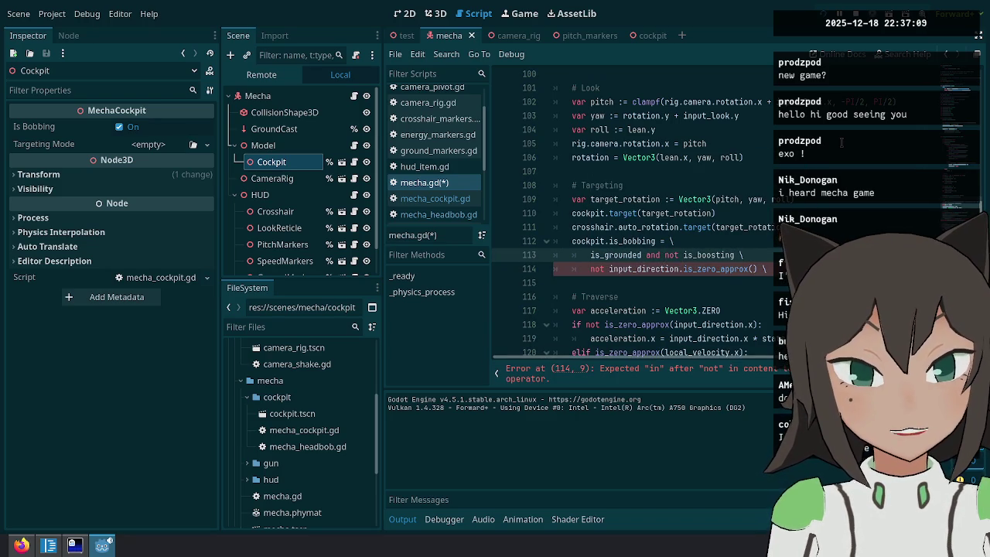
{"action": "type", "text": "an"}
{"action": "key", "text": "BackSpace"}
{"action": "key", "text": "BackSpace"}
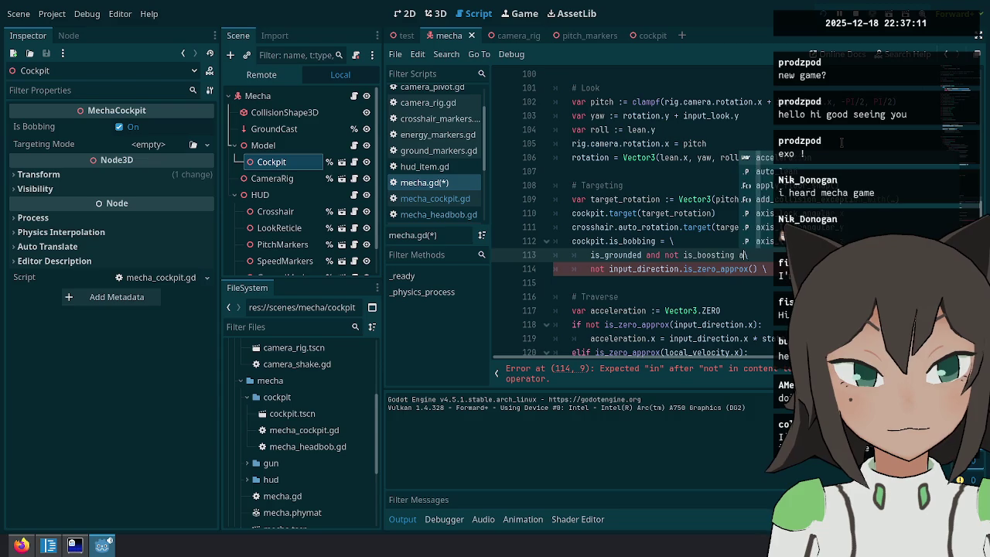
{"action": "type", "text": "nd \\"}
{"action": "left_click", "coordinate": [756, 268]}
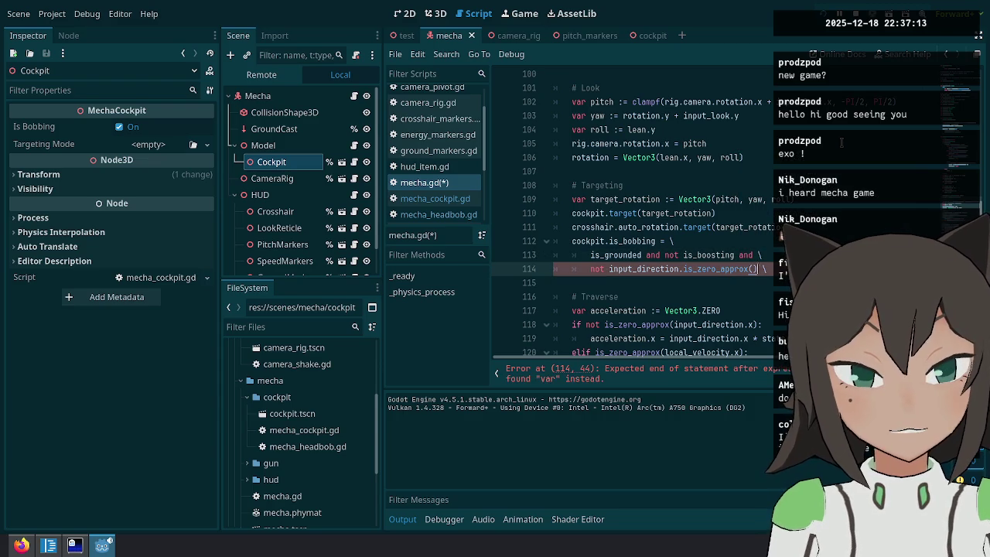
{"action": "key", "text": "End"}
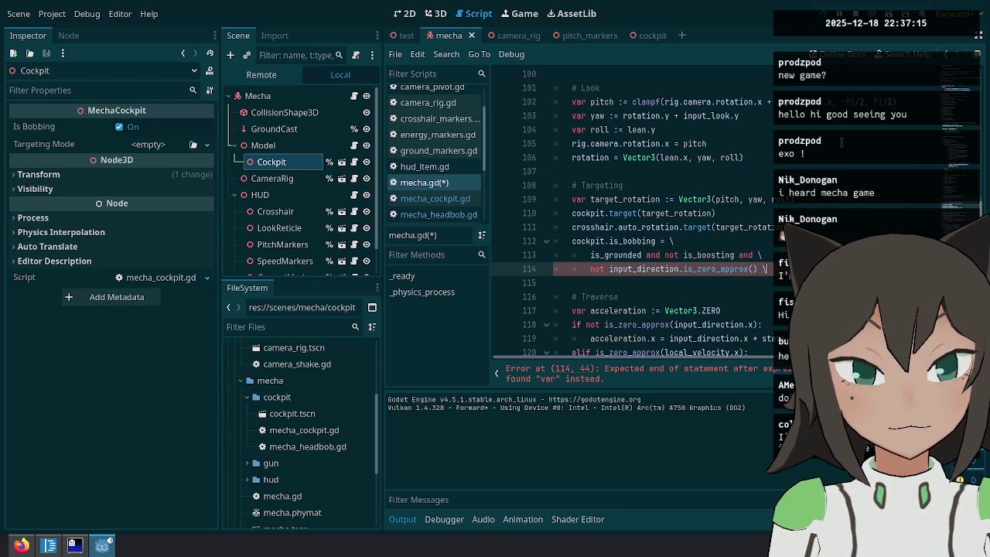
{"action": "key", "text": "ctrl+s"}
{"action": "left_click", "coordinate": [823, 14]}
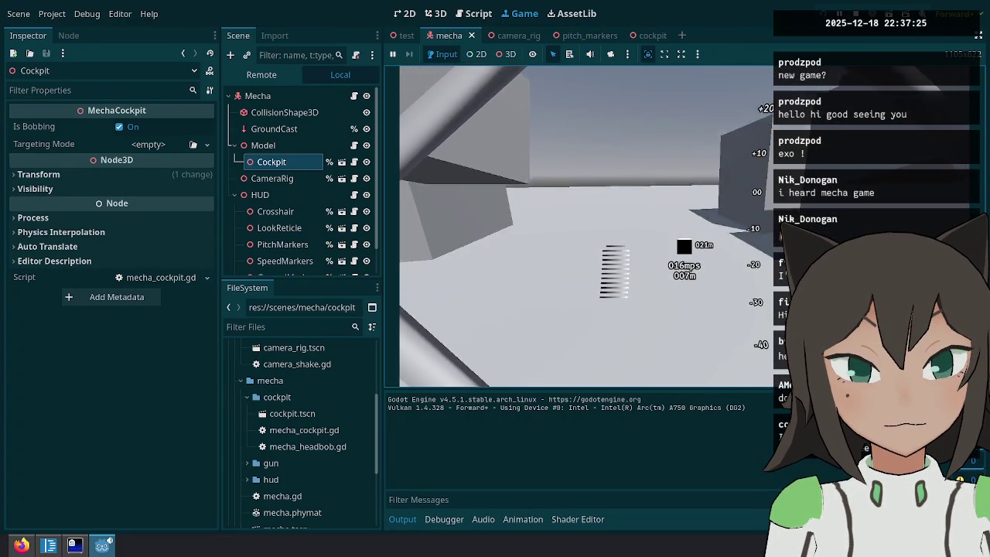
{"action": "key", "text": "Escape"}
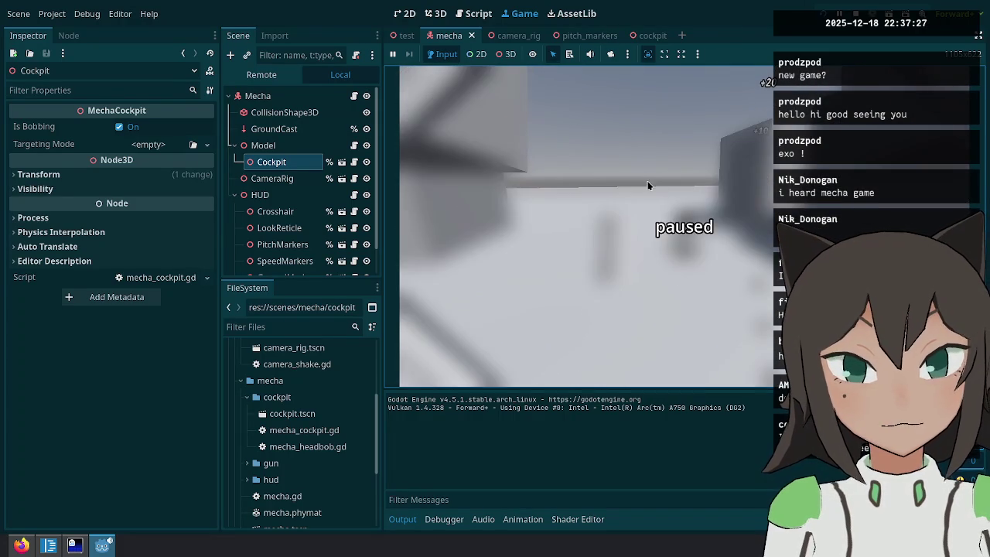
{"action": "left_click", "coordinate": [647, 181]}
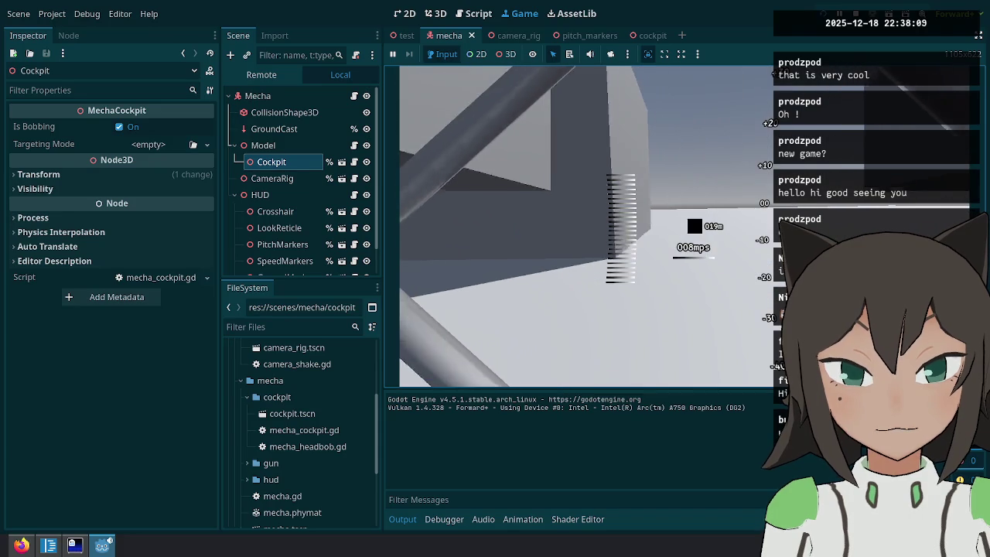
{"action": "key", "text": "Escape"}
Switch back to mecha.gd and review the lines around the is_bobbing condition.
{"action": "left_click", "coordinate": [473, 13]}
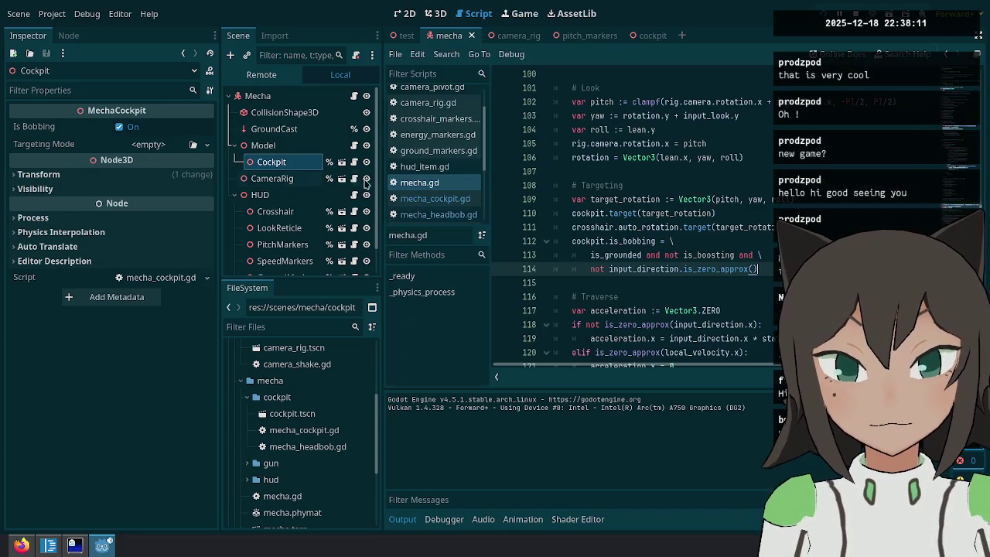
{"action": "left_click", "coordinate": [761, 254]}
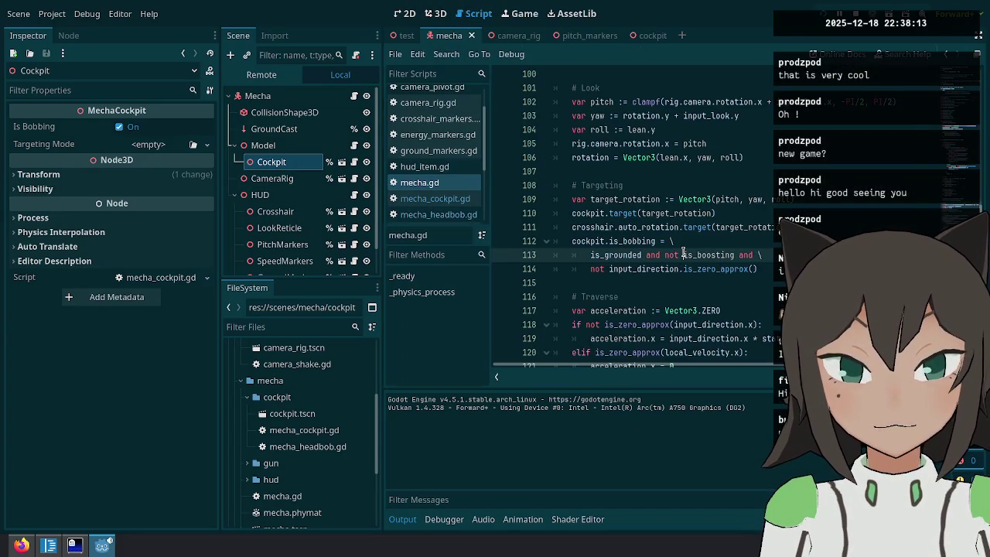
{"action": "key", "text": "Up"}
{"action": "key", "text": "Up"}
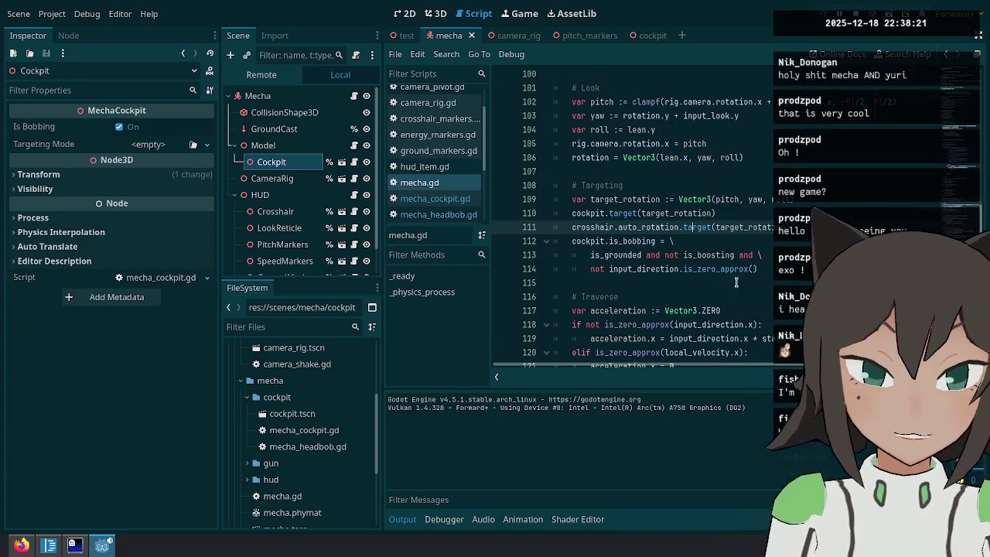
{"action": "key", "text": "Down"}
{"action": "key", "text": "Down"}
{"action": "key", "text": "Down"}
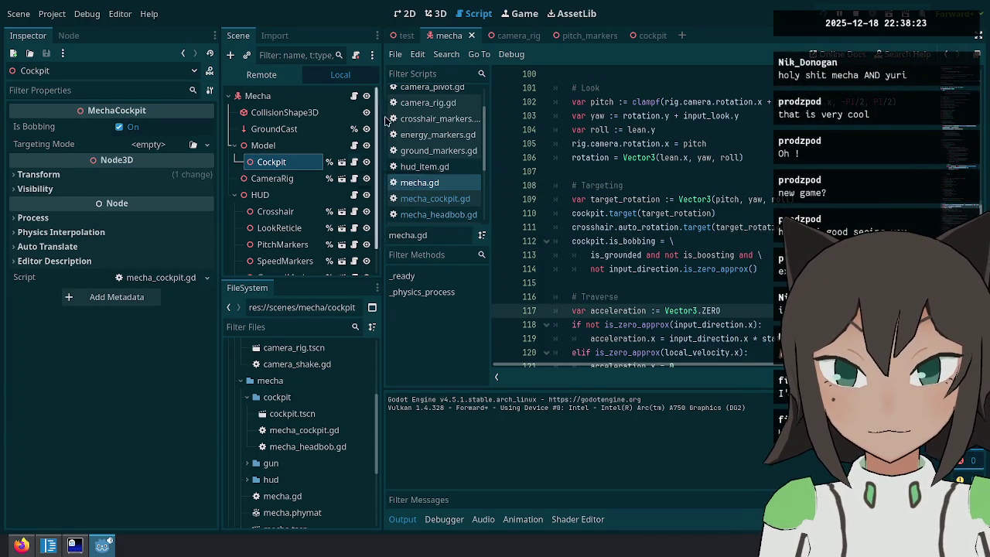
In the cockpit scene, lower MechaHeadBob's curve point z positions from 0.1 to 0.05.
{"action": "left_click", "coordinate": [646, 35]}
{"action": "scroll", "coordinate": [135, 292], "scroll_direction": "down", "scroll_amount": 3}
{"action": "left_click", "coordinate": [68, 274]}
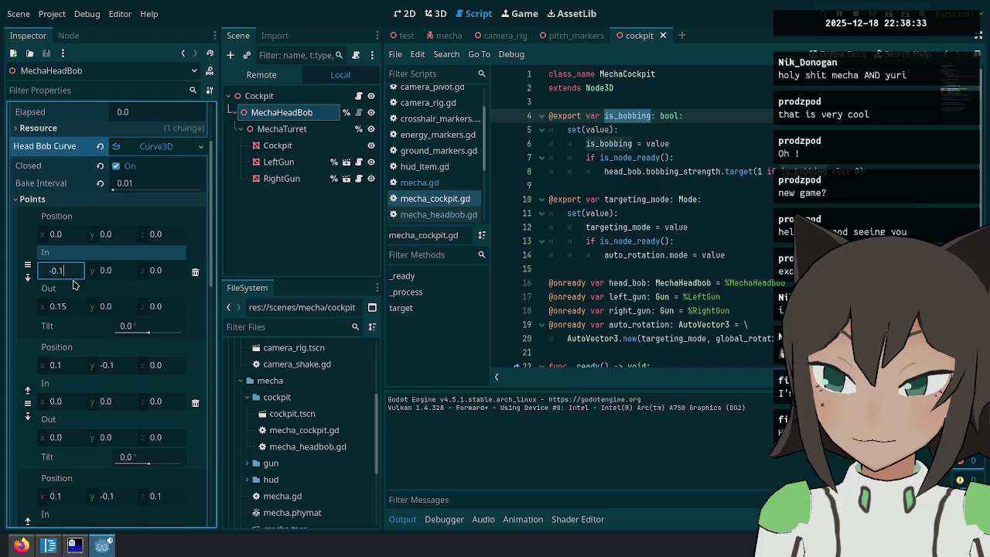
{"action": "scroll", "coordinate": [99, 391], "scroll_direction": "down", "scroll_amount": 6}
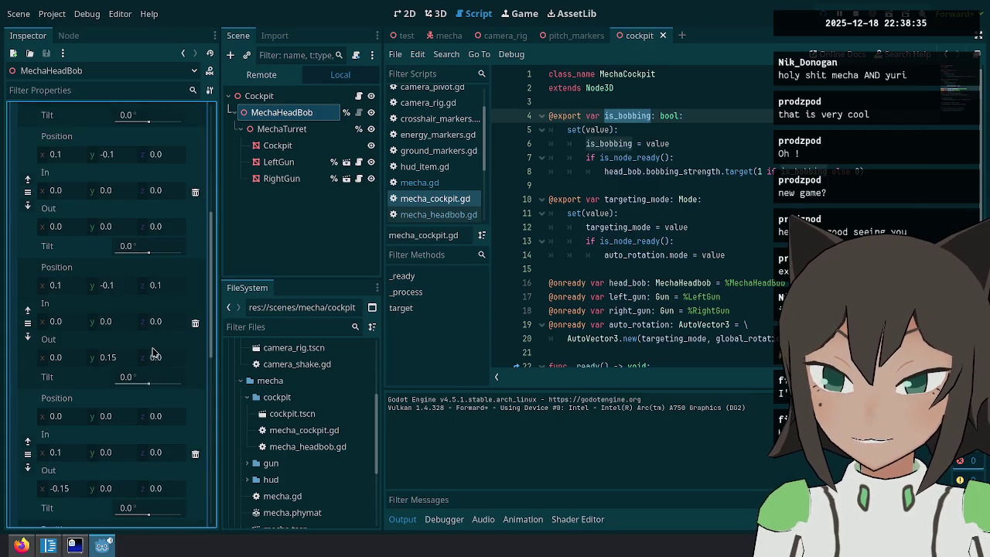
{"action": "left_click", "coordinate": [185, 282]}
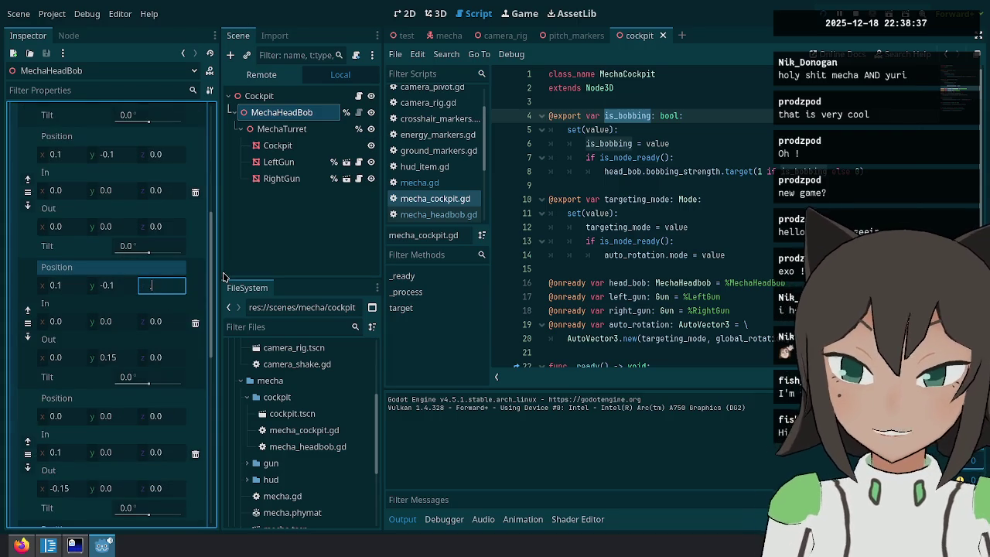
{"action": "type", "text": "05"}
{"action": "key", "text": "Return"}
{"action": "scroll", "coordinate": [151, 377], "scroll_direction": "down", "scroll_amount": 6}
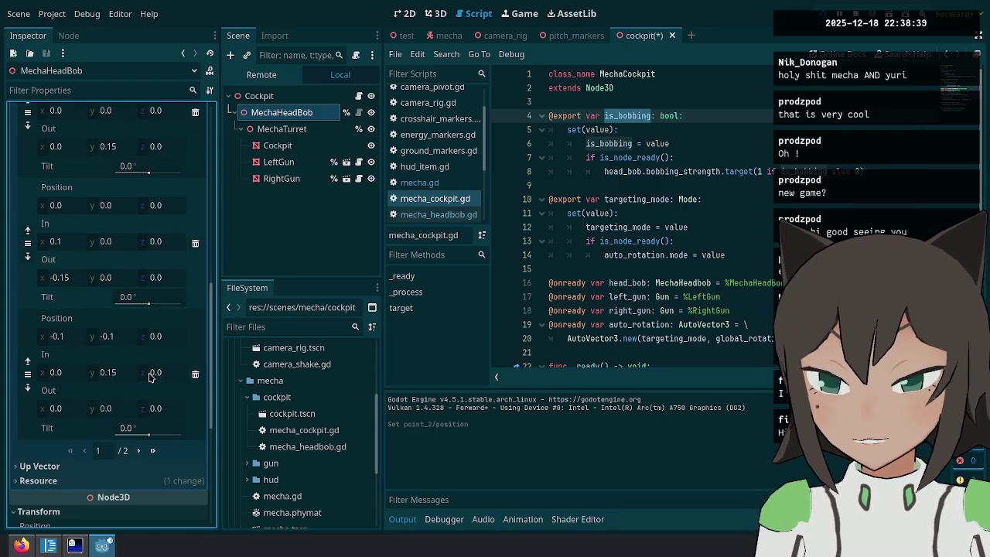
{"action": "left_click", "coordinate": [137, 451]}
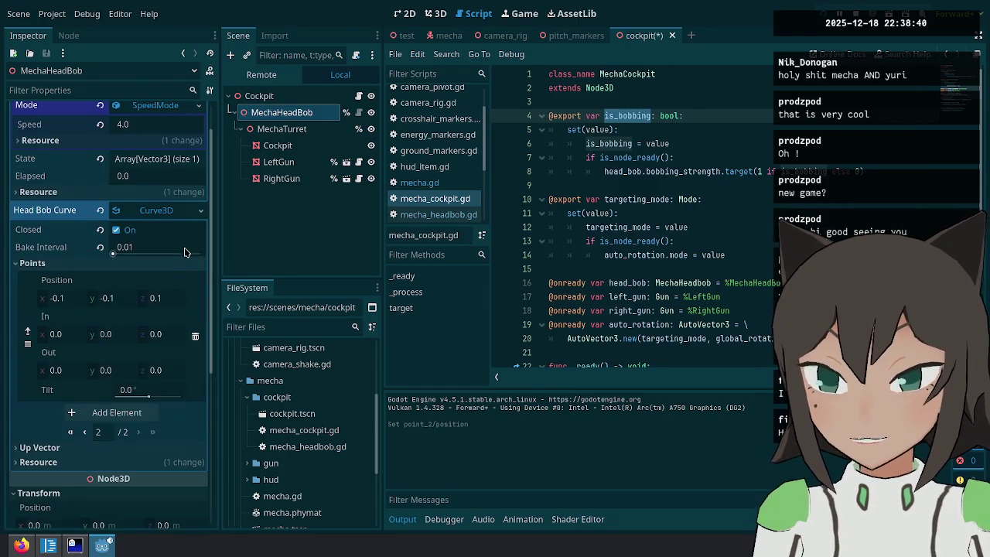
{"action": "left_click", "coordinate": [165, 297]}
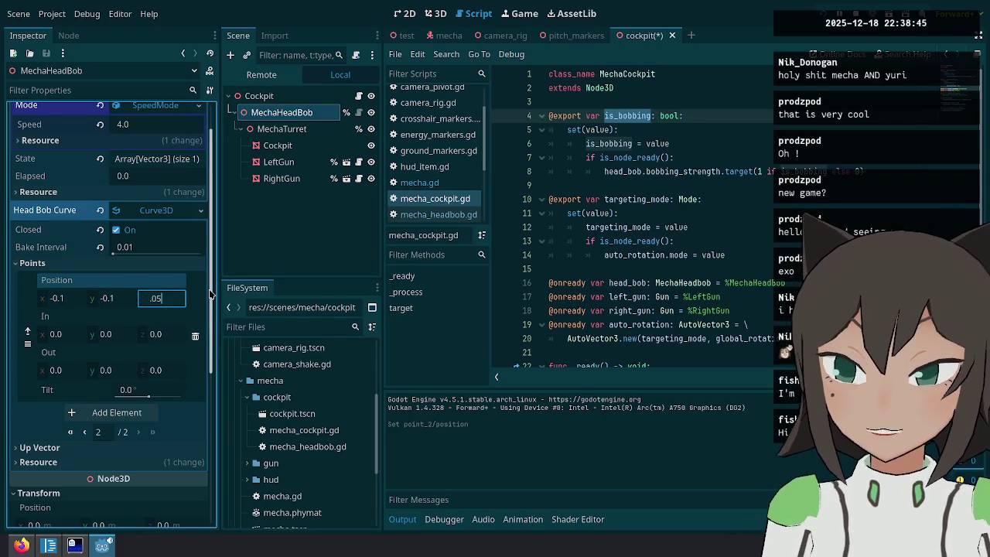
Undo an accidental MechaHeadBob duplication, reselect MechaHeadBob, and run the game with F5.
{"action": "key", "text": "ctrl+d"}
{"action": "key", "text": "ctrl+z"}
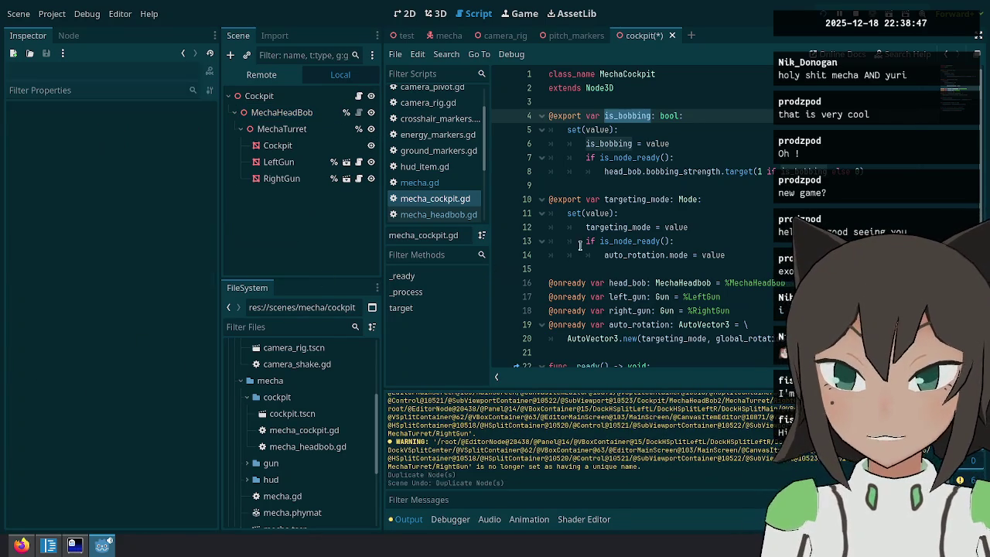
{"action": "left_click", "coordinate": [309, 129]}
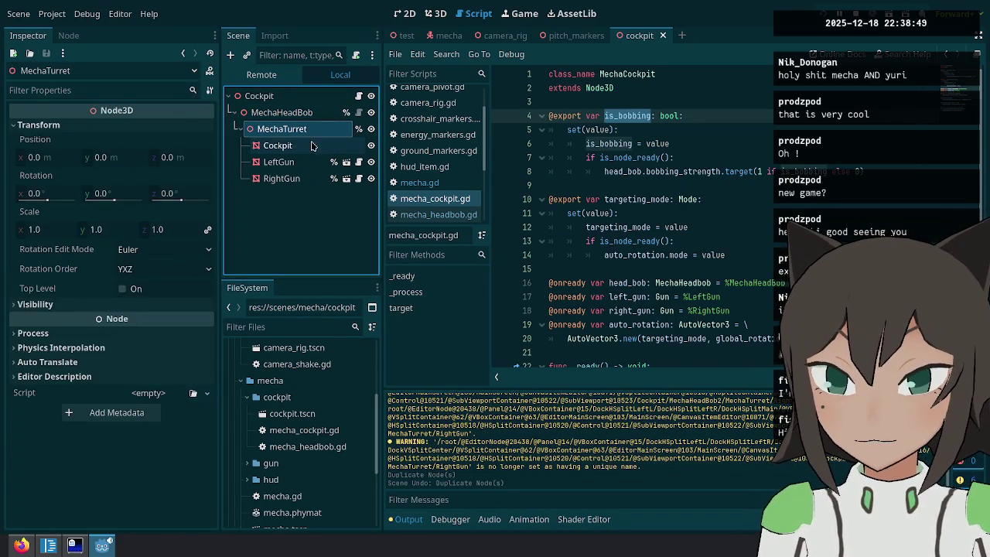
{"action": "left_click", "coordinate": [294, 112]}
{"action": "scroll", "coordinate": [122, 333], "scroll_direction": "down", "scroll_amount": 5}
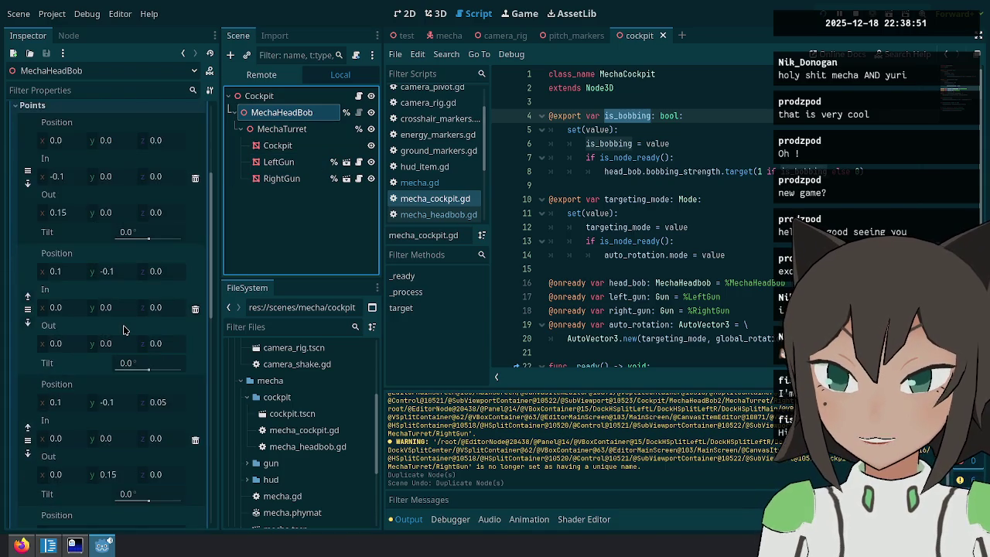
{"action": "scroll", "coordinate": [128, 433], "scroll_direction": "up", "scroll_amount": 5}
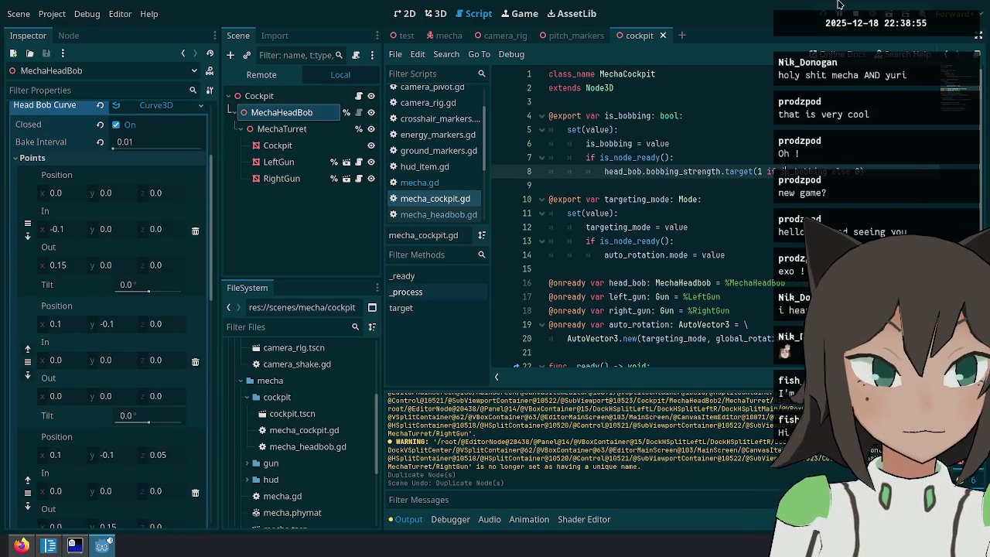
{"action": "key", "text": "F5"}
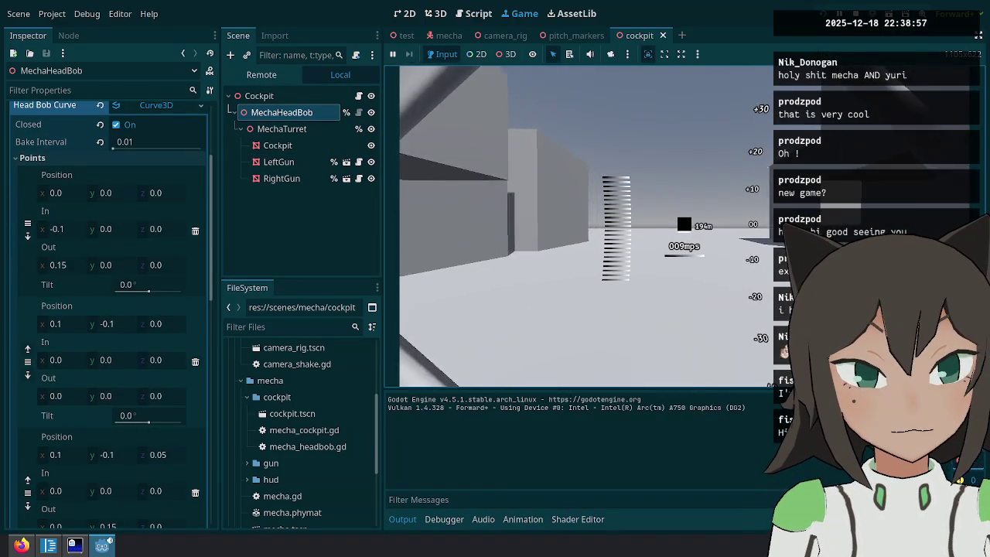
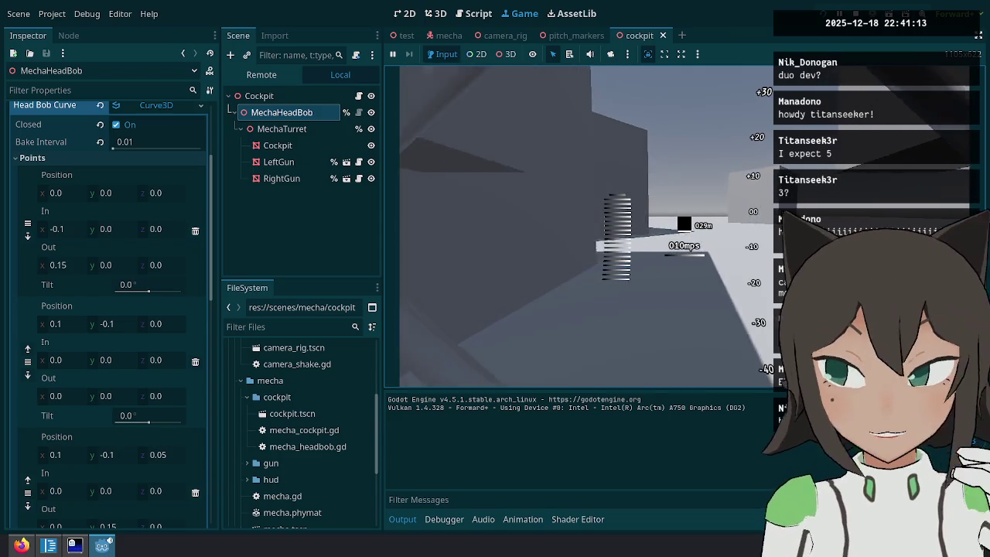
Pause the game, move its window left over most of the editor, and resume the head bob test.
{"action": "key", "text": "Escape"}
{"action": "mouse_move", "coordinate": [697, 263]}
{"action": "left_mouse_down"}
{"action": "mouse_move", "coordinate": [428, 270]}
{"action": "mouse_move", "coordinate": [316, 258]}
{"action": "mouse_move", "coordinate": [358, 256]}
{"action": "left_mouse_up"}
{"action": "key", "text": "Escape"}
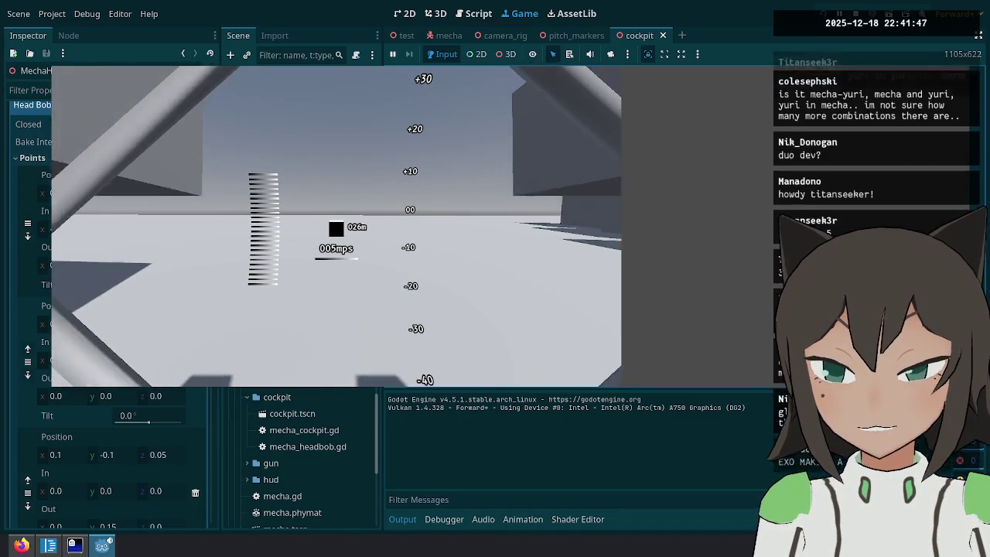
Stop the running game and copy the Head Bob Curve resource in the Inspector.
{"action": "key", "text": "Escape"}
{"action": "key", "text": "F8"}
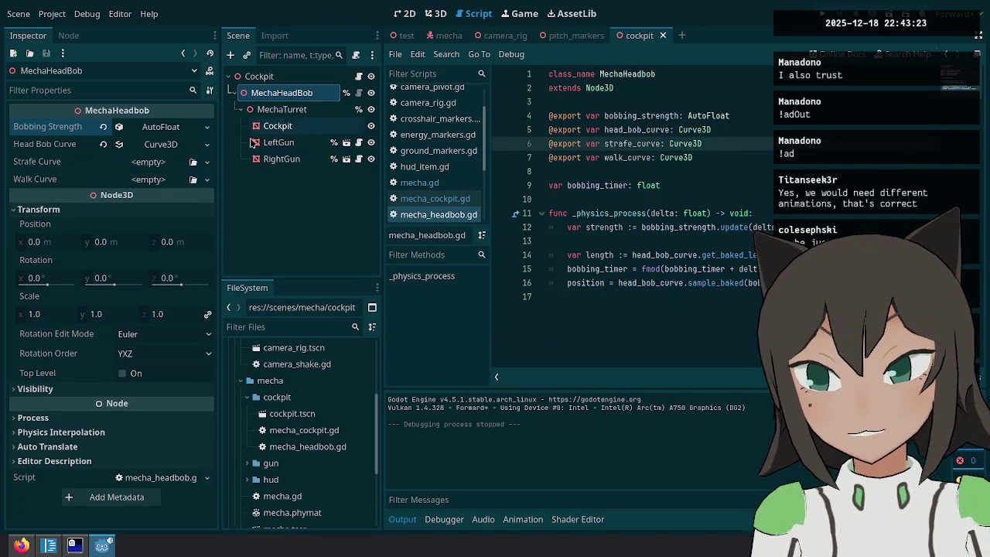
{"action": "right_click", "coordinate": [152, 146]}
{"action": "left_click", "coordinate": [194, 315]}
Paste the curve into Walk Curve and a unique copy into Strafe Curve.
{"action": "right_click", "coordinate": [141, 180]}
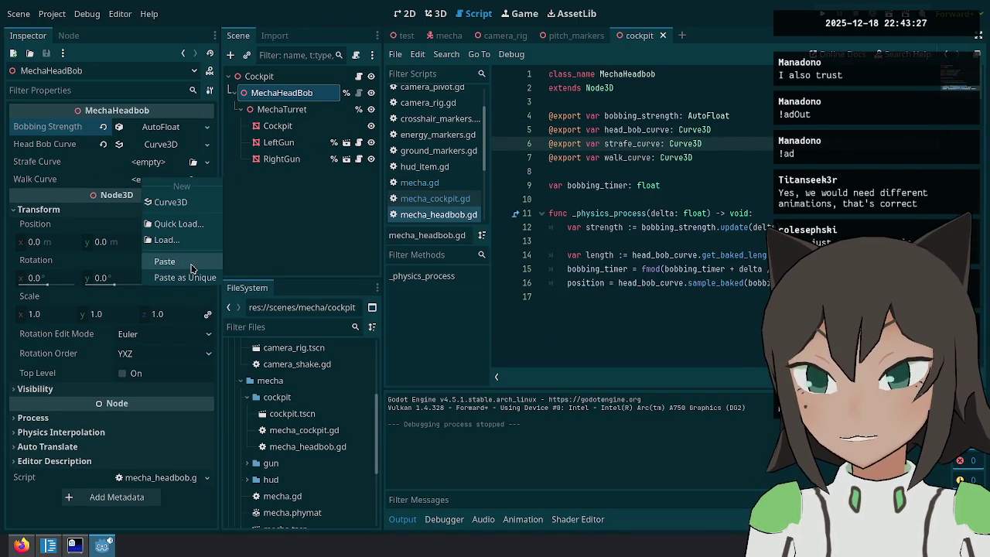
{"action": "left_click", "coordinate": [191, 263]}
{"action": "right_click", "coordinate": [170, 167]}
{"action": "left_click", "coordinate": [225, 266]}
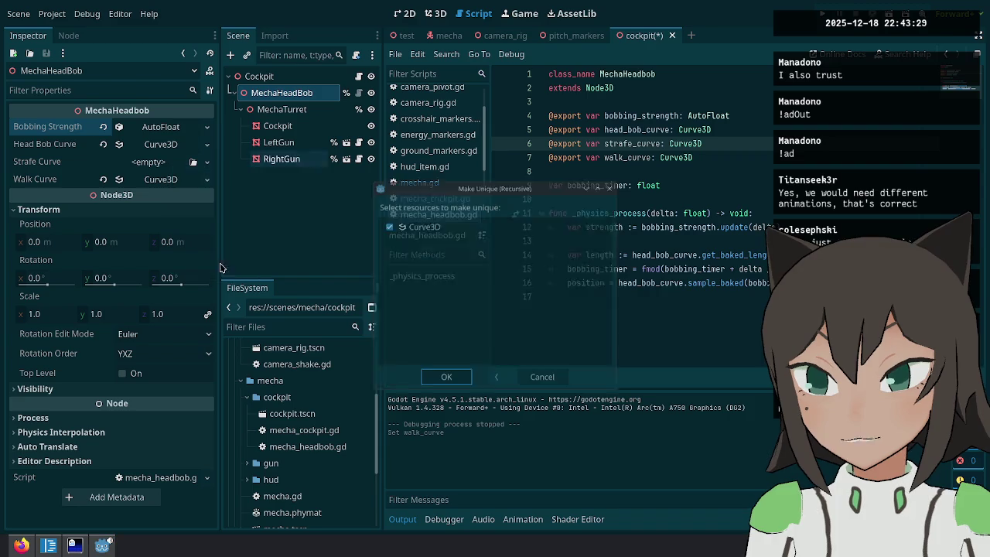
{"action": "left_click", "coordinate": [423, 384]}
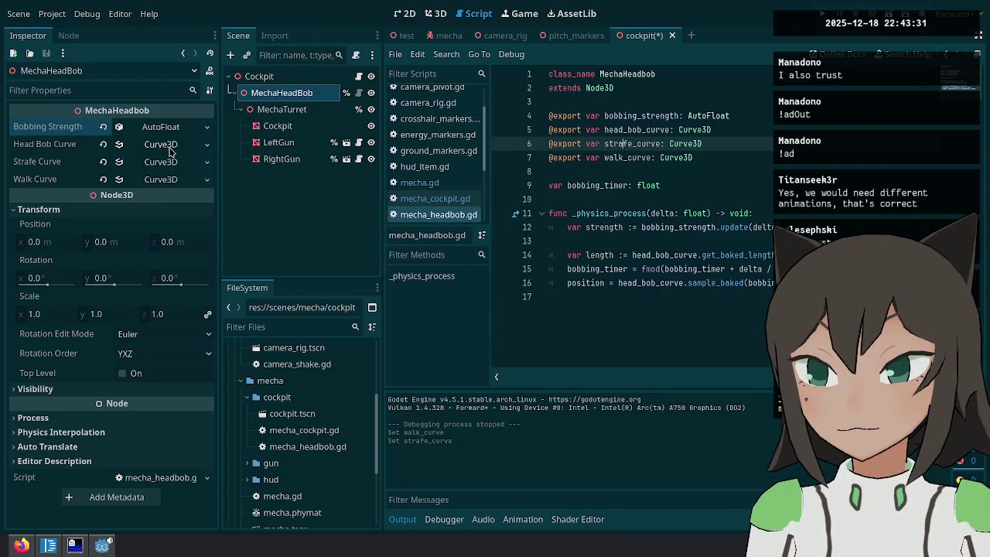
{"action": "key", "text": "Up"}
Delete the head_bob_curve export, save, and rename bobbing_strength to walk_strength.
{"action": "key", "text": "ctrl+shift+k"}
{"action": "key", "text": "ctrl+s"}
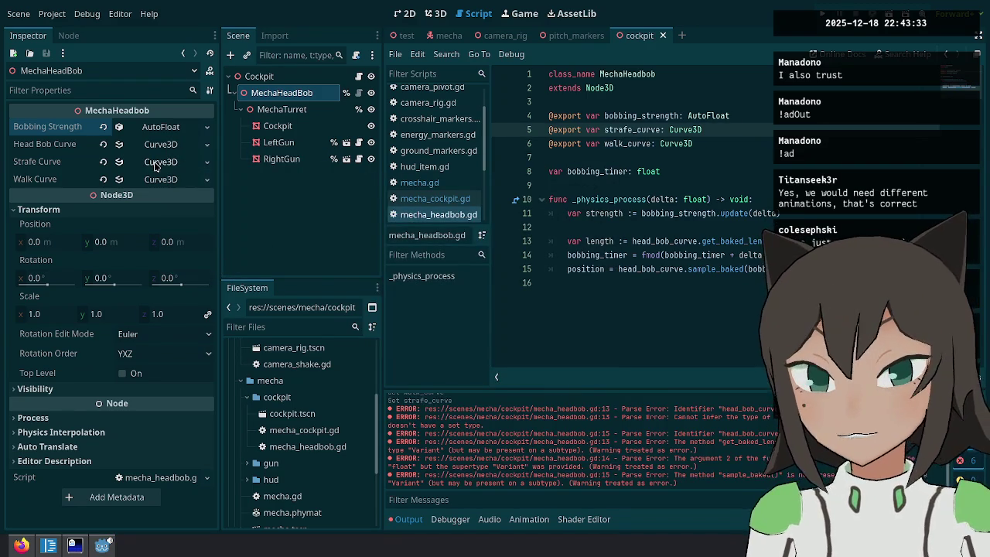
{"action": "key", "text": "Down"}
{"action": "key", "text": "Down"}
{"action": "key", "text": "Down"}
{"action": "left_click", "coordinate": [641, 242]}
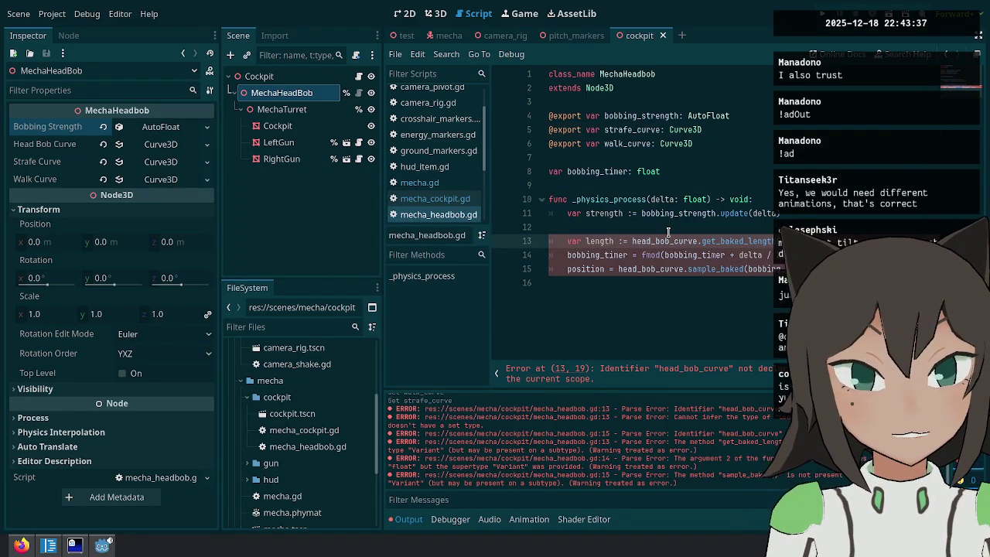
{"action": "key", "text": "Up"}
{"action": "key", "text": "Up"}
{"action": "key", "text": "Up"}
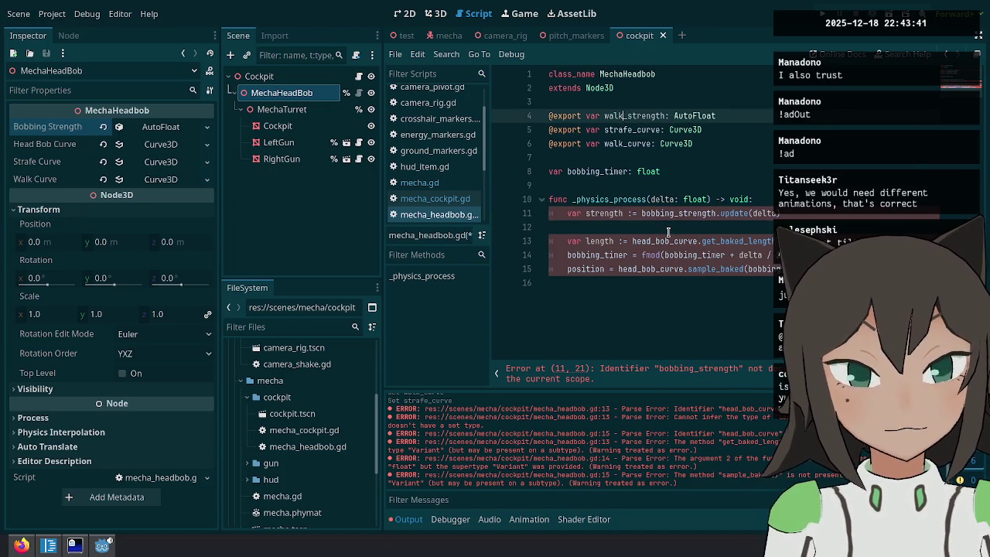
Duplicate the walk_strength export line and rename the copy strafe_strength.
{"action": "key", "text": "ctrl+shift+d"}
{"action": "key", "text": "BackSpace"}
{"action": "key", "text": "BackSpace"}
{"action": "key", "text": "BackSpace"}
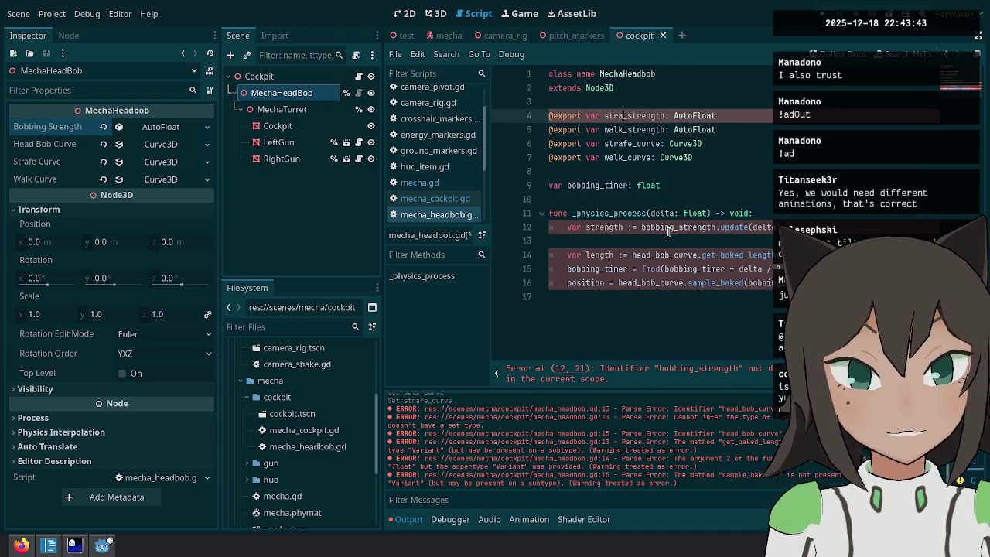
{"action": "key", "text": "Down"}
{"action": "key", "text": "Down"}
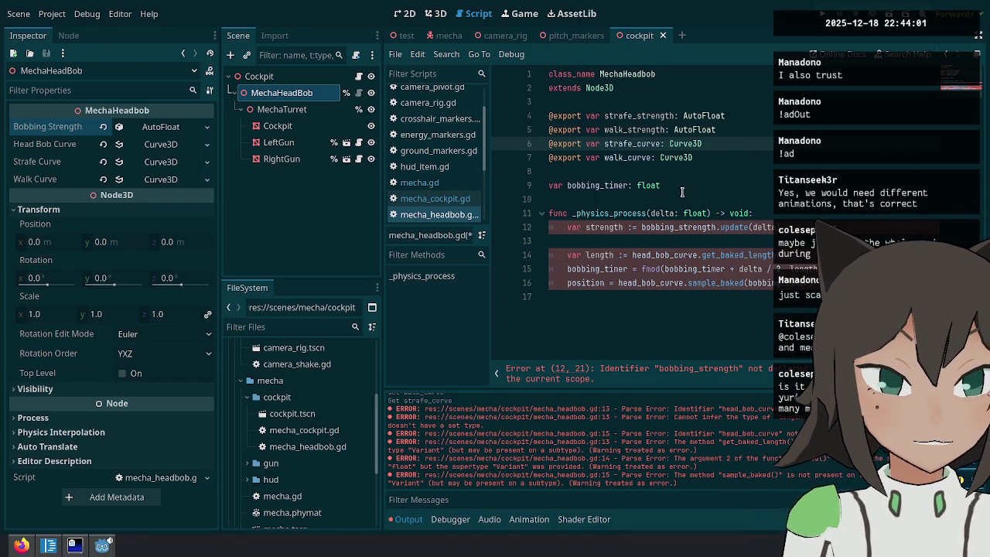
{"action": "left_click", "coordinate": [610, 286]}
{"action": "left_click", "coordinate": [652, 116]}
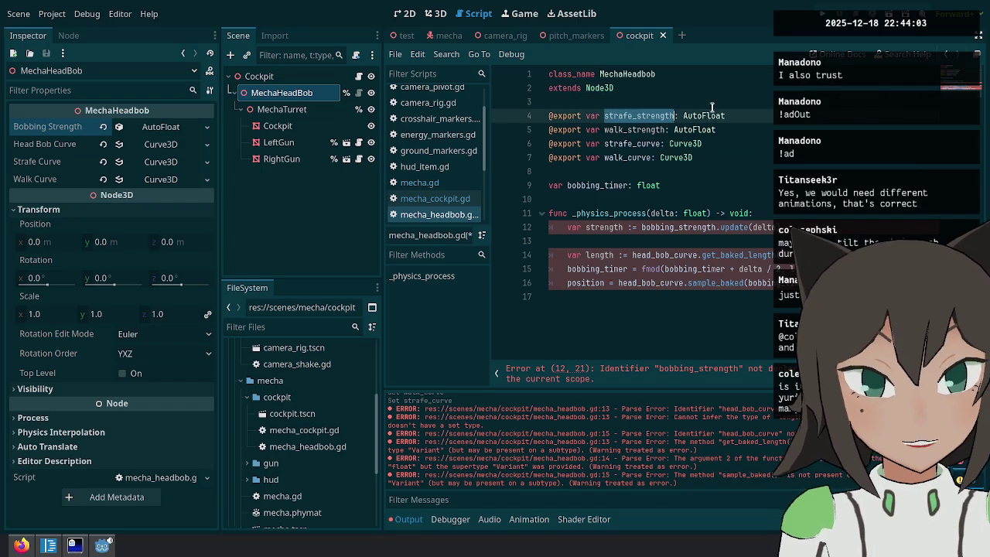
{"action": "left_click", "coordinate": [685, 254]}
{"action": "key", "text": "Down"}
{"action": "key", "text": "Down"}
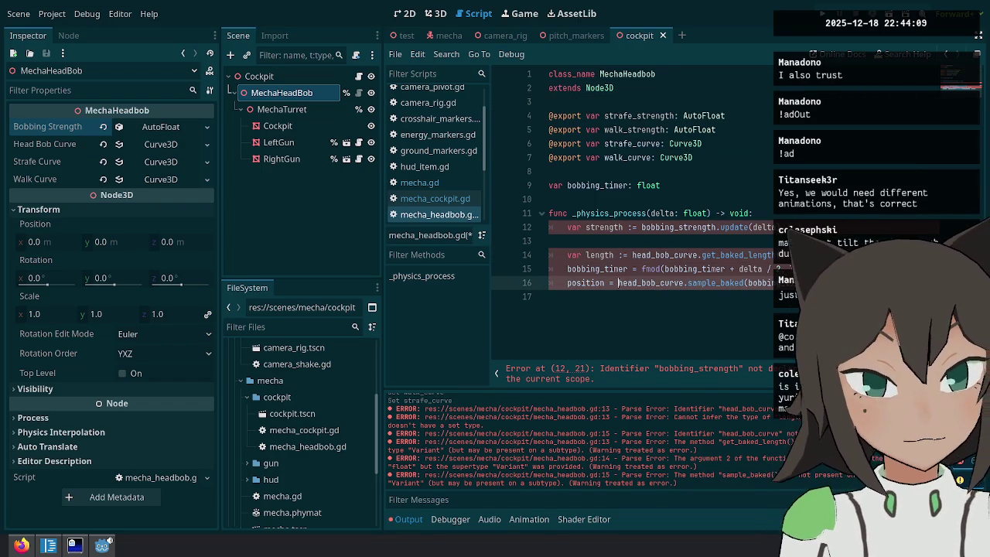
{"action": "key", "text": "Up"}
{"action": "key", "text": "Up"}
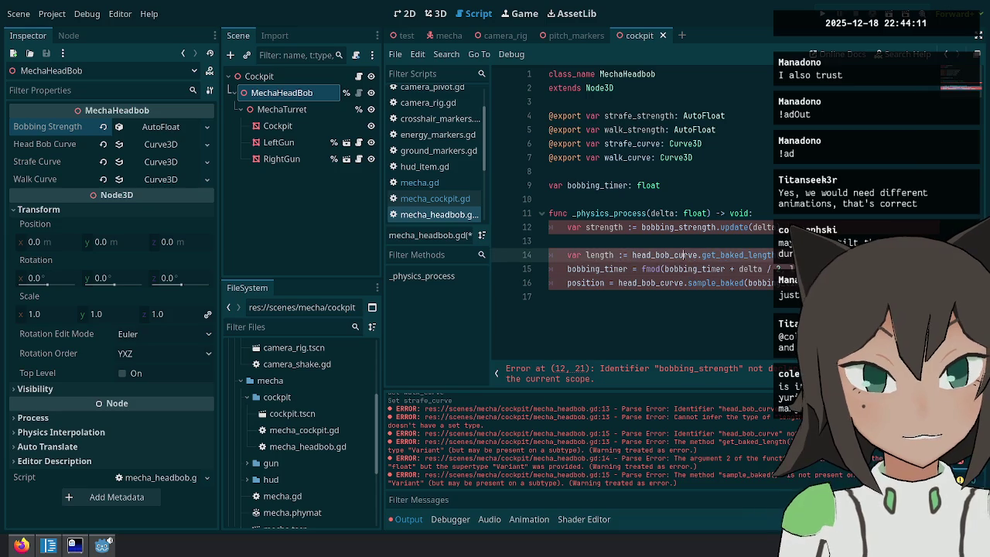
Replace both head_bob_curve uses with walk_curve and compute walk_t from walk_strength.
{"action": "key", "text": "ctrl+d"}
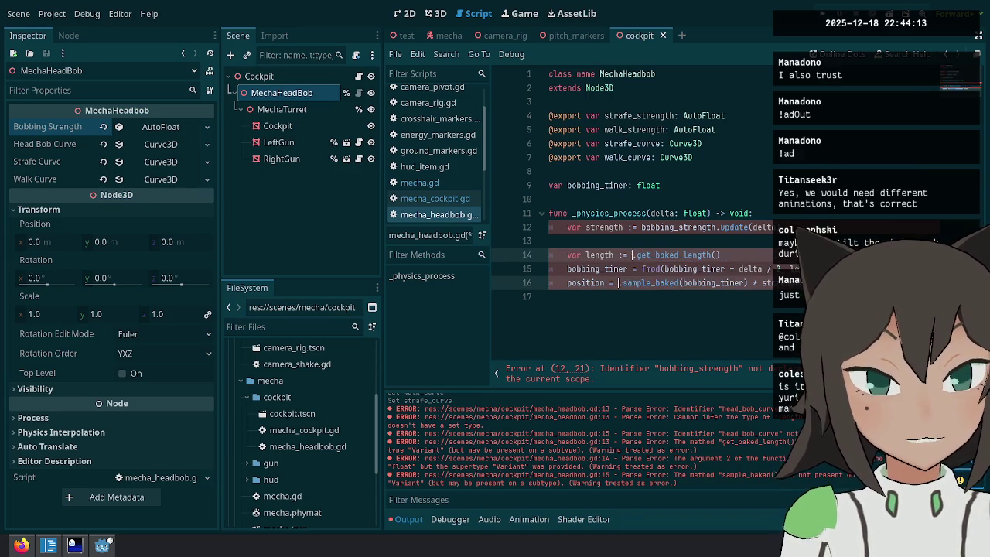
{"action": "type", "text": "walk"}
{"action": "key", "text": "Return"}
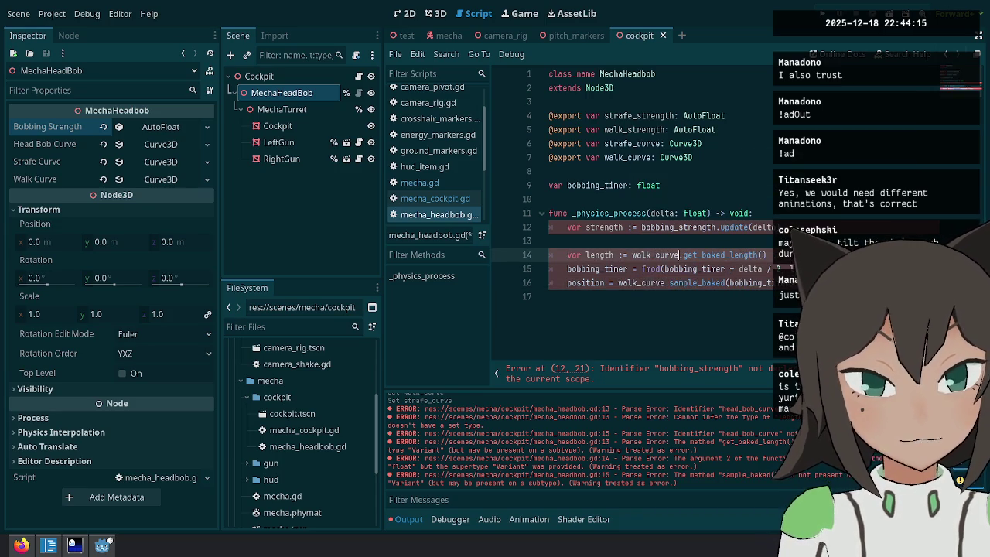
{"action": "key", "text": "Escape"}
{"action": "key", "text": "Up"}
{"action": "key", "text": "Up"}
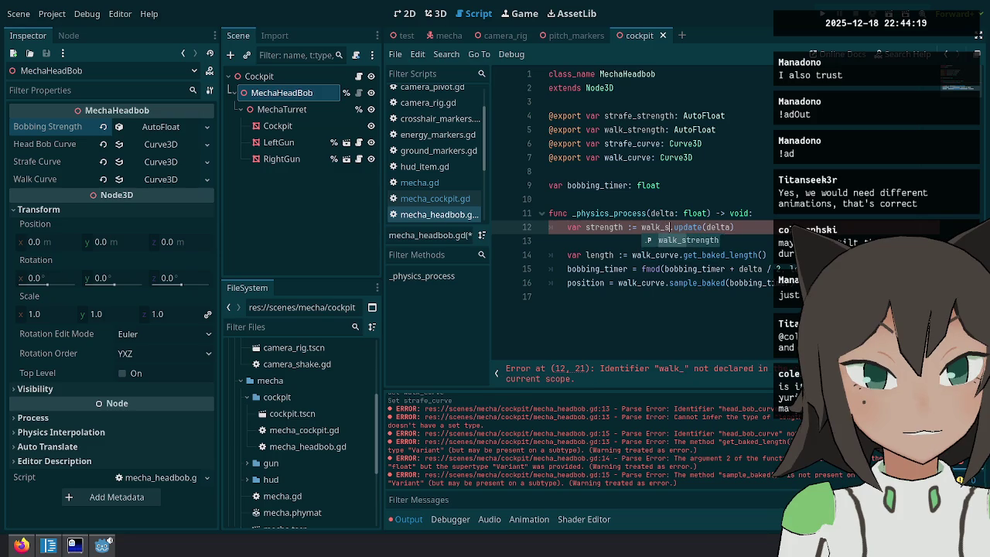
{"action": "key", "text": "Home"}
{"action": "key", "text": "ctrl+Right"}
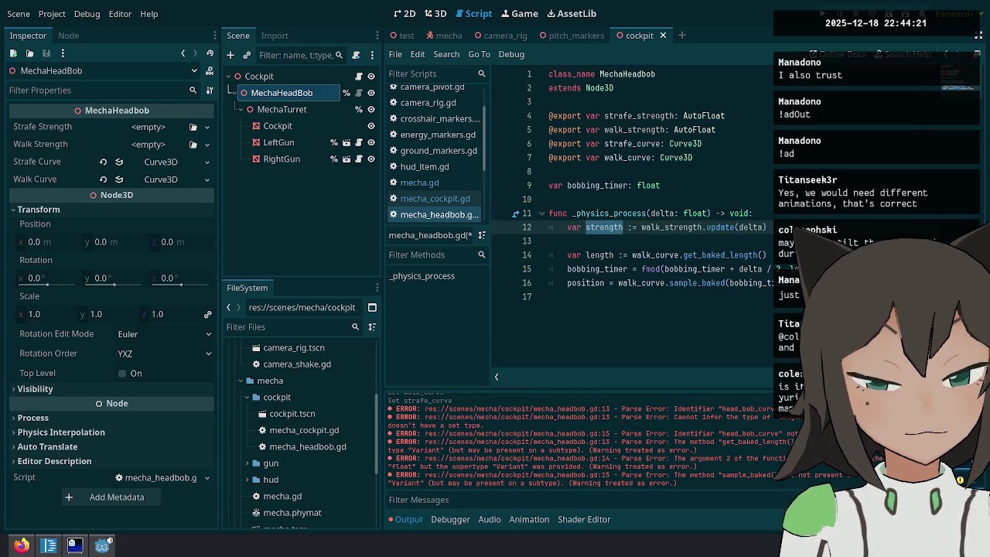
Duplicate the walk_t line as strafe_t from strafe_strength and move it below the walk code.
{"action": "key", "text": "End"}
{"action": "key", "text": "ctrl+shift+d"}
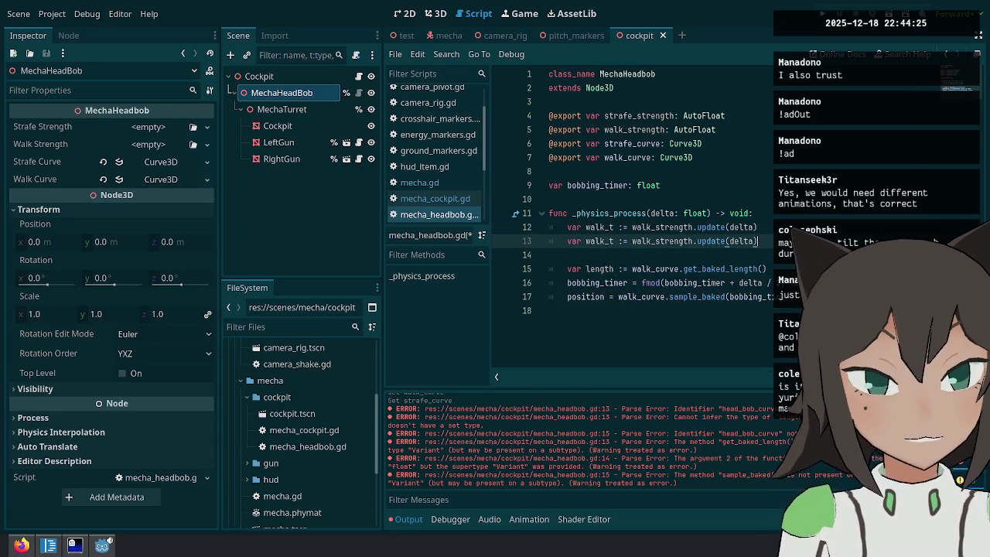
{"action": "key", "text": "Right"}
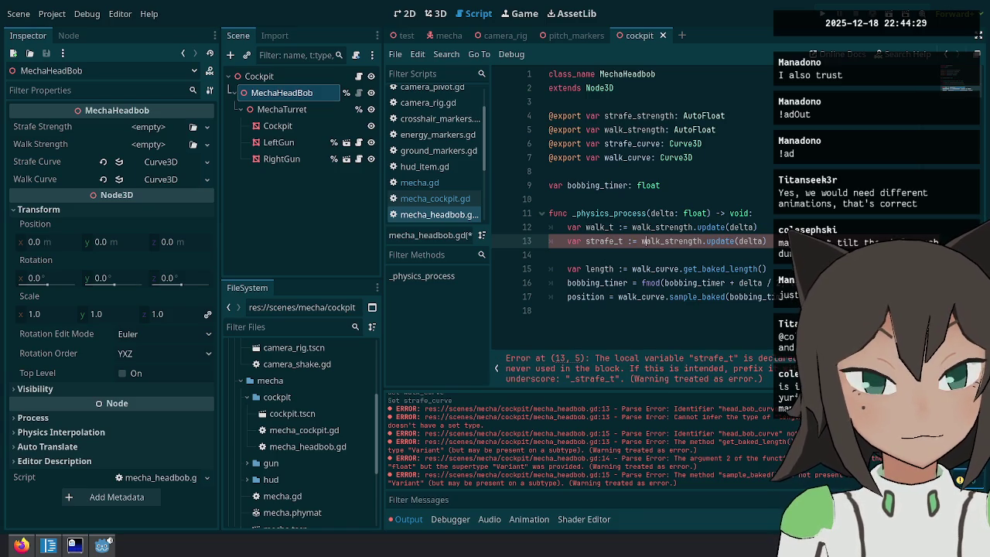
{"action": "key", "text": "Escape"}
{"action": "key", "text": "alt+Down"}
{"action": "key", "text": "alt+Down"}
{"action": "key", "text": "alt+Down"}
{"action": "key", "text": "Down"}
{"action": "key", "text": "Up"}
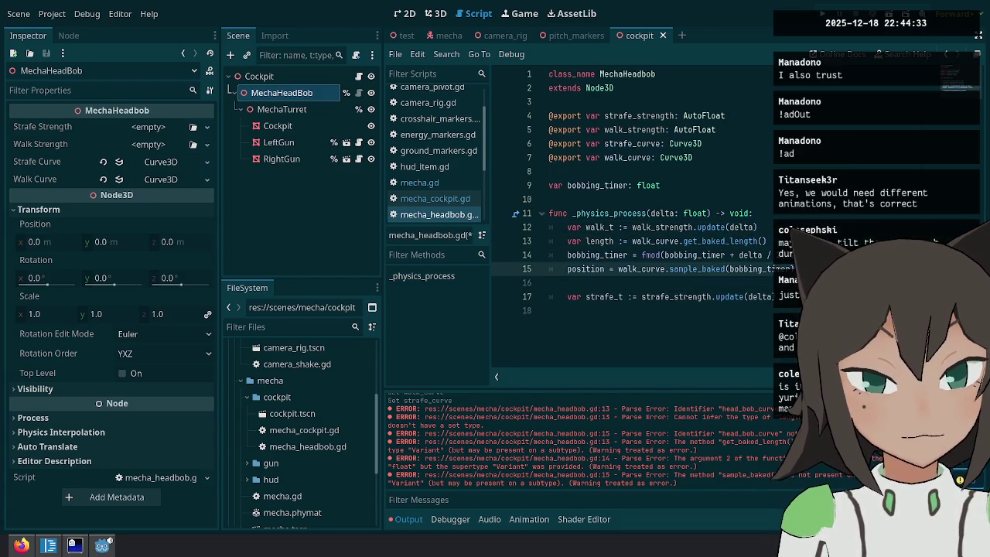
Paste the three bob lines below strafe_t and switch their curve to strafe_curve.
{"action": "key", "text": "ctrl+v"}
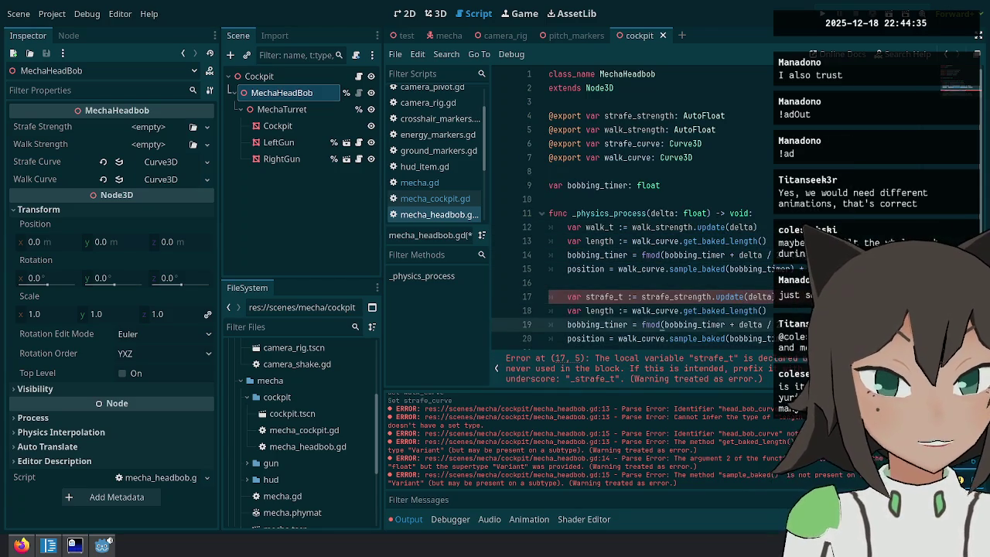
{"action": "key", "text": "Up"}
{"action": "key", "text": "Up"}
{"action": "scroll", "coordinate": [656, 268], "scroll_direction": "down", "scroll_amount": 1}
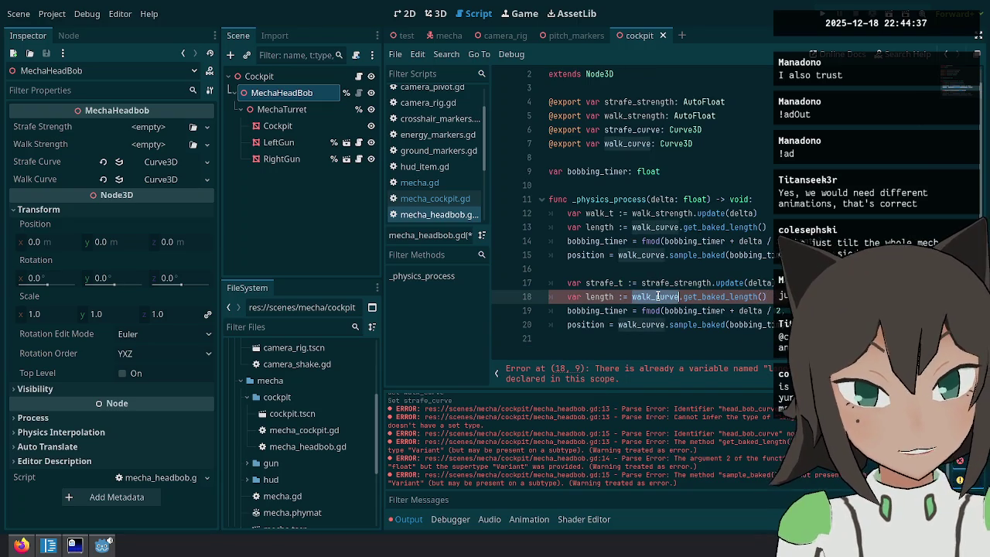
{"action": "triple_click", "coordinate": [656, 296]}
{"action": "key", "text": "Up"}
{"action": "key", "text": "ctrl+Right"}
{"action": "key", "text": "ctrl+Right"}
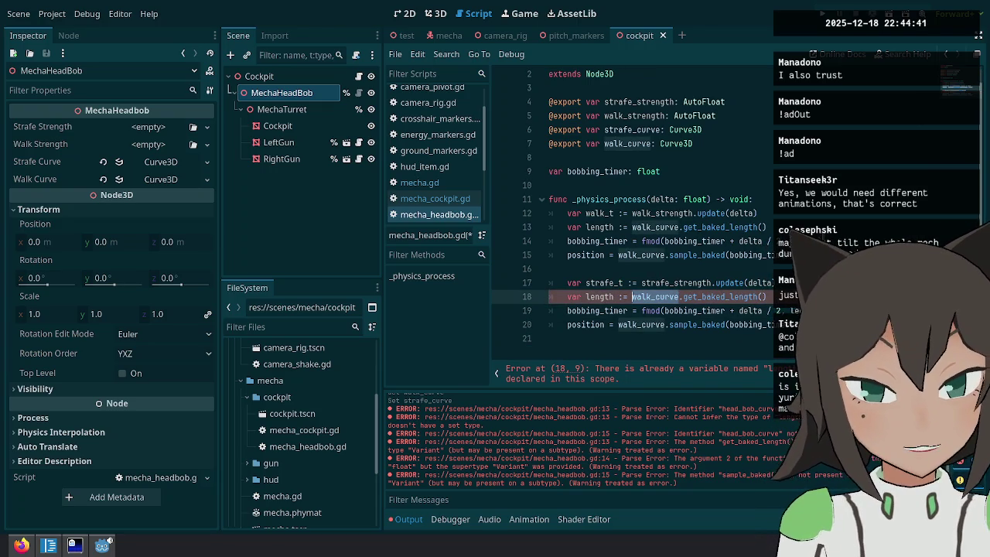
{"action": "key", "text": "ctrl+d"}
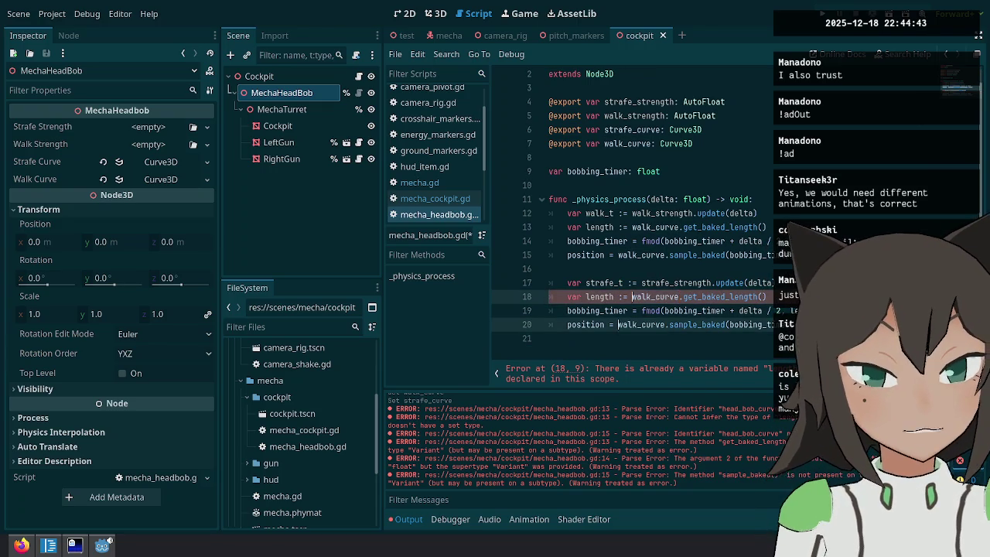
{"action": "type", "text": "strafe"}
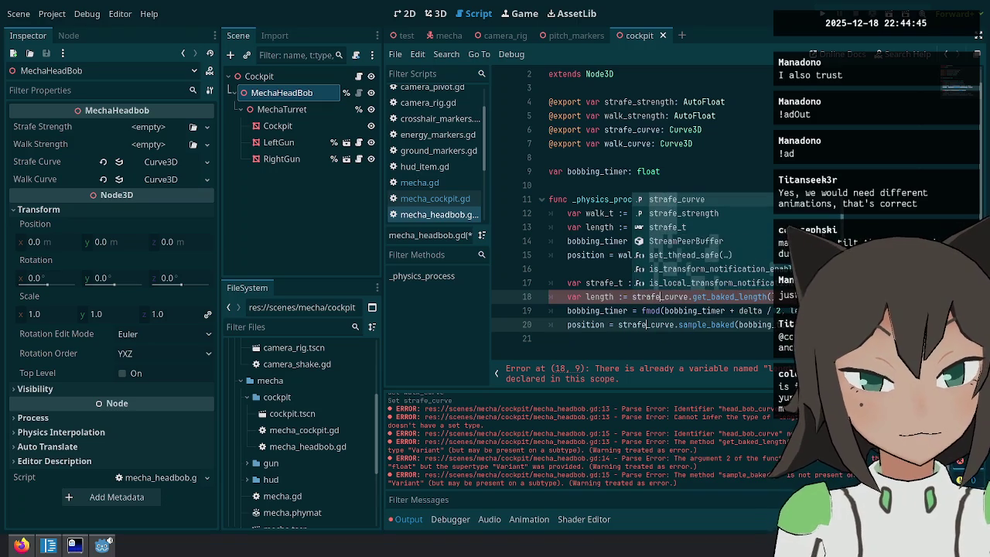
Rename the copied length variable to strafe_length in the strafe block.
{"action": "left_click", "coordinate": [661, 310]}
{"action": "key", "text": "Up"}
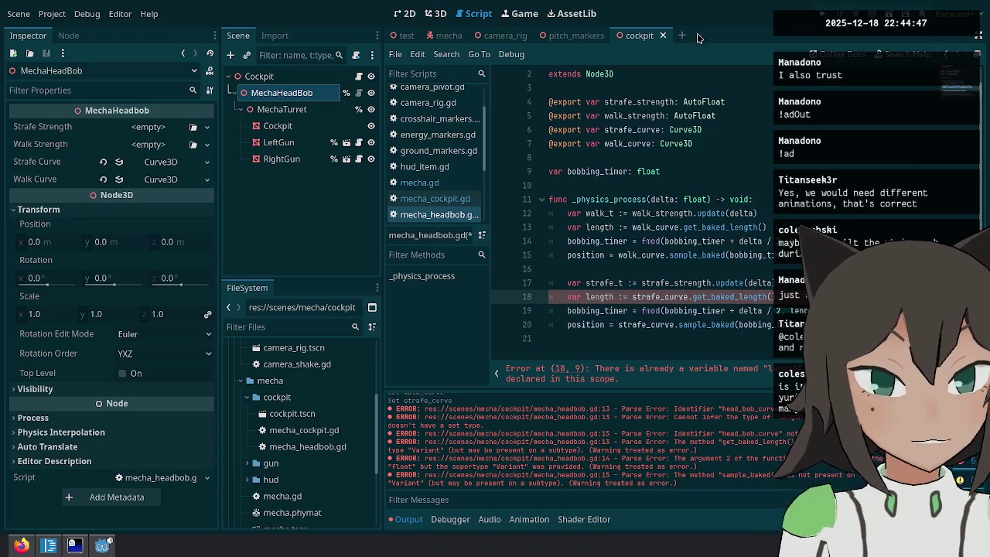
{"action": "left_click", "coordinate": [647, 115]}
{"action": "left_click", "coordinate": [662, 96]}
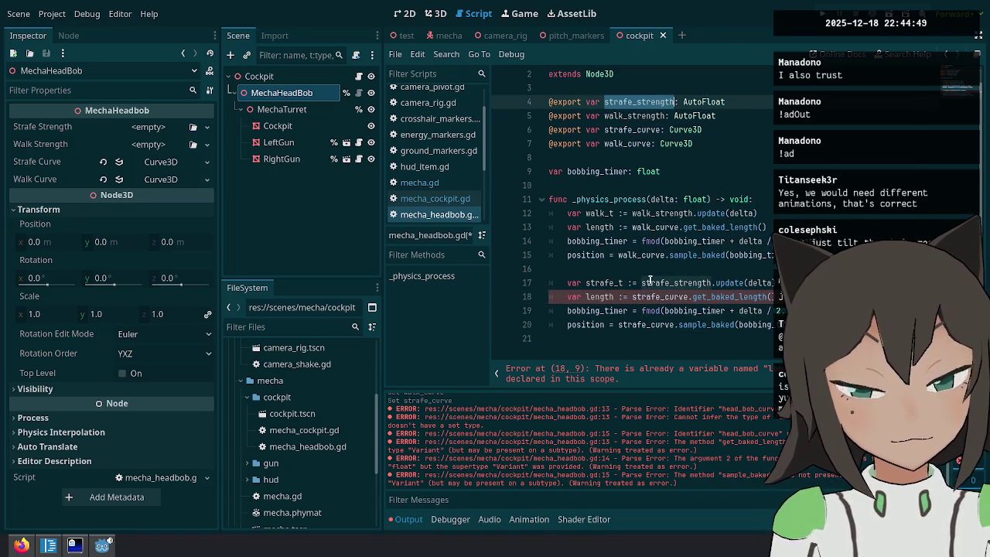
{"action": "left_click", "coordinate": [599, 298]}
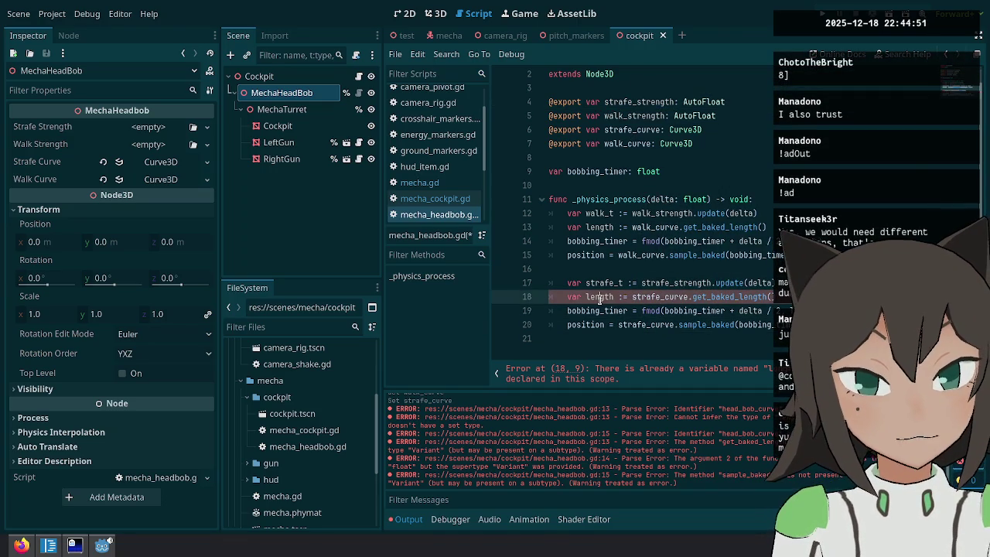
{"action": "left_click", "coordinate": [595, 225]}
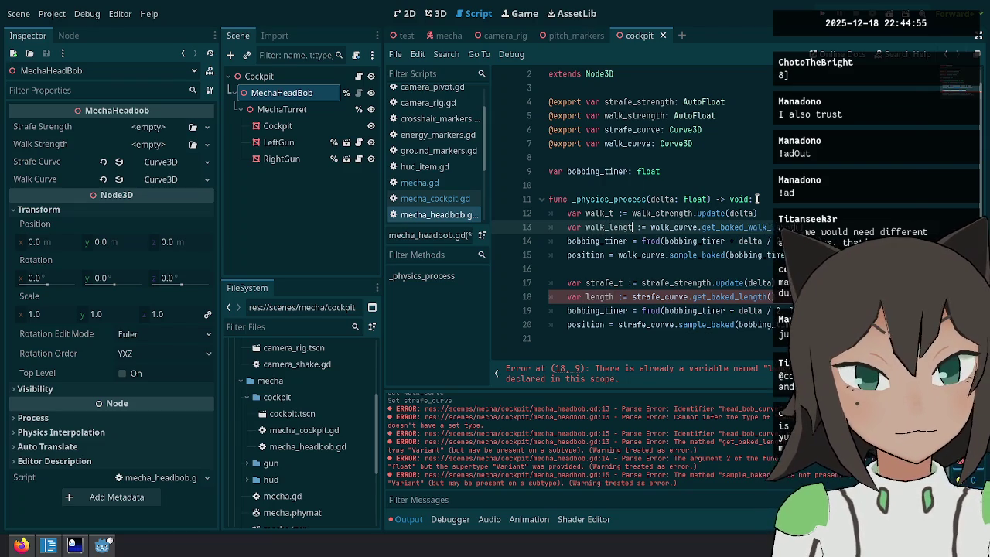
{"action": "key", "text": "Down"}
{"action": "key", "text": "Down"}
{"action": "key", "text": "Down"}
{"action": "key", "text": "Home"}
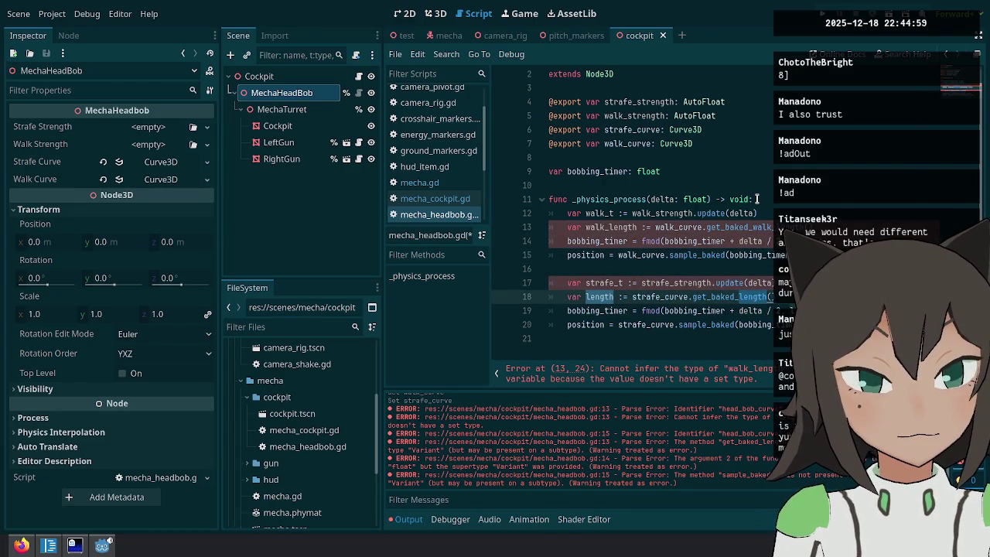
{"action": "type", "text": "fe"}
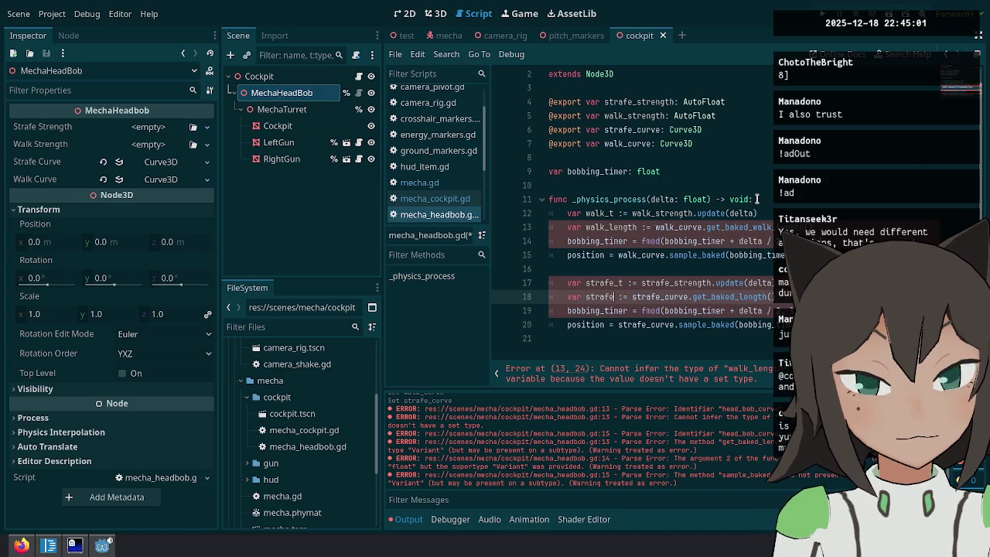
{"action": "type", "text": "_length"}
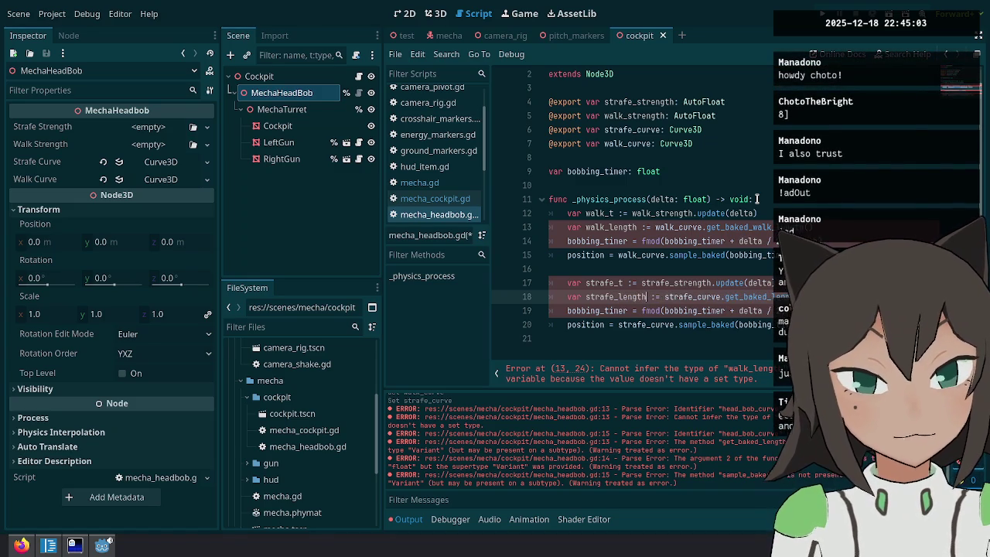
{"action": "key", "text": "Down"}
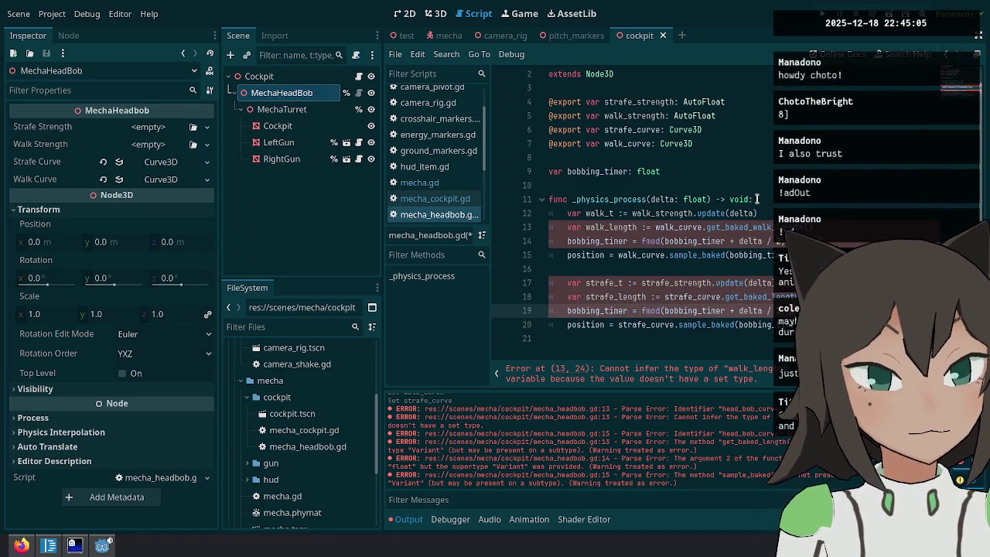
{"action": "key", "text": "Up"}
{"action": "key", "text": "Up"}
{"action": "key", "text": "Up"}
{"action": "key", "text": "Up"}
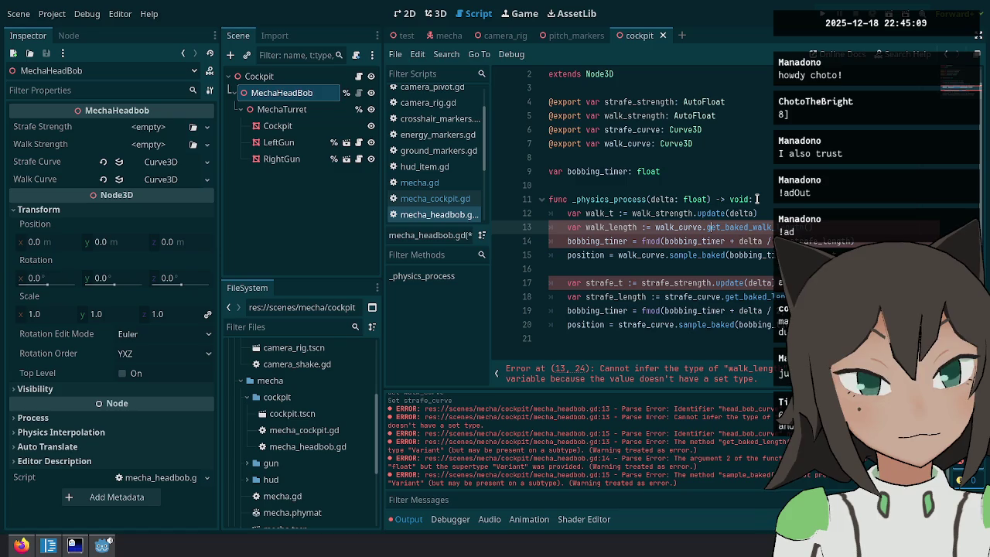
{"action": "key", "text": "Right"}
{"action": "key", "text": "Right"}
{"action": "key", "text": "Right"}
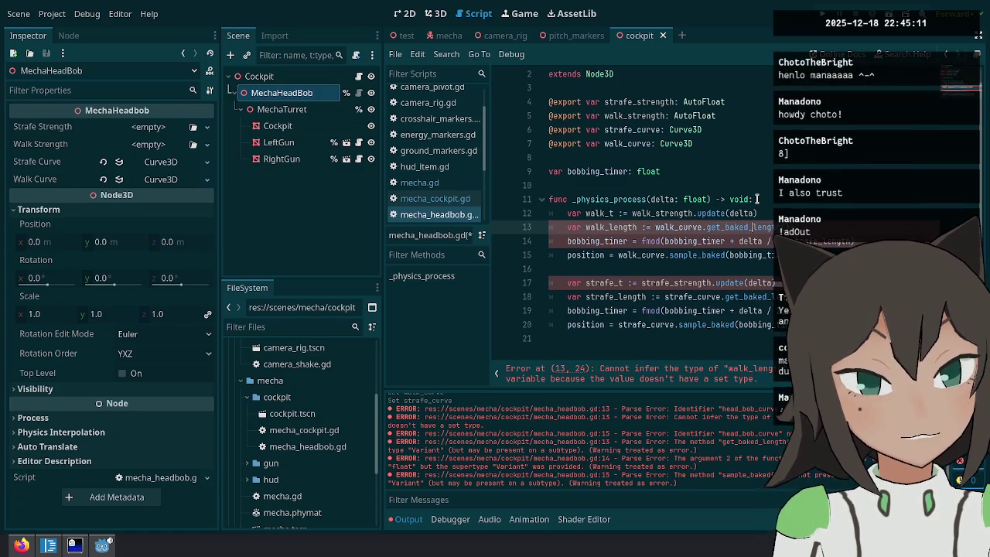
{"action": "key", "text": "Down"}
{"action": "key", "text": "Down"}
{"action": "key", "text": "Down"}
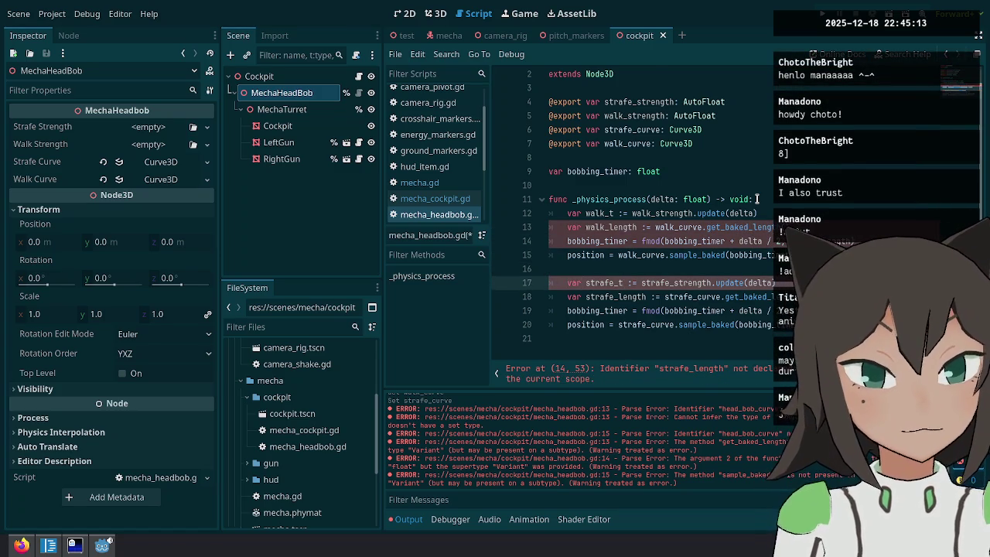
{"action": "scroll", "coordinate": [750, 179], "scroll_direction": "up", "scroll_amount": 1}
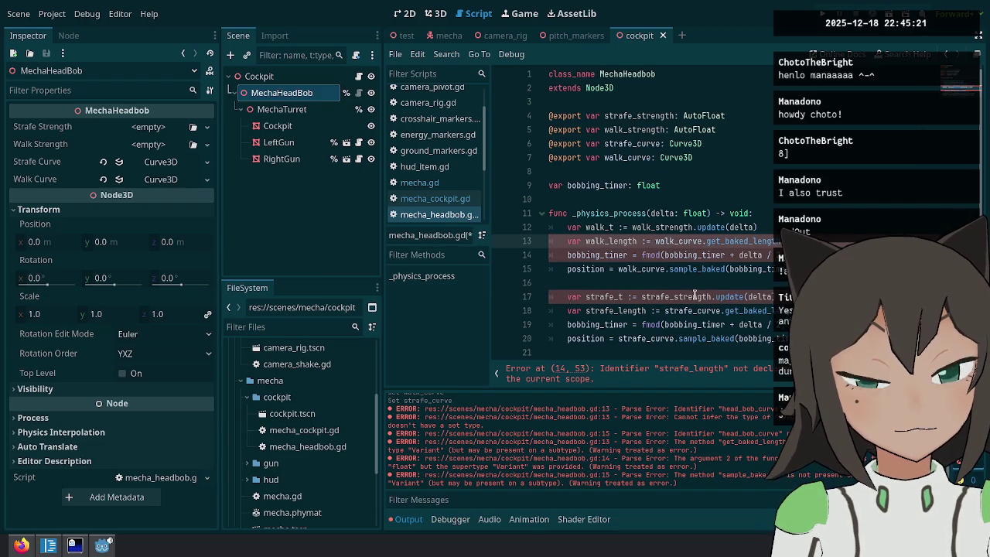
Check the uses of strafe_strength, strafe_length and strafe_t in the strafe block.
{"action": "double_click", "coordinate": [693, 296]}
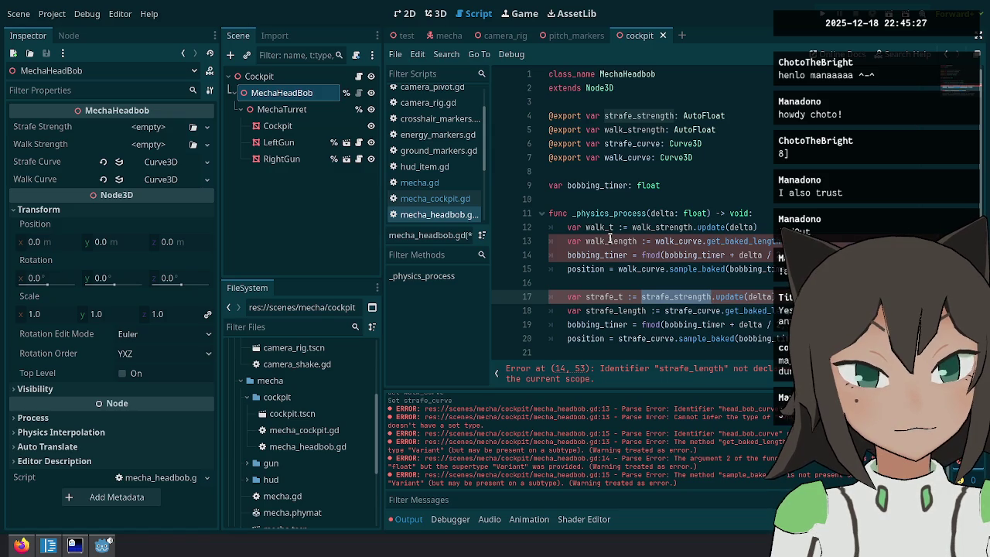
{"action": "double_click", "coordinate": [622, 311]}
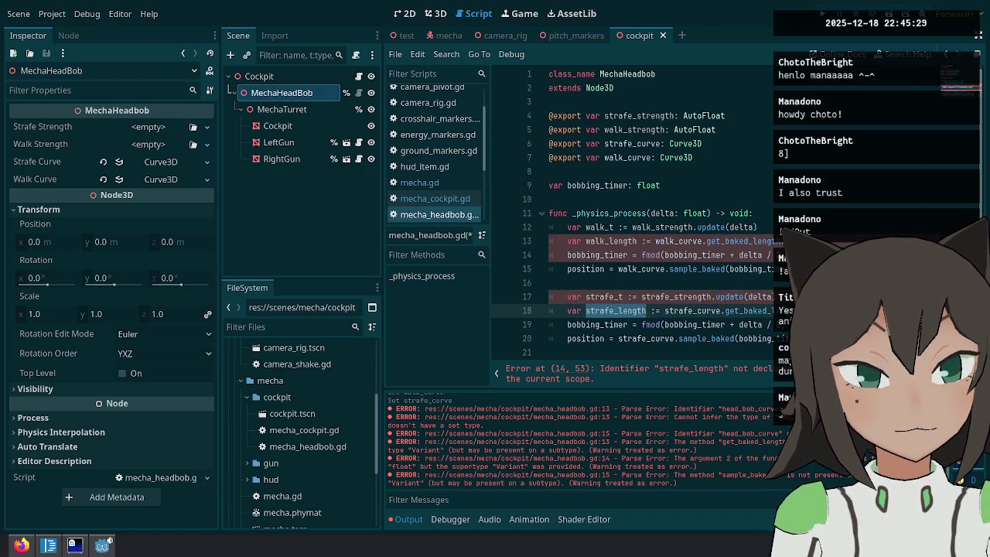
{"action": "left_click", "coordinate": [673, 254]}
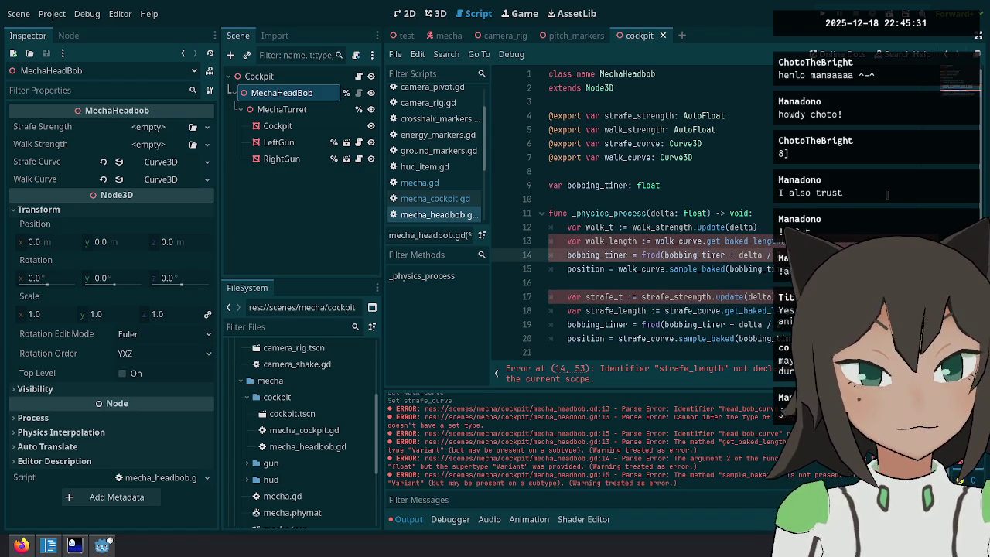
{"action": "double_click", "coordinate": [665, 299]}
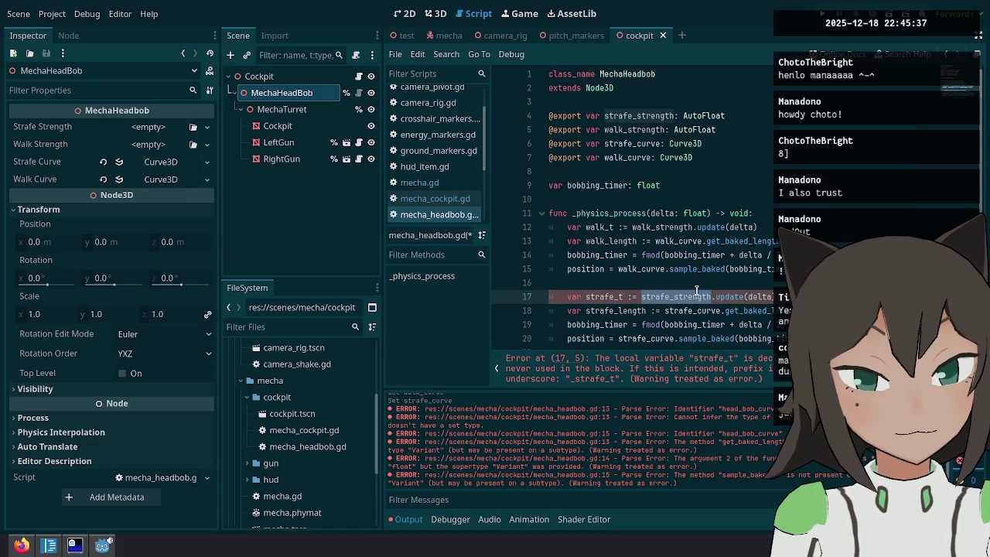
{"action": "scroll", "coordinate": [614, 236], "scroll_direction": "down", "scroll_amount": 1}
{"action": "double_click", "coordinate": [603, 283]}
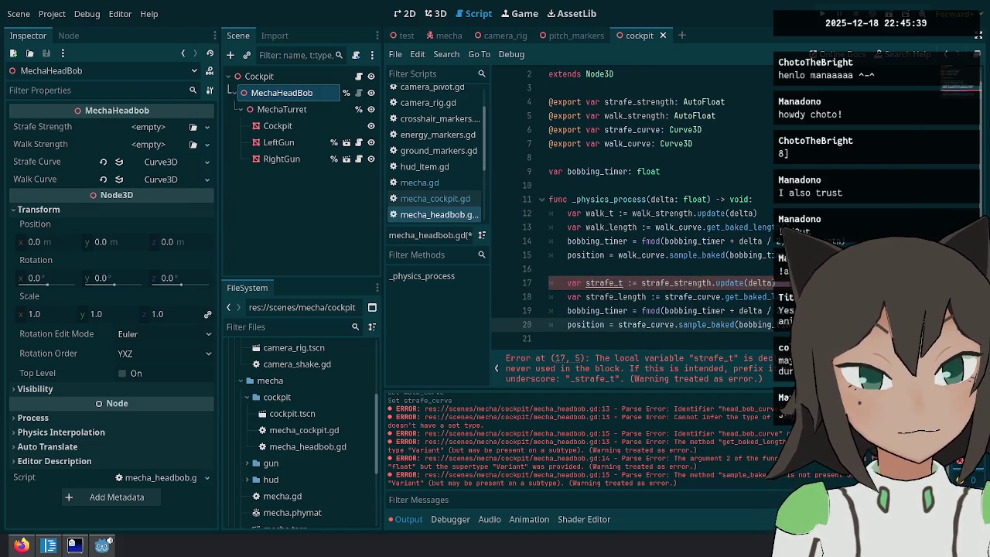
Save mecha_headbob.gd, glance at mecha_cockpit.gd, then return to the headbob script.
{"action": "key", "text": "ctrl+s"}
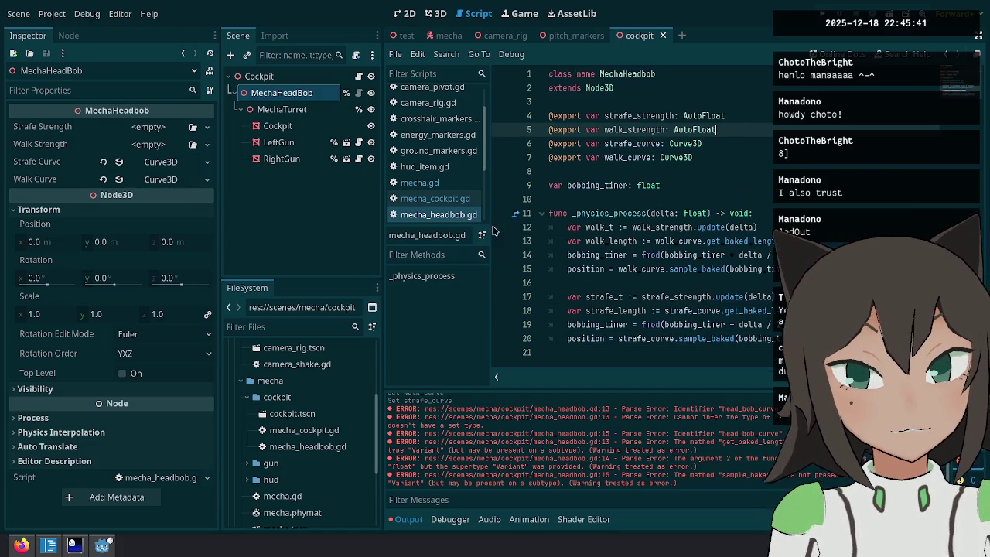
{"action": "left_click", "coordinate": [358, 75]}
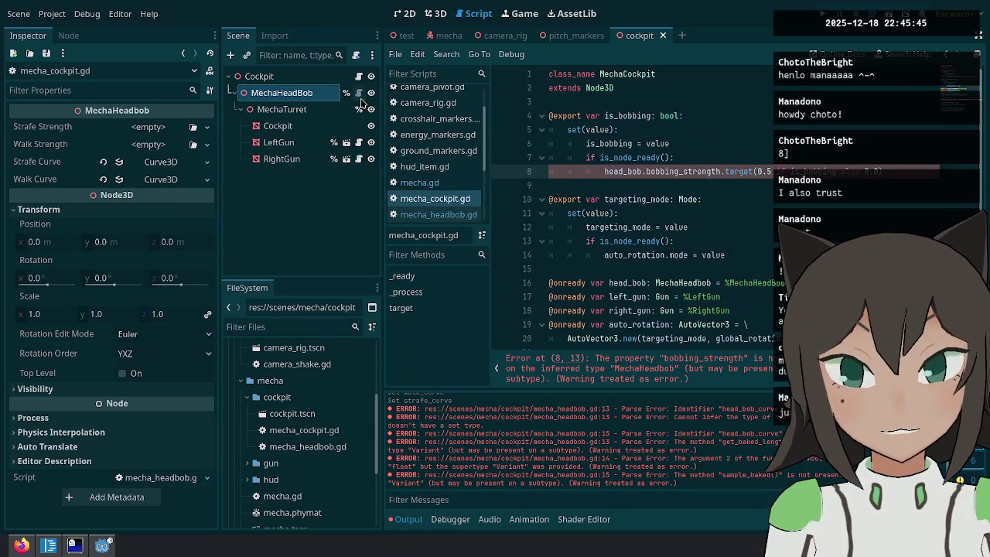
{"action": "left_click", "coordinate": [358, 92]}
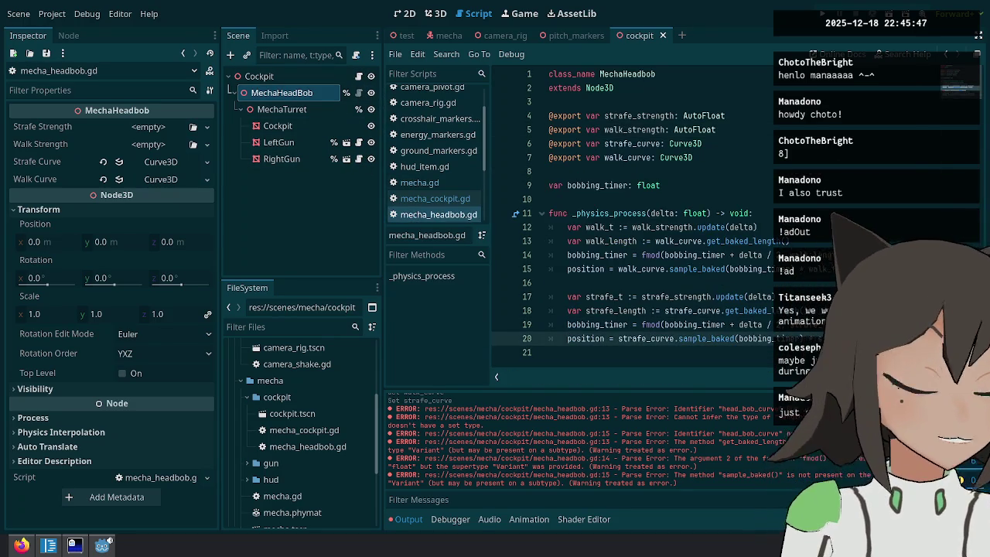
{"action": "key", "text": "Up"}
{"action": "key", "text": "Up"}
{"action": "key", "text": "Up"}
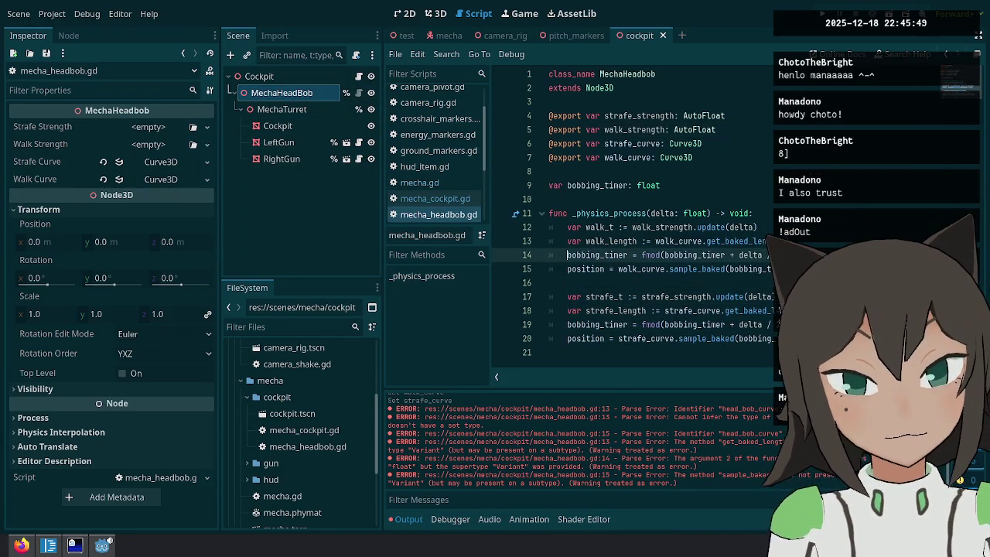
Rename the position lines to walk_position and strafe_position and add a new position line.
{"action": "key", "text": "Down"}
{"action": "type", "text": "var walk_"}
{"action": "key", "text": "Down"}
{"action": "key", "text": "Down"}
{"action": "key", "text": "Down"}
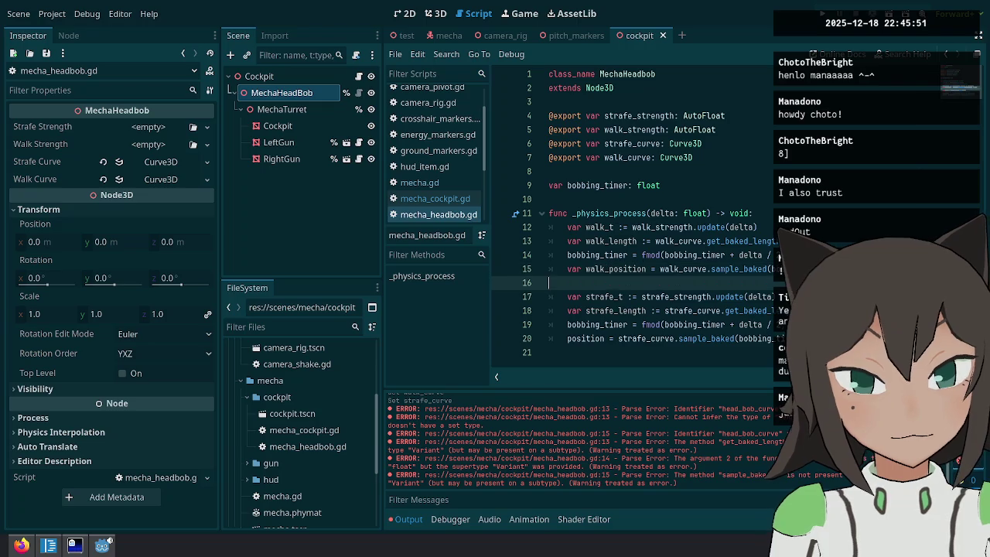
{"action": "key", "text": "Home"}
{"action": "type", "text": "var strafe_"}
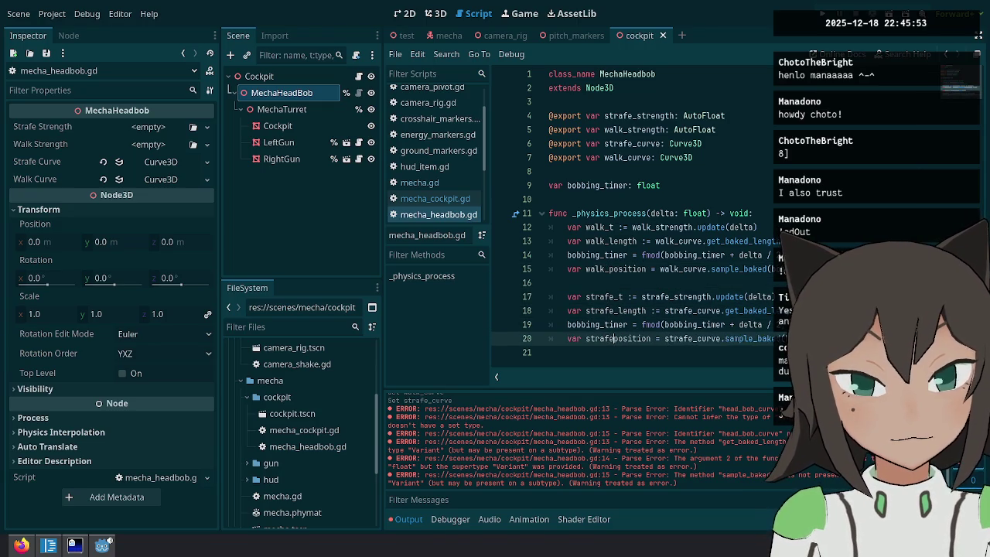
{"action": "key", "text": "End"}
{"action": "key", "text": "Return"}
{"action": "key", "text": "Return"}
{"action": "type", "text": "position"}
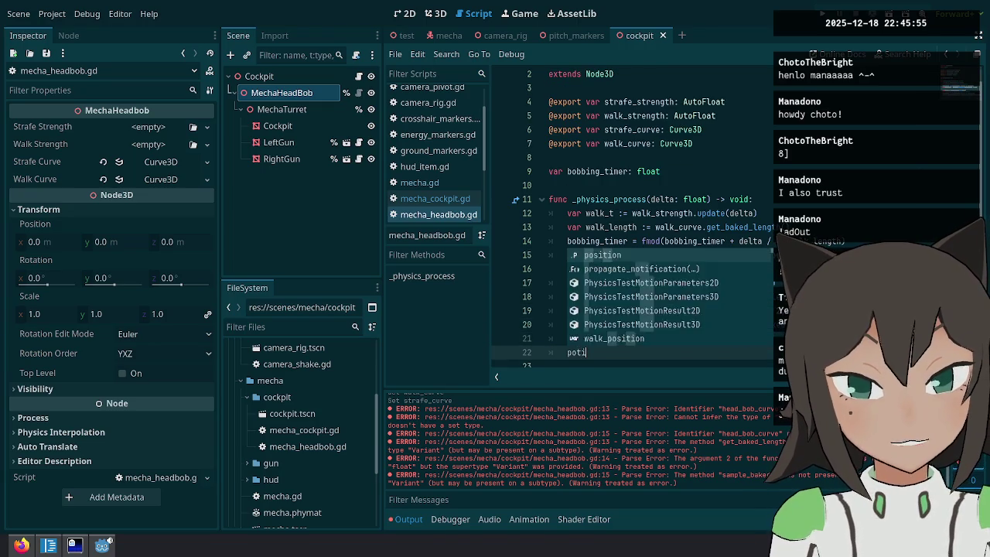
{"action": "type", "text": " ="}
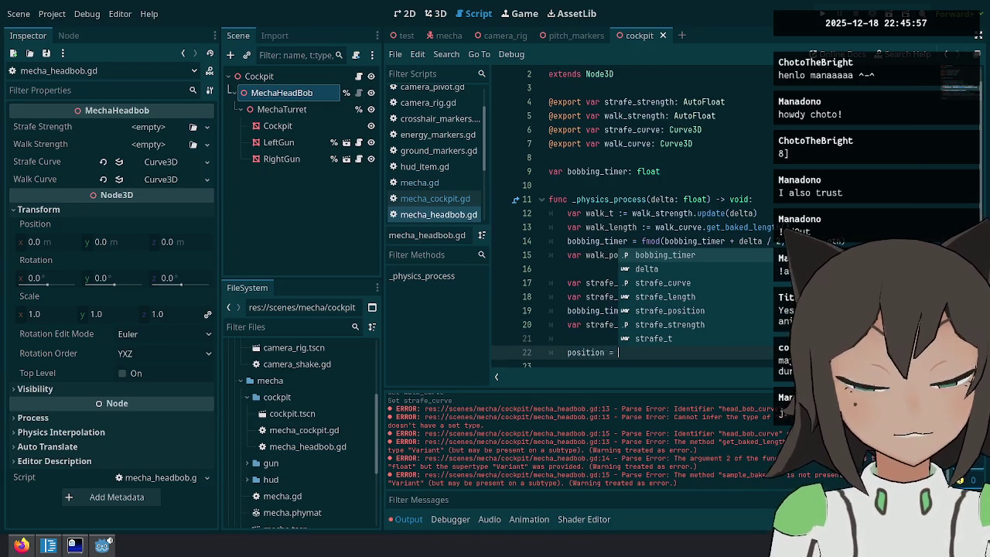
{"action": "key", "text": "Escape"}
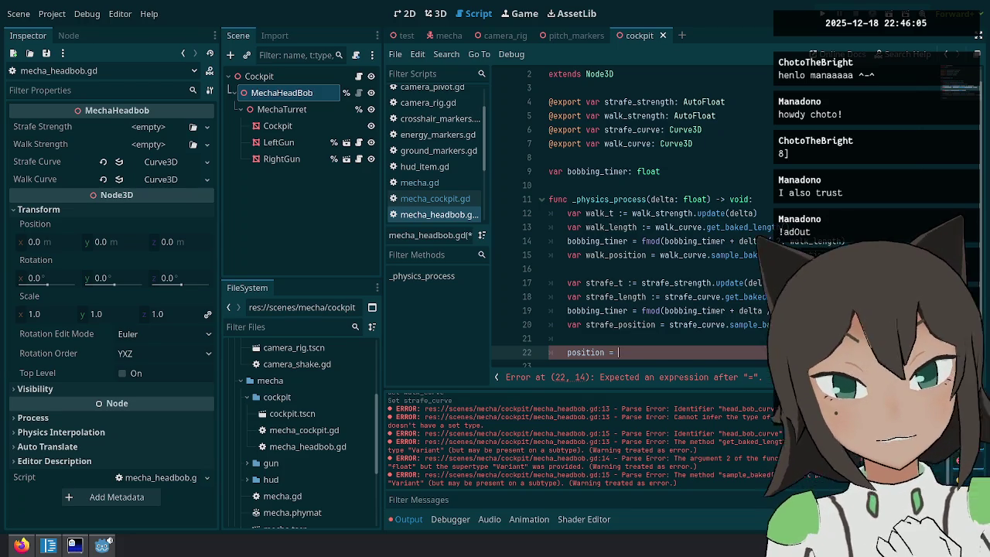
Begin the blend with walk_position weighted by walk_t and a walk_t + sum.
{"action": "type", "text": "eight"}
{"action": "key", "text": "BackSpace"}
{"action": "key", "text": "BackSpace"}
{"action": "key", "text": "BackSpace"}
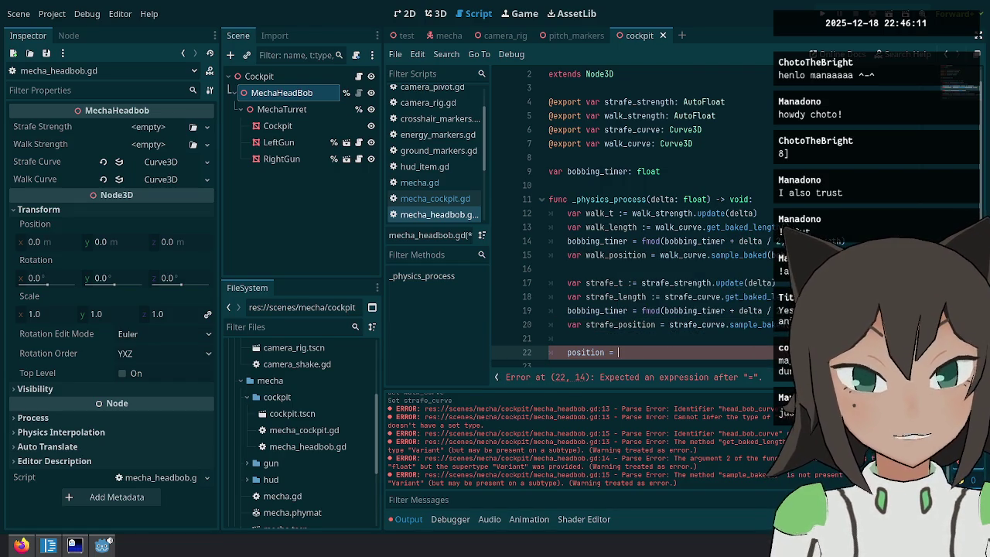
{"action": "type", "text": "walk_"}
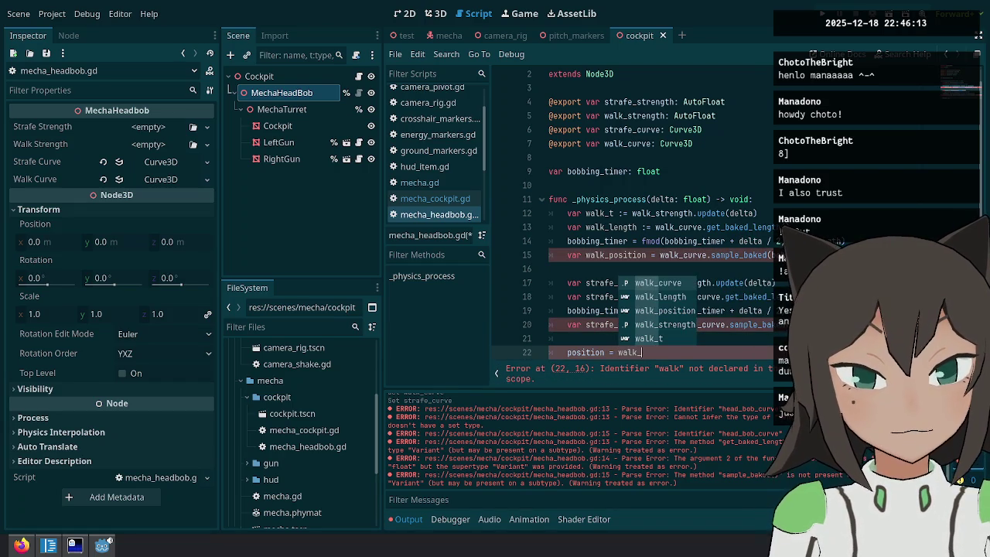
{"action": "type", "text": "po"}
{"action": "key", "text": "Return"}
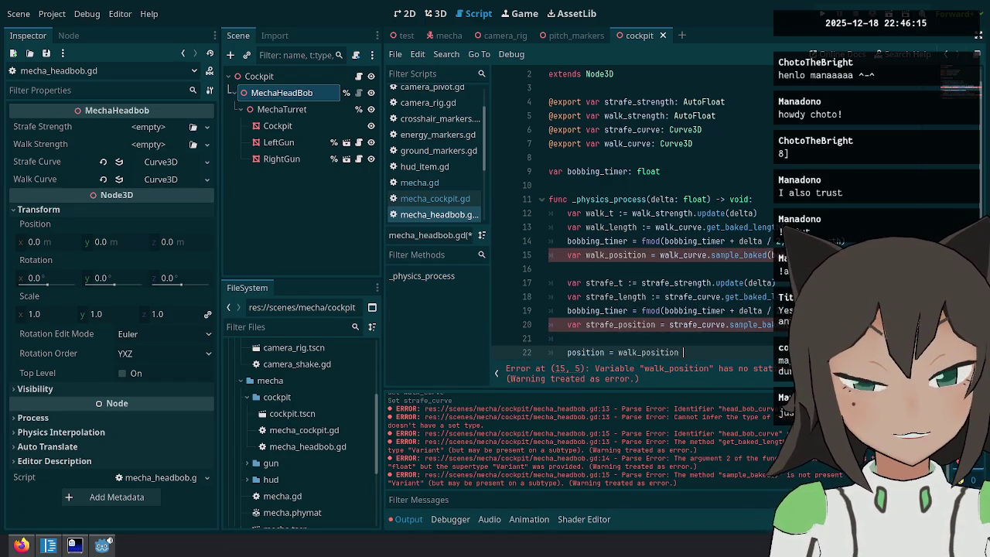
{"action": "type", "text": "* walk_t"}
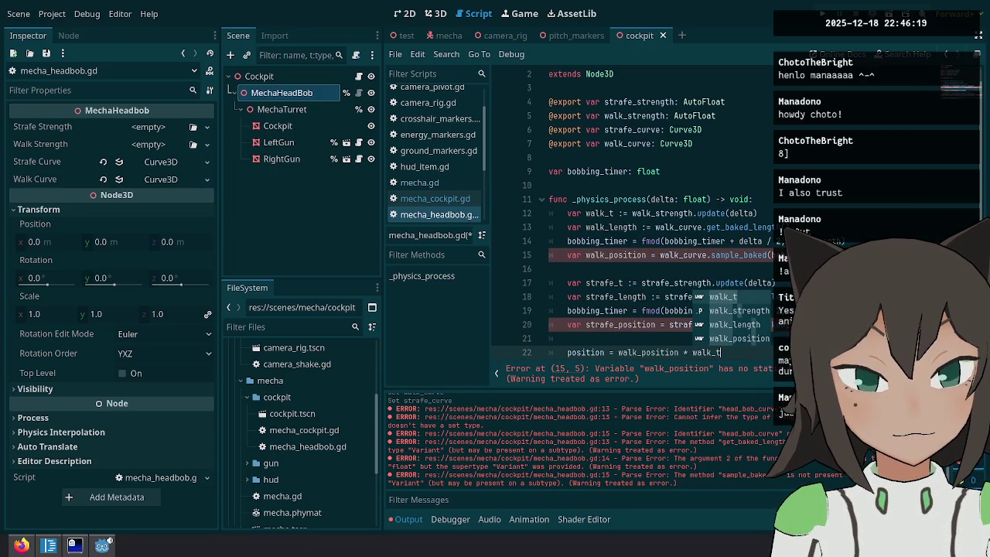
{"action": "key", "text": "ctrl+BackSpace"}
{"action": "key", "text": "ctrl+BackSpace"}
{"action": "key", "text": "ctrl+BackSpace"}
{"action": "type", "text": "var t :="}
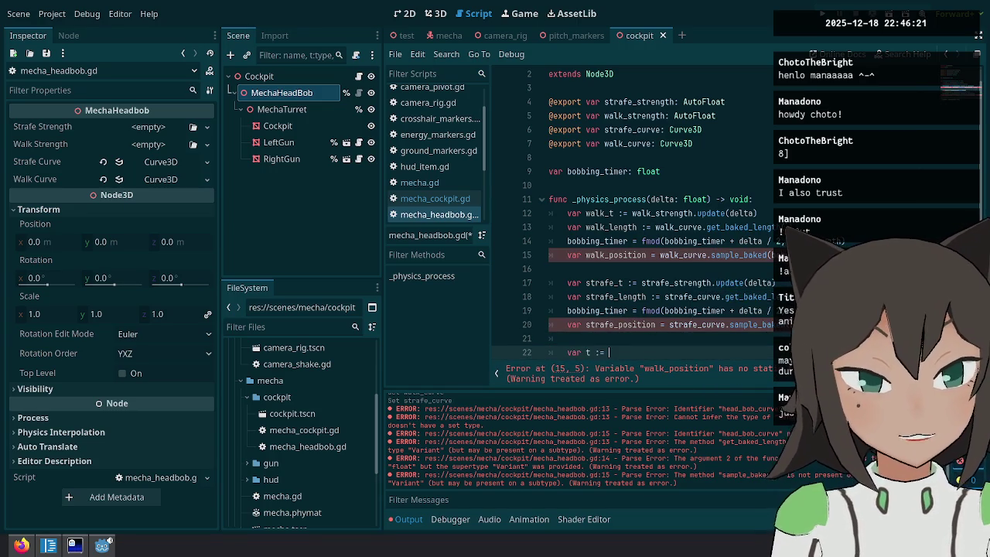
{"action": "type", "text": "walk"}
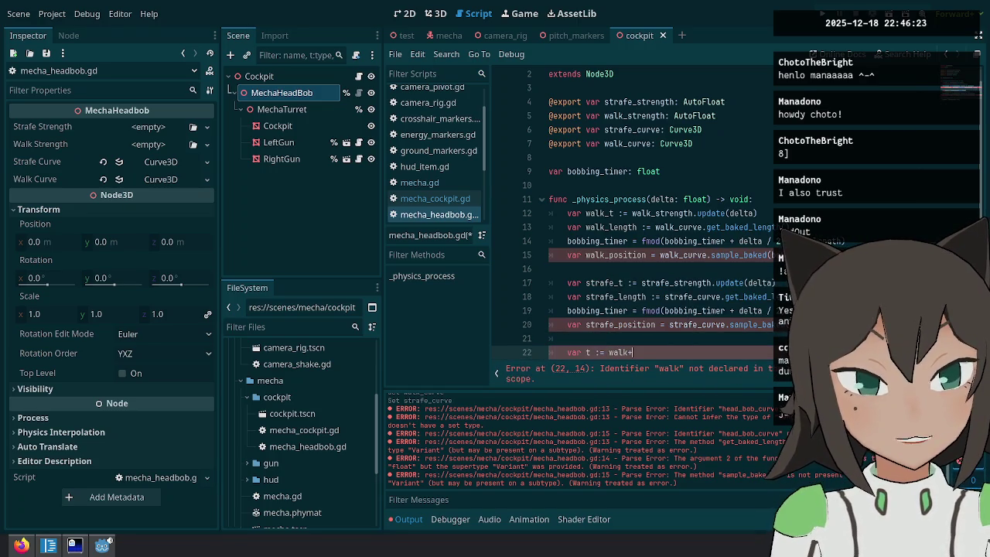
{"action": "type", "text": "_t +"}
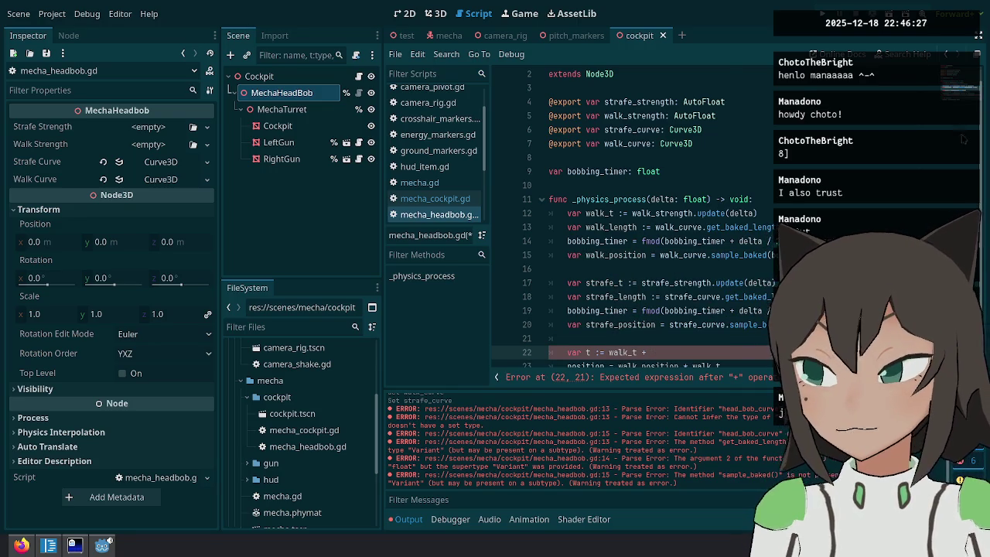
Complete t as walk_t + strafe_t and add the strafe_position term to position.
{"action": "scroll", "coordinate": [724, 205], "scroll_direction": "down", "scroll_amount": 1}
{"action": "mouse_move", "coordinate": [706, 203]}
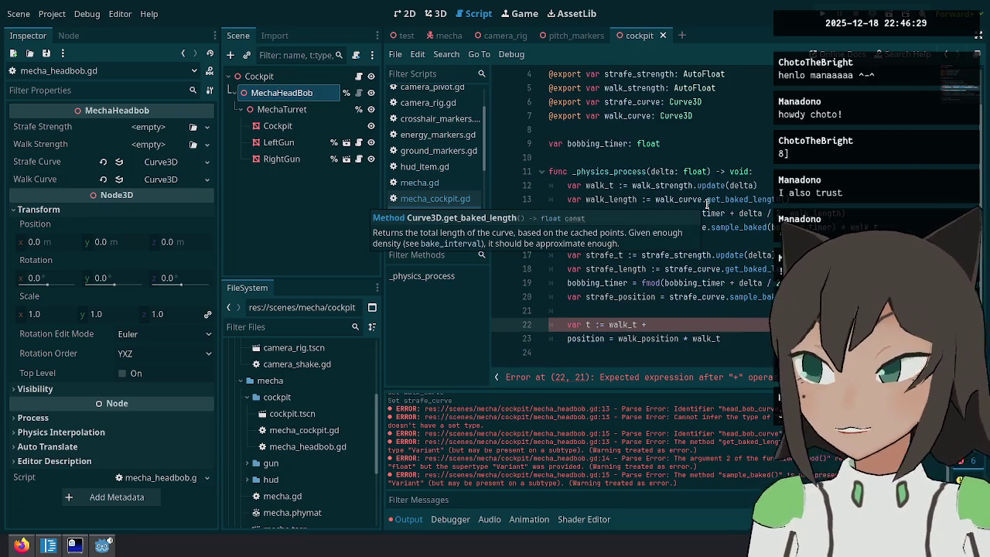
{"action": "type", "text": "stra"}
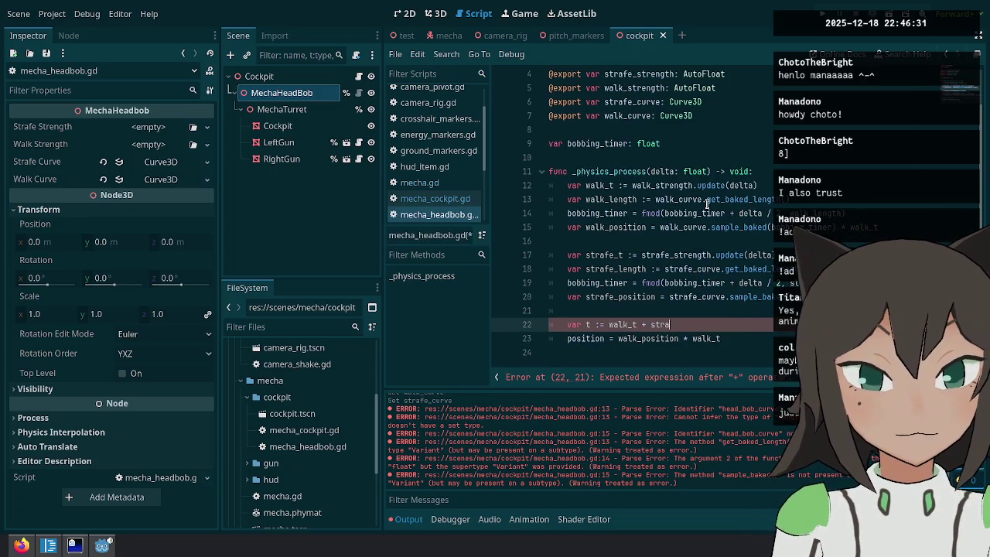
{"action": "type", "text": "fe_t"}
{"action": "key", "text": "Escape"}
{"action": "key", "text": "Down"}
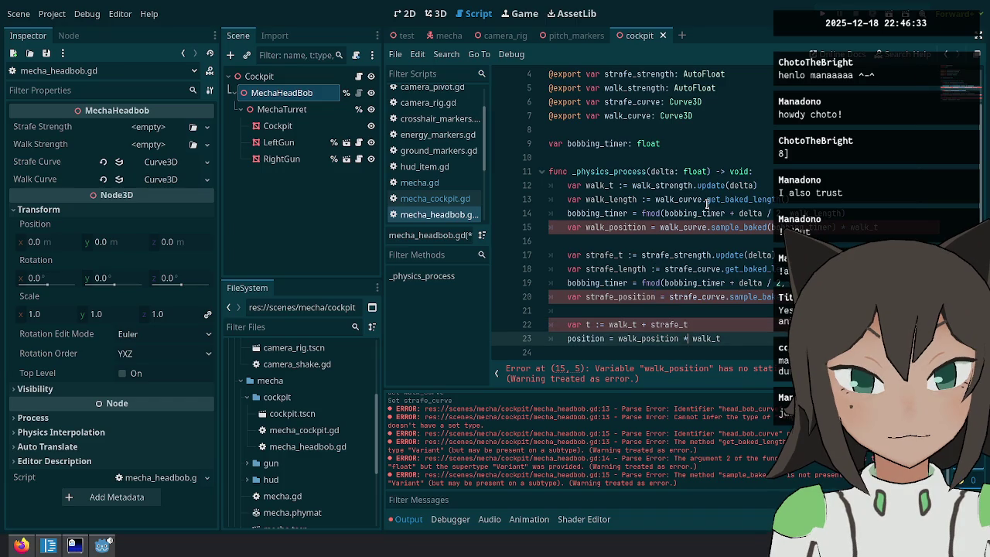
{"action": "key", "text": "ctrl+Left"}
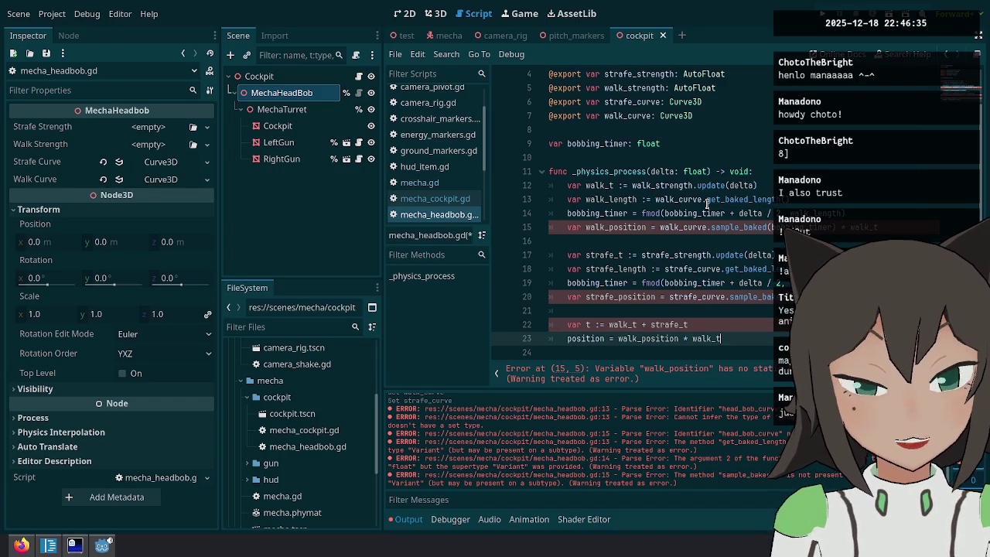
{"action": "type", "text": " / t + straf"}
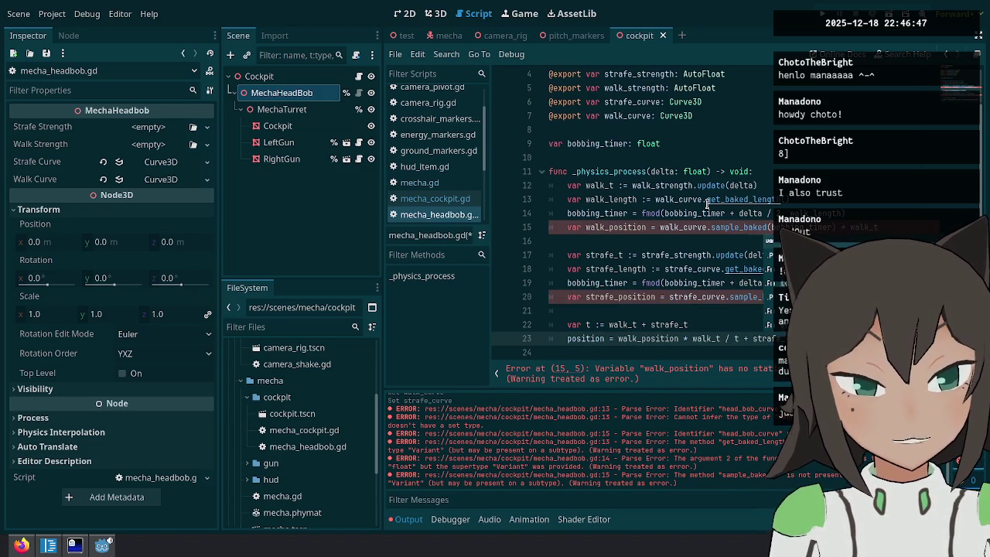
{"action": "key", "text": "ctrl+shift+Left"}
{"action": "key", "text": "ctrl+shift+Left"}
{"action": "key", "text": "ctrl+shift+Left"}
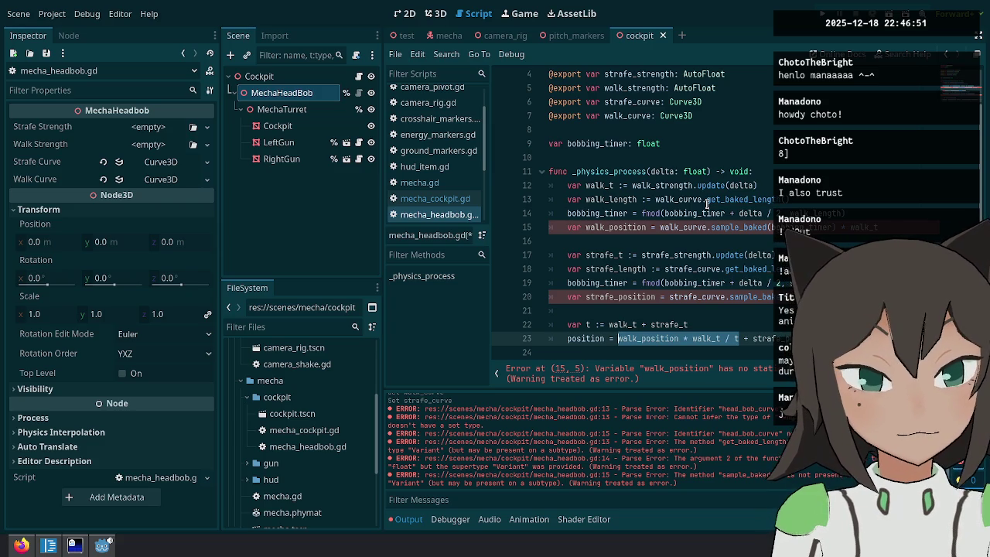
Change the walk_position and strafe_position declarations to ':=' inferred types and save.
{"action": "key", "text": "Up"}
{"action": "key", "text": "Up"}
{"action": "key", "text": "Up"}
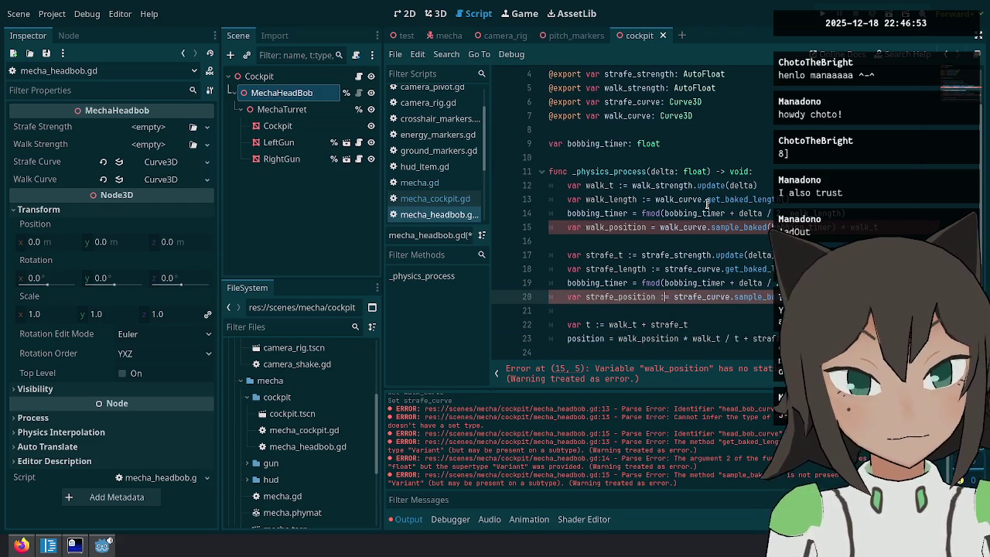
{"action": "key", "text": "Up"}
{"action": "key", "text": "Up"}
{"action": "key", "text": "Left"}
{"action": "key", "text": "Left"}
{"action": "key", "text": "Left"}
{"action": "type", "text": ":"}
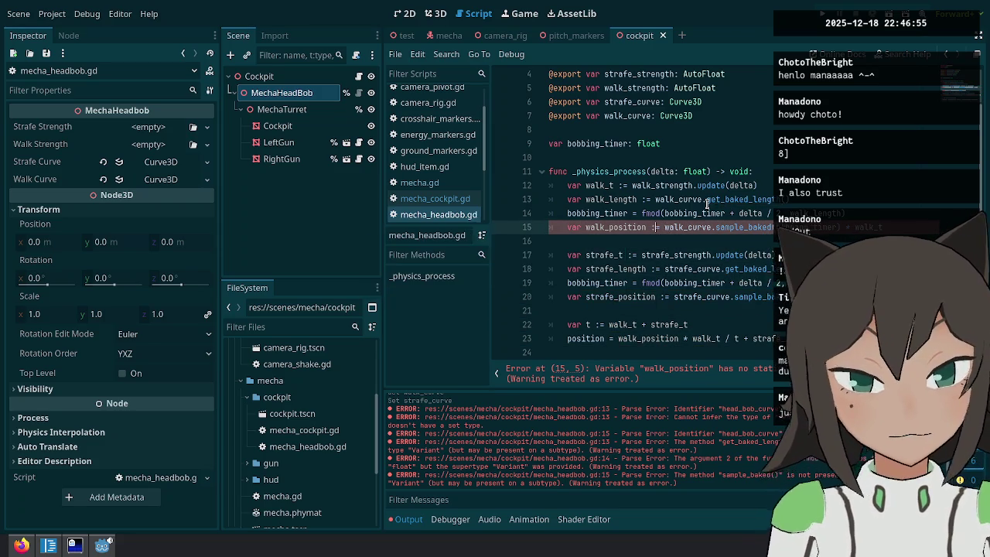
{"action": "key", "text": "ctrl+s"}
{"action": "scroll", "coordinate": [653, 254], "scroll_direction": "up", "scroll_amount": 3}
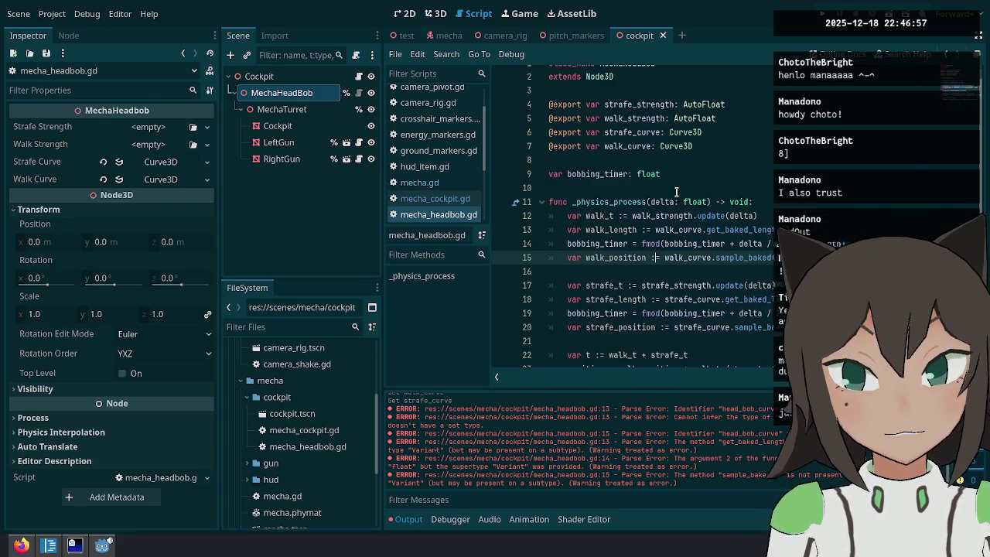
Rename the is_bobbing export in the Cockpit script to is_walking.
{"action": "left_click", "coordinate": [358, 76]}
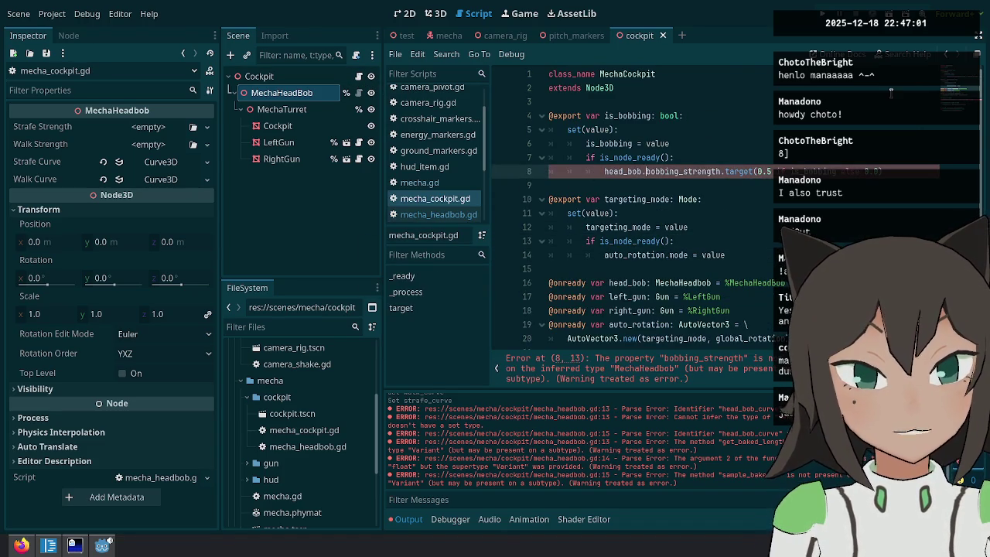
{"action": "key", "text": "Up"}
{"action": "key", "text": "Up"}
{"action": "key", "text": "Up"}
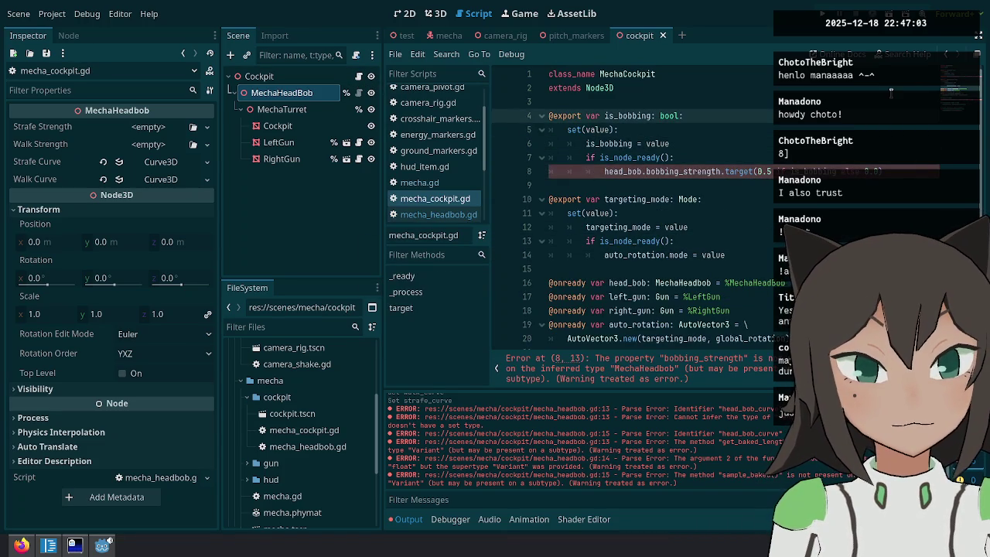
{"action": "key", "text": "BackSpace"}
{"action": "key", "text": "BackSpace"}
{"action": "key", "text": "BackSpace"}
{"action": "type", "text": "walking"}
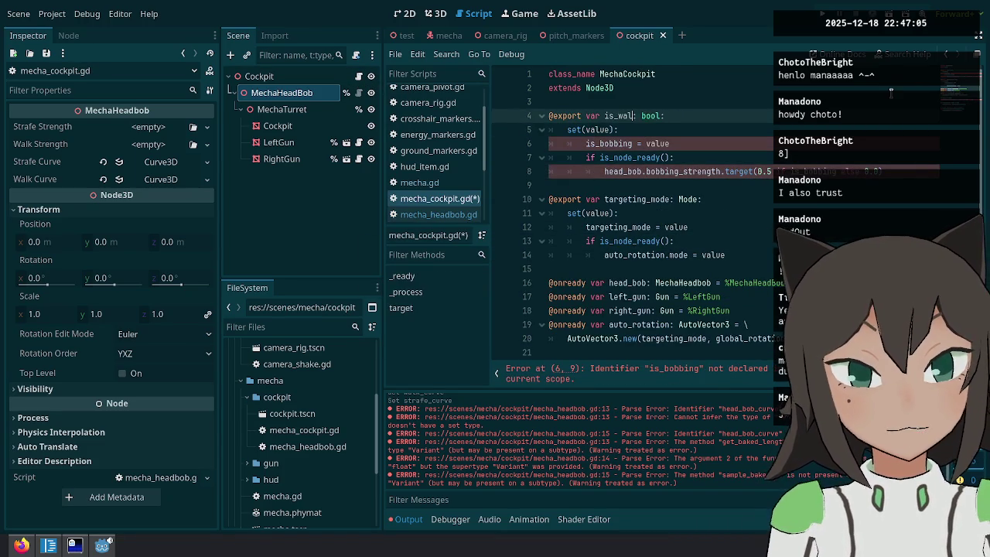
Update the is_walking references so the export targets walk_strength instead of bobbing_strength.
{"action": "key", "text": "ctrl+d"}
{"action": "key", "text": "ctrl+c"}
{"action": "key", "text": "Down"}
{"action": "key", "text": "Down"}
{"action": "key", "text": "ctrl+d"}
{"action": "key", "text": "ctrl+v"}
{"action": "key", "text": "Down"}
{"action": "key", "text": "Down"}
{"action": "key", "text": "ctrl+shift+Right"}
{"action": "key", "text": "ctrl+v"}
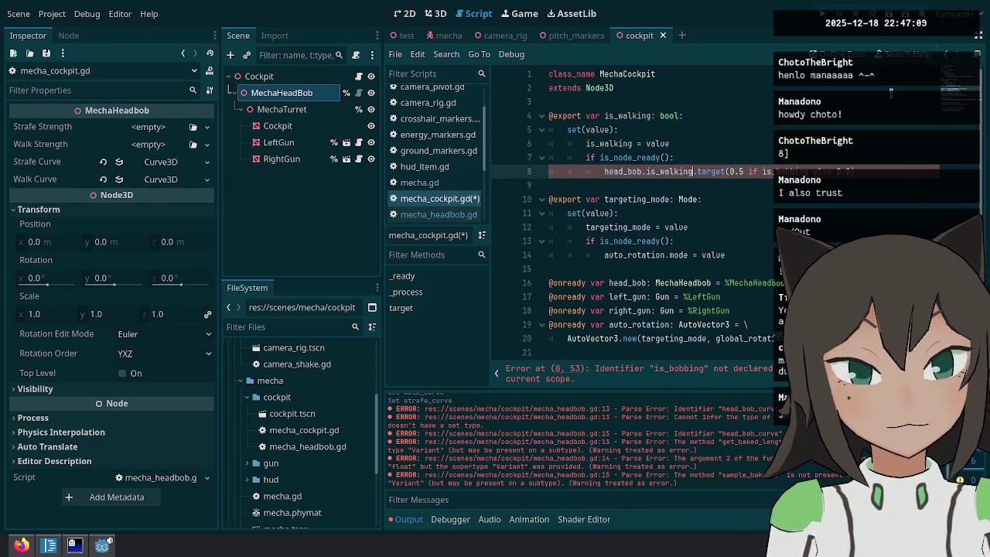
{"action": "key", "text": "ctrl+z"}
{"action": "type", "text": "walk"}
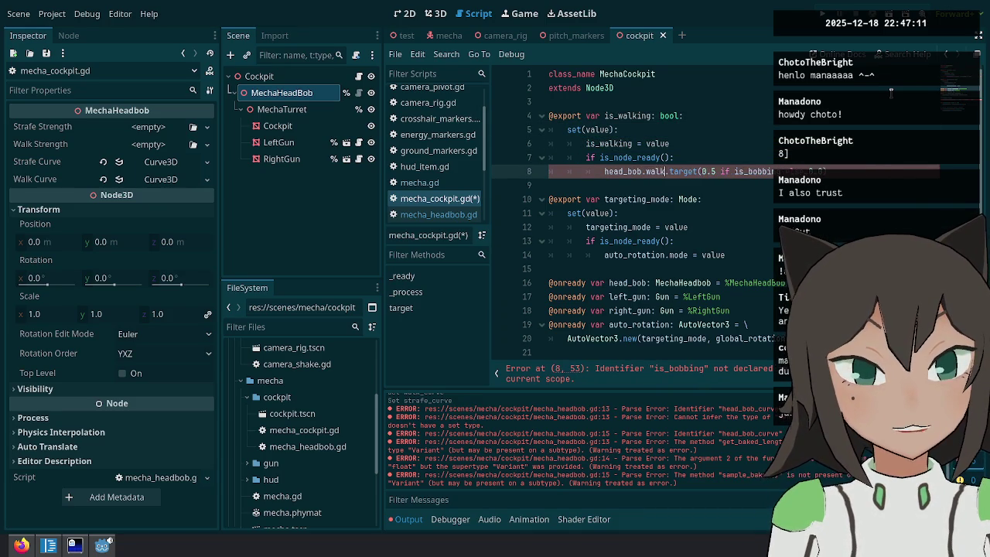
{"action": "key", "text": "Return"}
Duplicate the is_walking export block as is_strafing, targeting strafe_strength.
{"action": "key", "text": "shift+Up"}
{"action": "key", "text": "shift+Up"}
{"action": "key", "text": "shift+Up"}
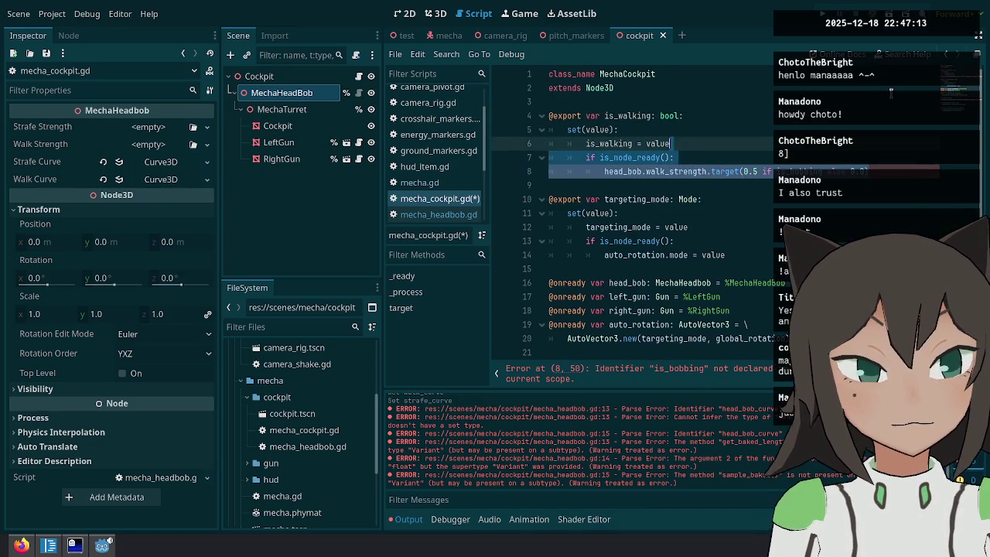
{"action": "key", "text": "ctrl+shift+d"}
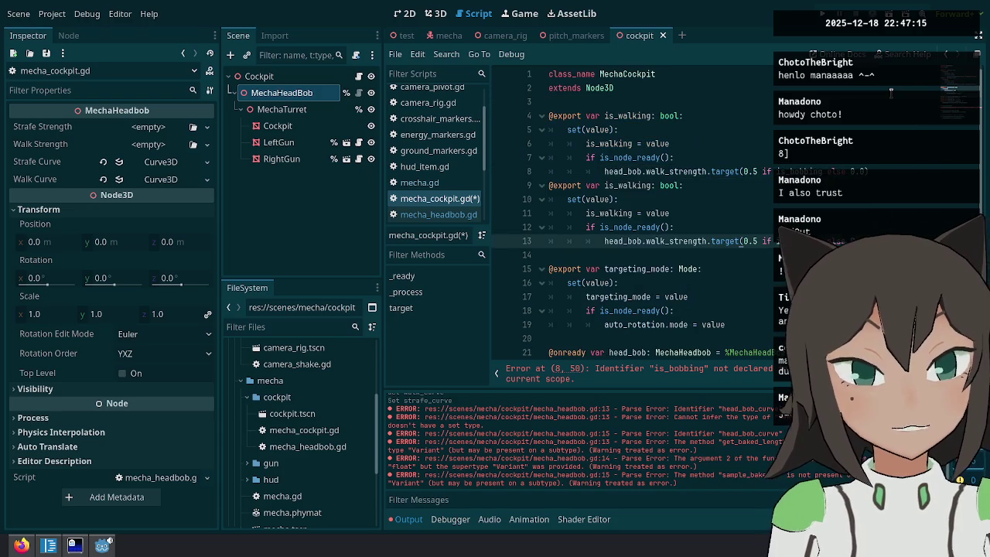
{"action": "key", "text": "Return"}
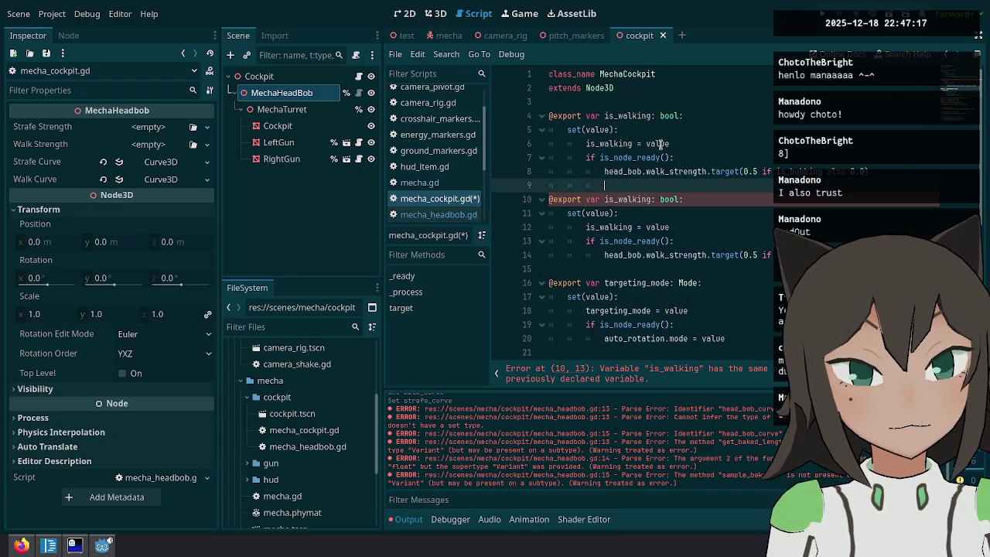
{"action": "left_click", "coordinate": [625, 152]}
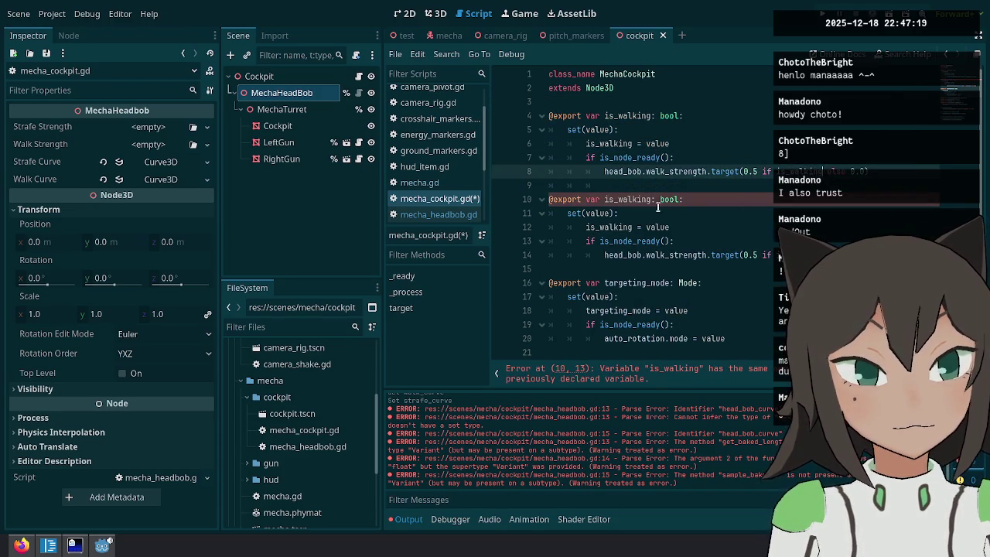
{"action": "double_click", "coordinate": [632, 198]}
{"action": "key", "text": "ctrl+d"}
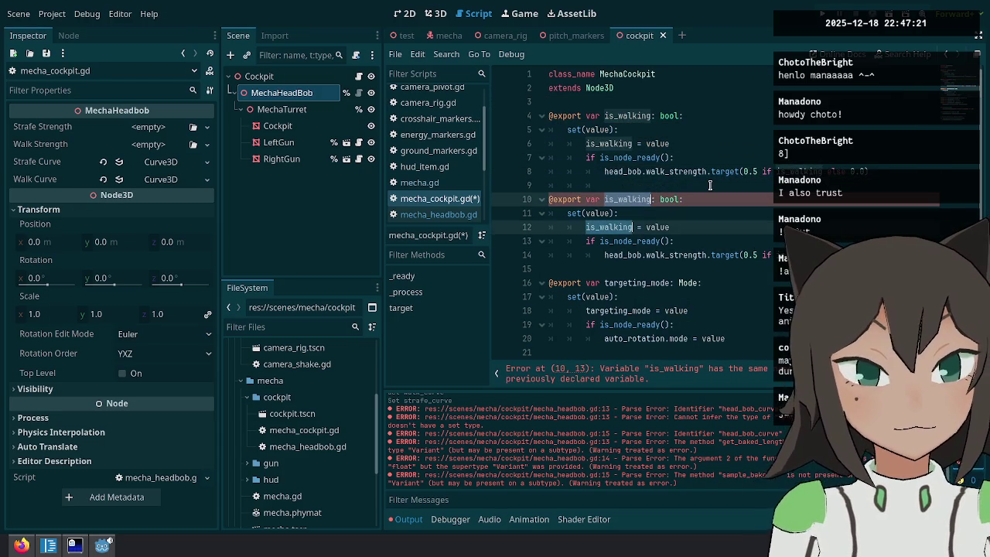
{"action": "type", "text": "is_strafi"}
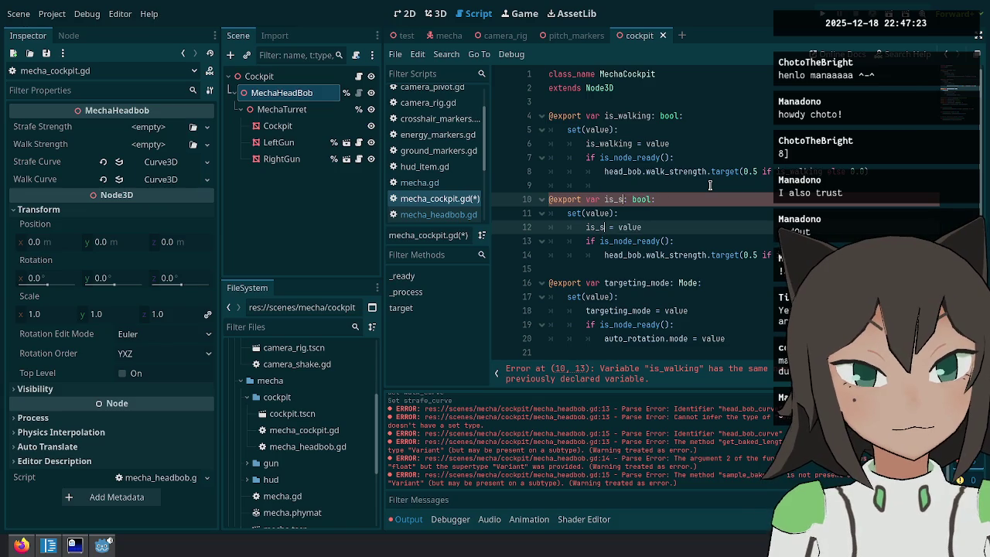
{"action": "type", "text": "ng"}
{"action": "double_click", "coordinate": [605, 227]}
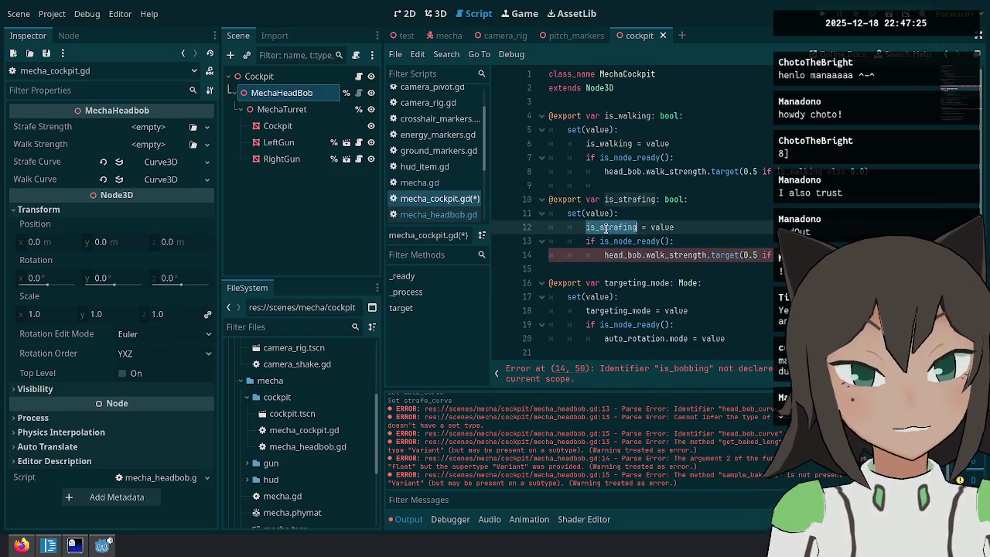
{"action": "left_click", "coordinate": [670, 254]}
{"action": "key", "text": "ctrl+s"}
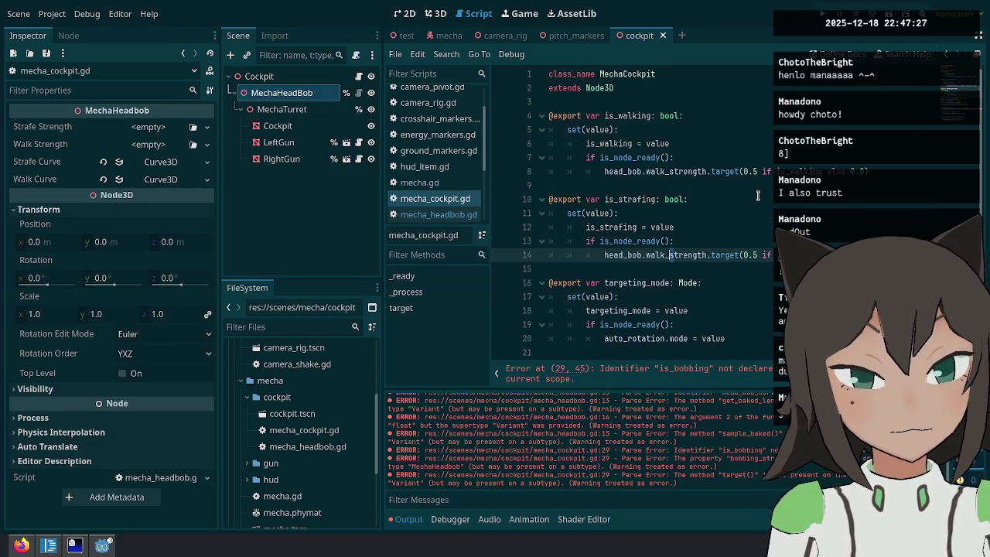
{"action": "key", "text": "BackSpace"}
{"action": "key", "text": "BackSpace"}
{"action": "key", "text": "BackSpace"}
{"action": "type", "text": "strafe"}
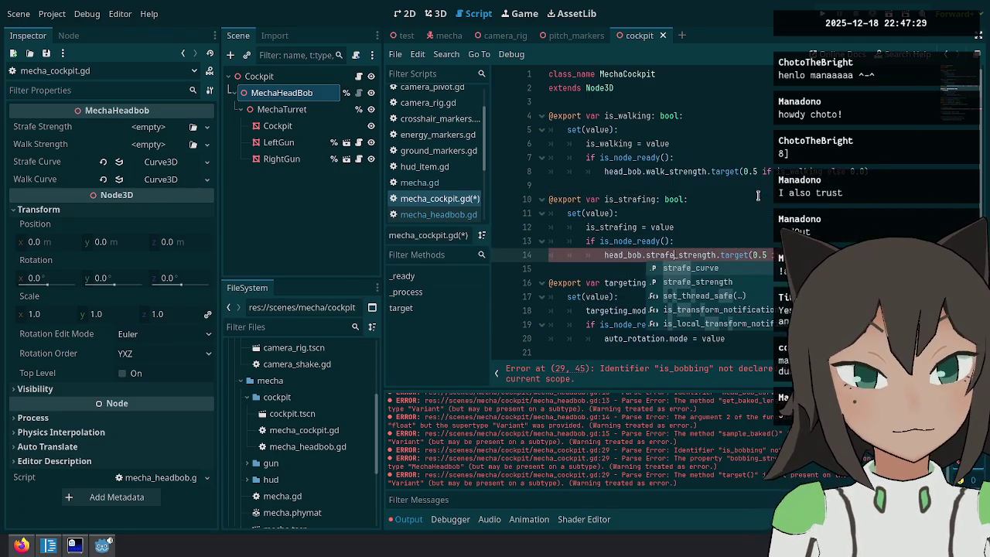
{"action": "key", "text": "Escape"}
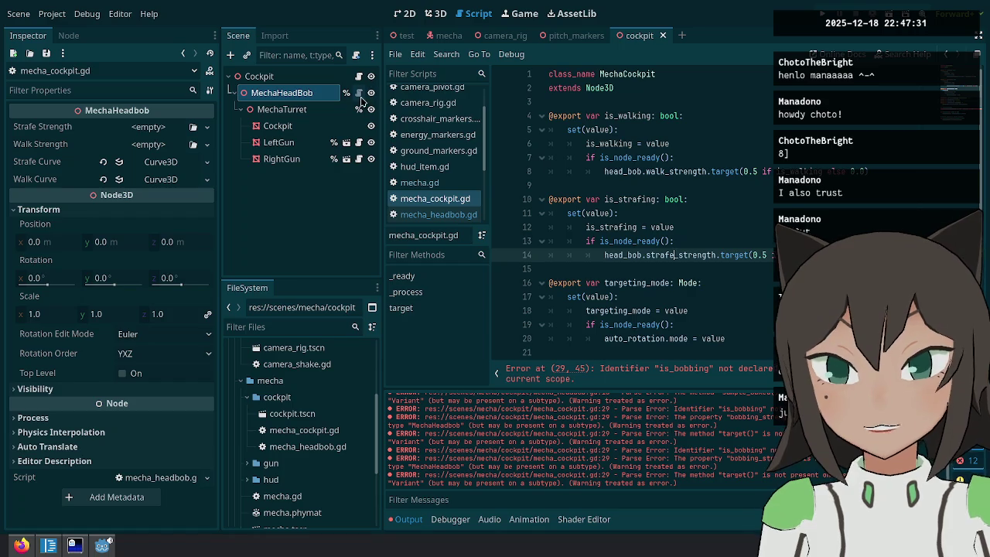
Make _ready target head_bob.walk_strength and strafe_strength, save, then open mecha_headbob.gd.
{"action": "scroll", "coordinate": [680, 259], "scroll_direction": "down", "scroll_amount": 1}
{"action": "scroll", "coordinate": [680, 259], "scroll_direction": "down", "scroll_amount": 5}
{"action": "scroll", "coordinate": [739, 337], "scroll_direction": "up", "scroll_amount": 2}
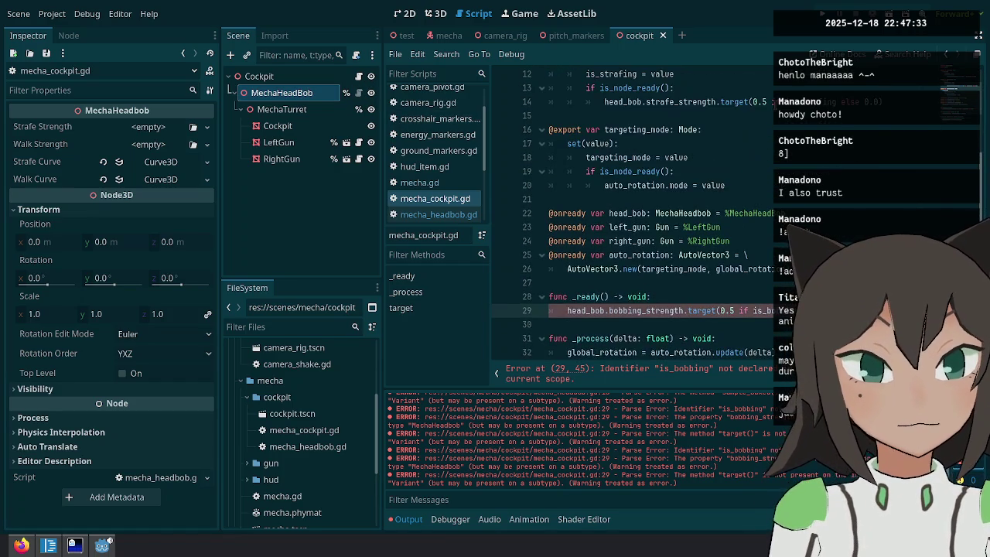
{"action": "left_click", "coordinate": [748, 326]}
{"action": "key", "text": "ctrl+v"}
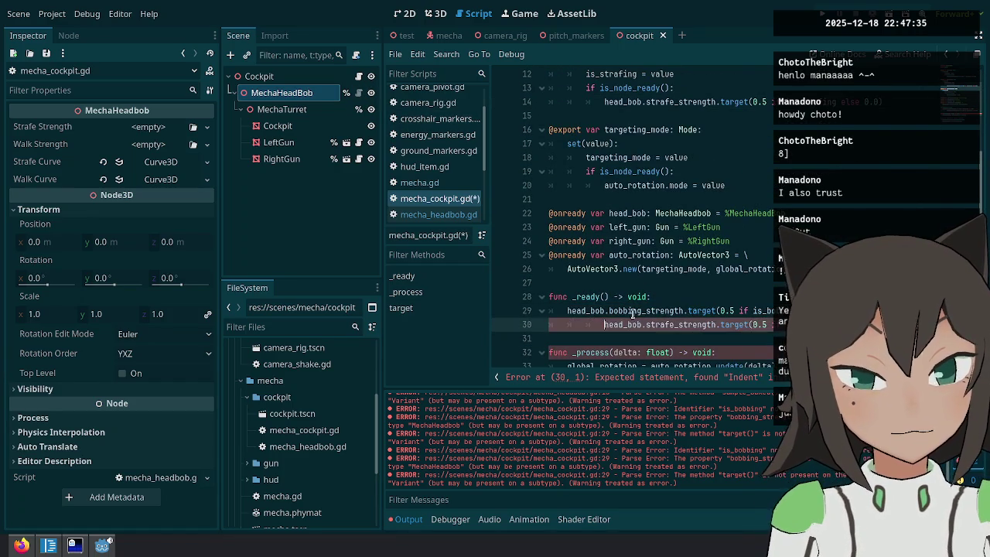
{"action": "double_click", "coordinate": [625, 310]}
{"action": "type", "text": "walk"}
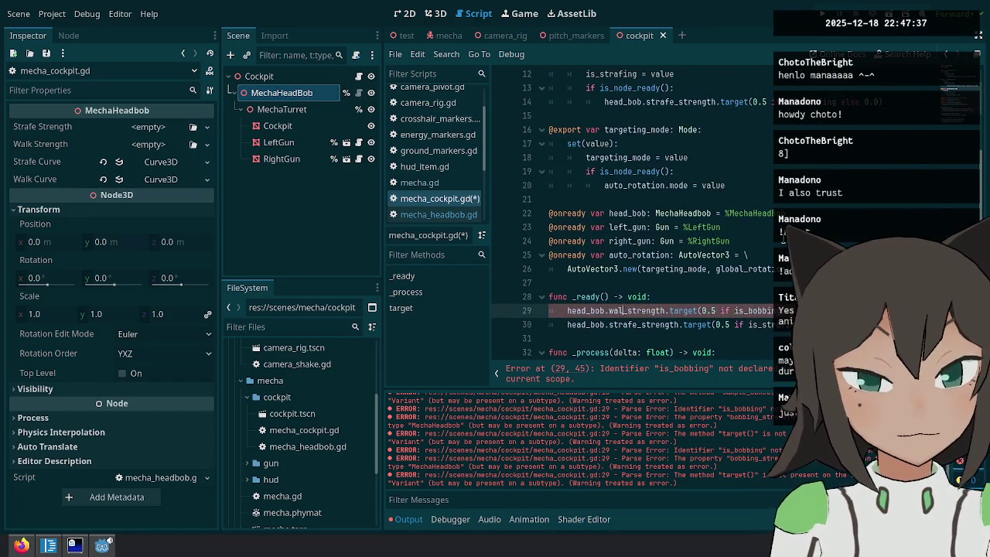
{"action": "left_click", "coordinate": [724, 311]}
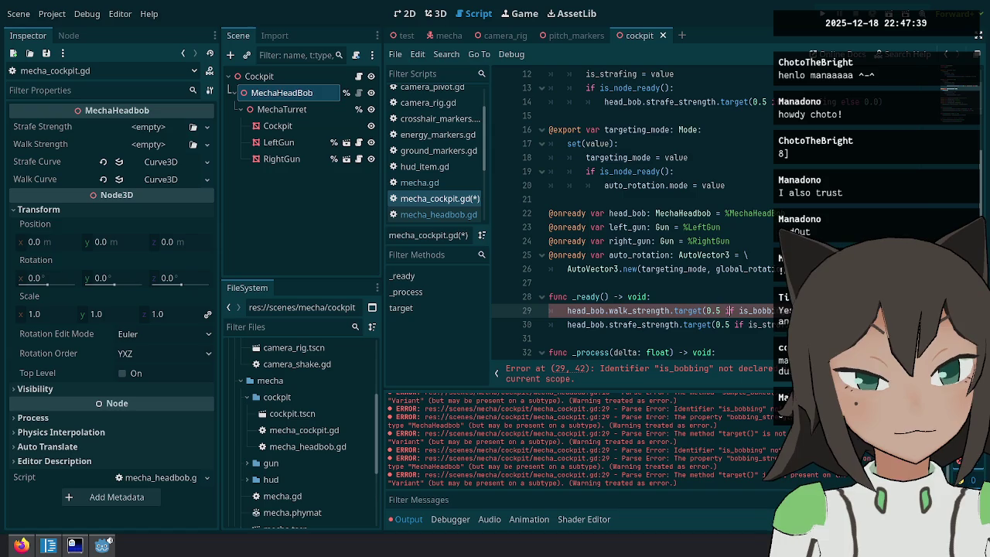
{"action": "key", "text": "ctrl+s"}
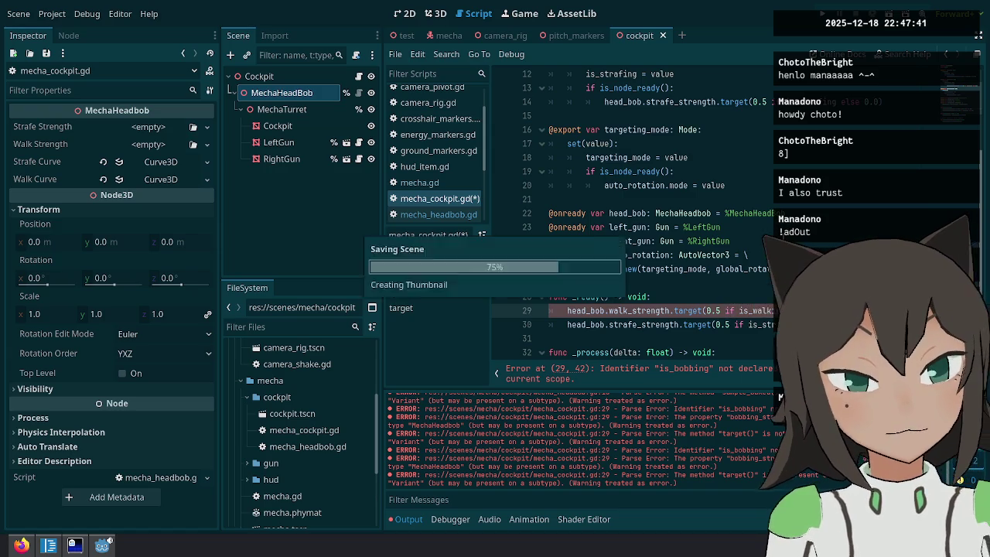
{"action": "left_click", "coordinate": [358, 94]}
{"action": "left_click", "coordinate": [161, 163]}
Expand the Walk and Strafe curves, leave the strafe curve Closed, show its points, and save.
{"action": "left_click", "coordinate": [162, 262]}
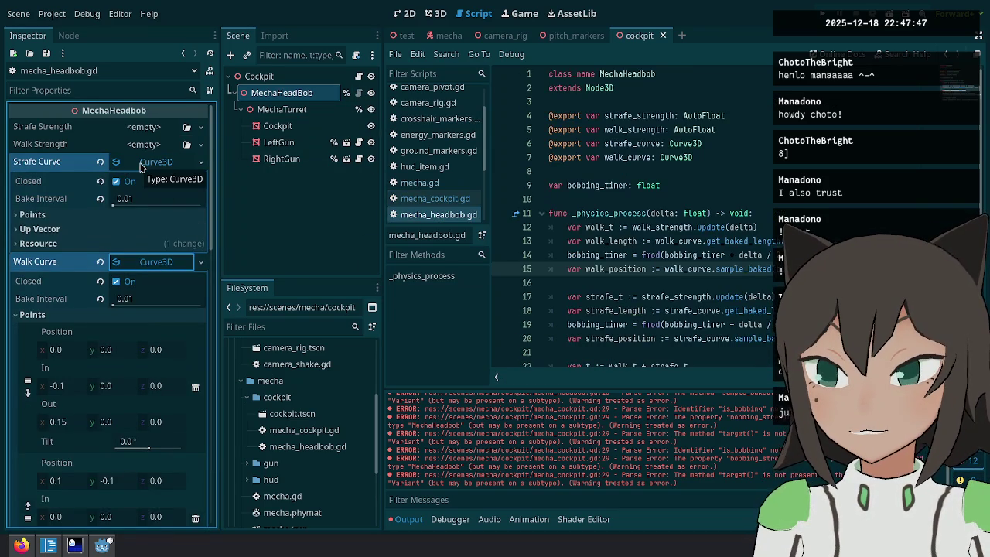
{"action": "left_click", "coordinate": [117, 182]}
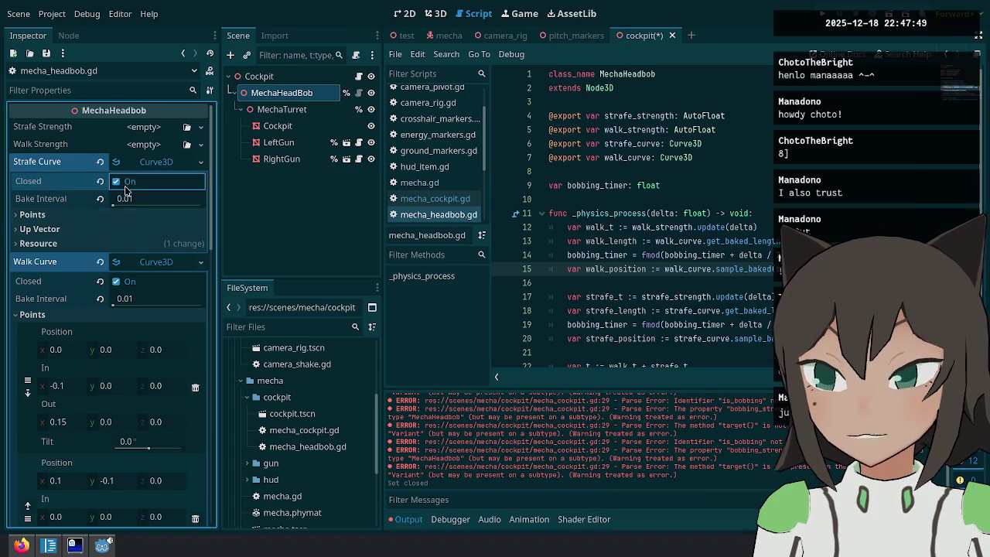
{"action": "left_click", "coordinate": [117, 182]}
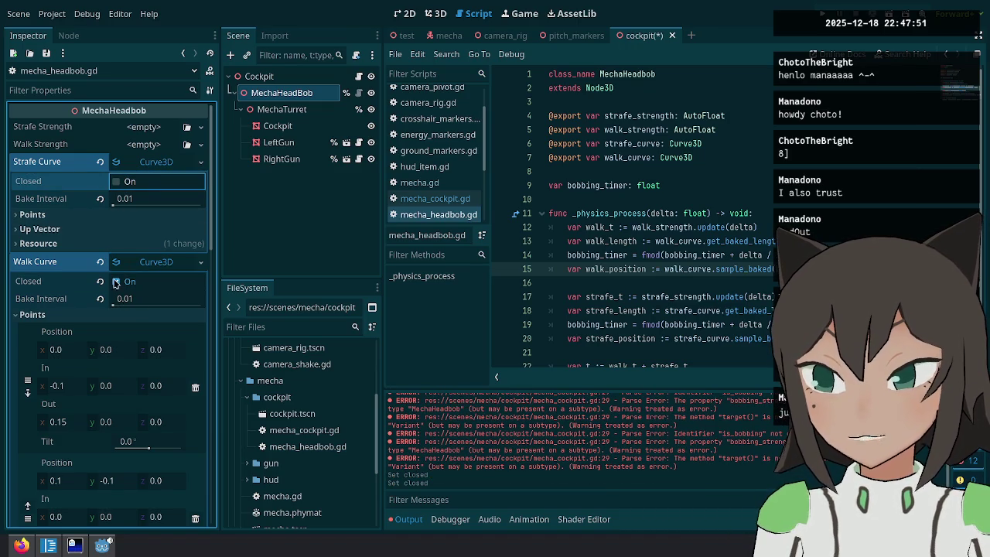
{"action": "left_click", "coordinate": [131, 181]}
{"action": "left_click", "coordinate": [32, 215]}
{"action": "key", "text": "ctrl+s"}
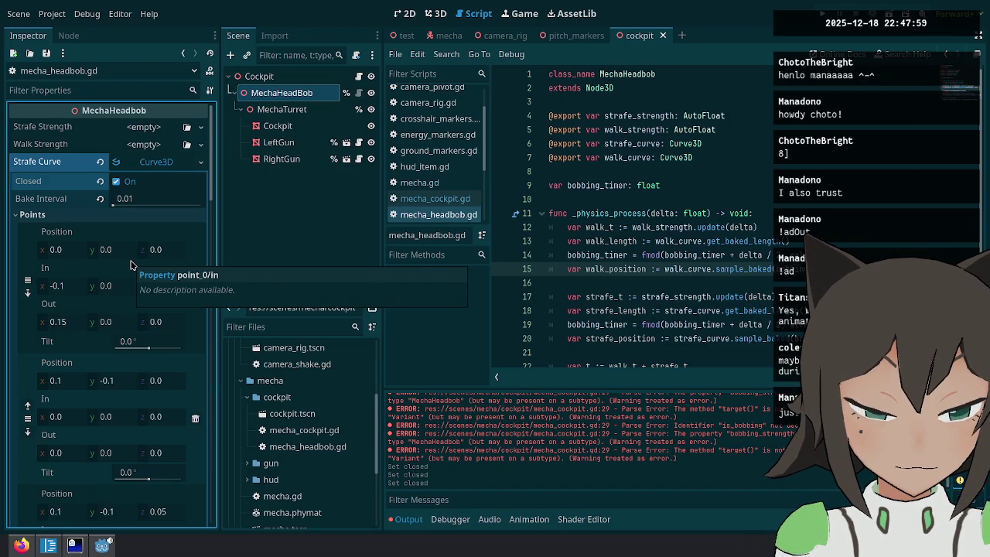
Delete two points from the strafe curve and save the scene.
{"action": "scroll", "coordinate": [135, 266], "scroll_direction": "down", "scroll_amount": 6}
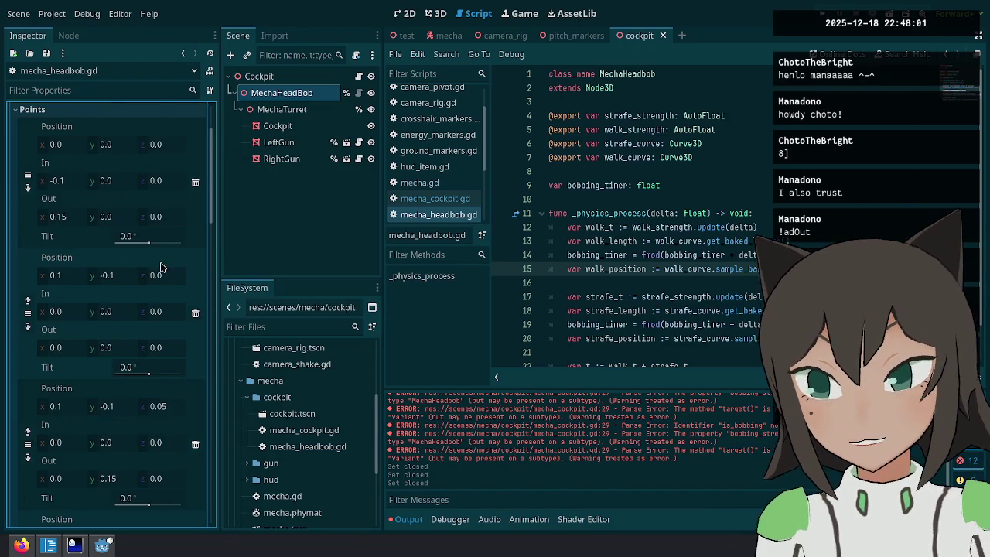
{"action": "scroll", "coordinate": [170, 273], "scroll_direction": "down", "scroll_amount": 1}
{"action": "left_click", "coordinate": [166, 199]}
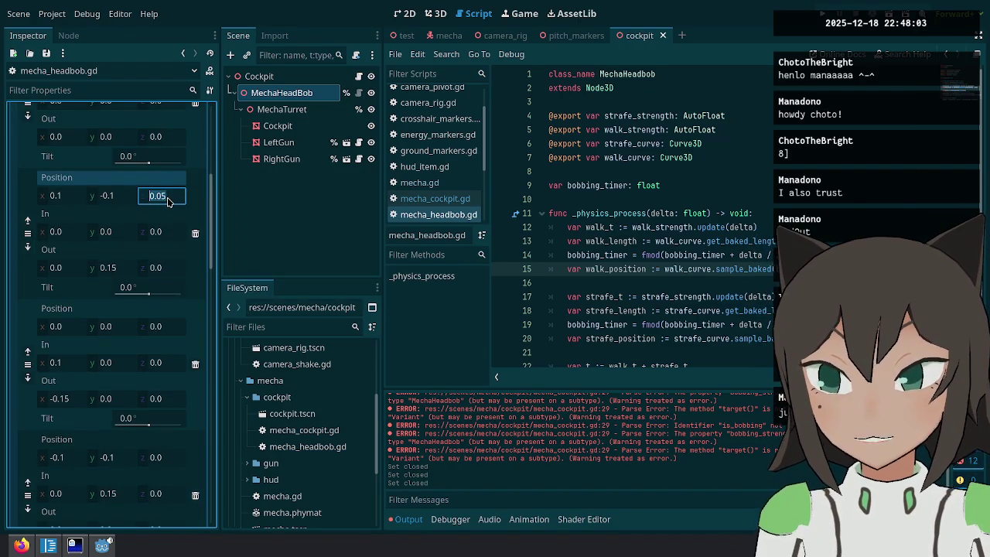
{"action": "left_click", "coordinate": [194, 232]}
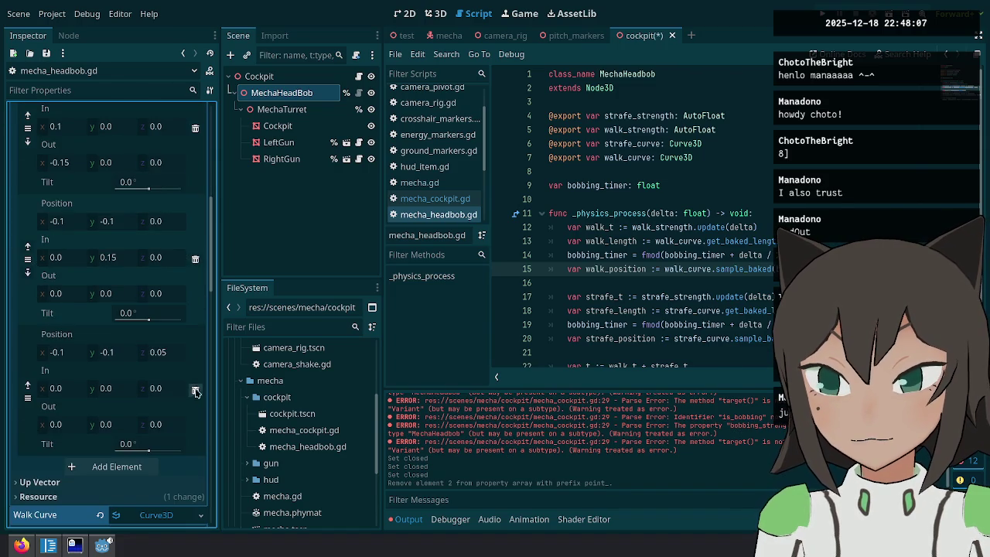
{"action": "left_click", "coordinate": [195, 389]}
{"action": "key", "text": "ctrl+s"}
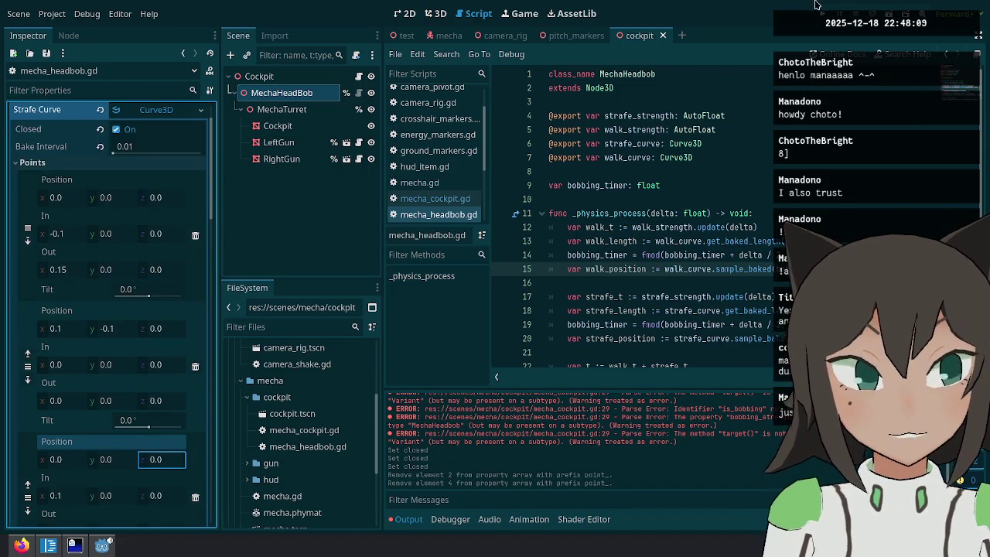
Set the lower curve point's Position y to -0.05, save, and run the game.
{"action": "scroll", "coordinate": [126, 294], "scroll_direction": "down", "scroll_amount": 2}
{"action": "left_click", "coordinate": [118, 224]}
{"action": "type", "text": "-0.05"}
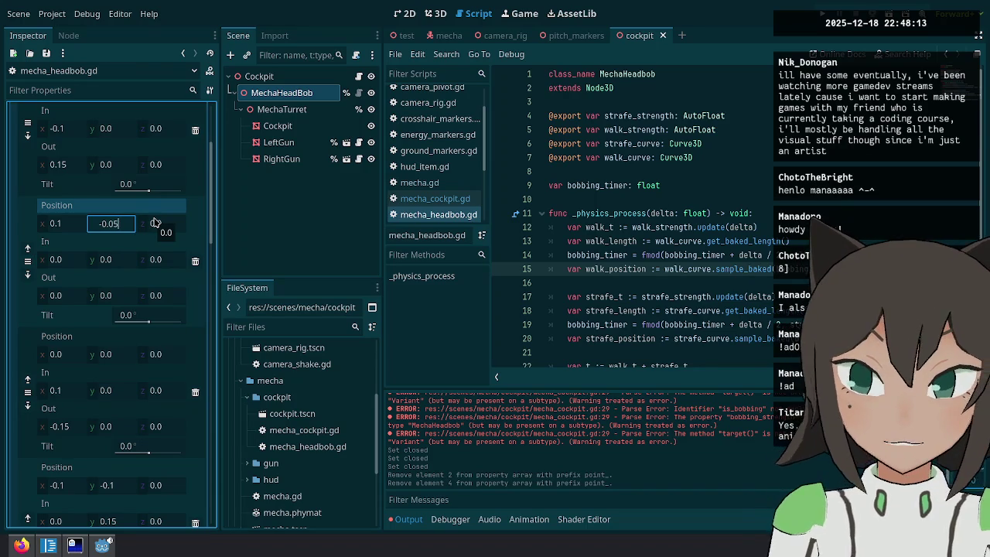
{"action": "left_click", "coordinate": [120, 486]}
{"action": "type", "text": "-0.05"}
{"action": "key", "text": "Return"}
{"action": "key", "text": "ctrl+s"}
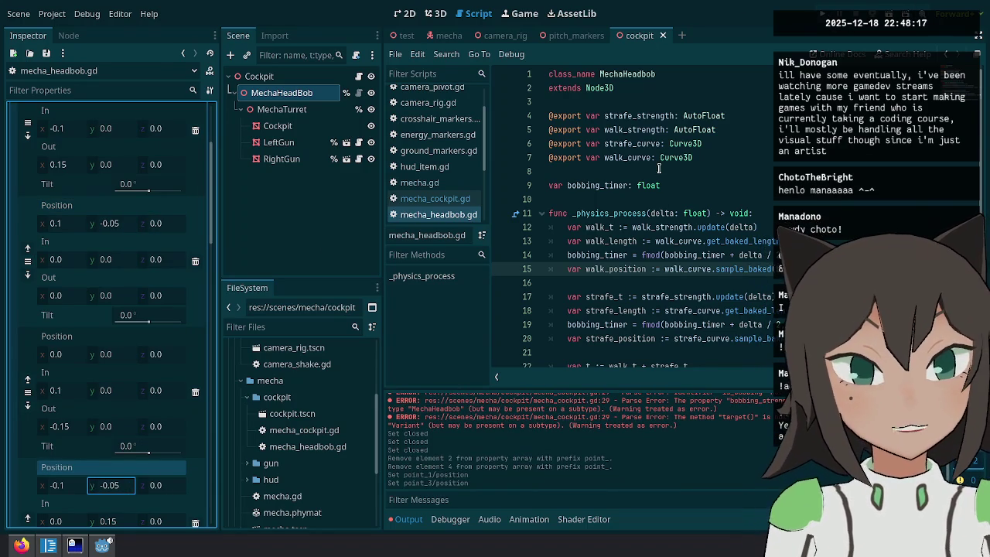
{"action": "left_click", "coordinate": [828, 13]}
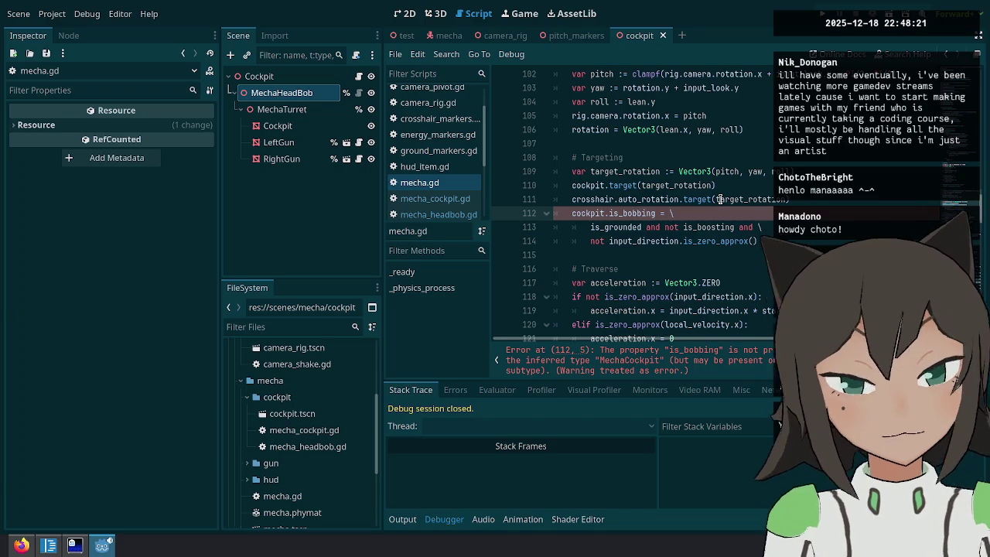
Change cockpit.is_bobbing to is_walking and wrap it in an if is_grounded and not is_boosting block.
{"action": "key", "text": "Right"}
{"action": "key", "text": "Right"}
{"action": "key", "text": "Right"}
{"action": "key", "text": "ctrl+Delete"}
{"action": "type", "text": "walking"}
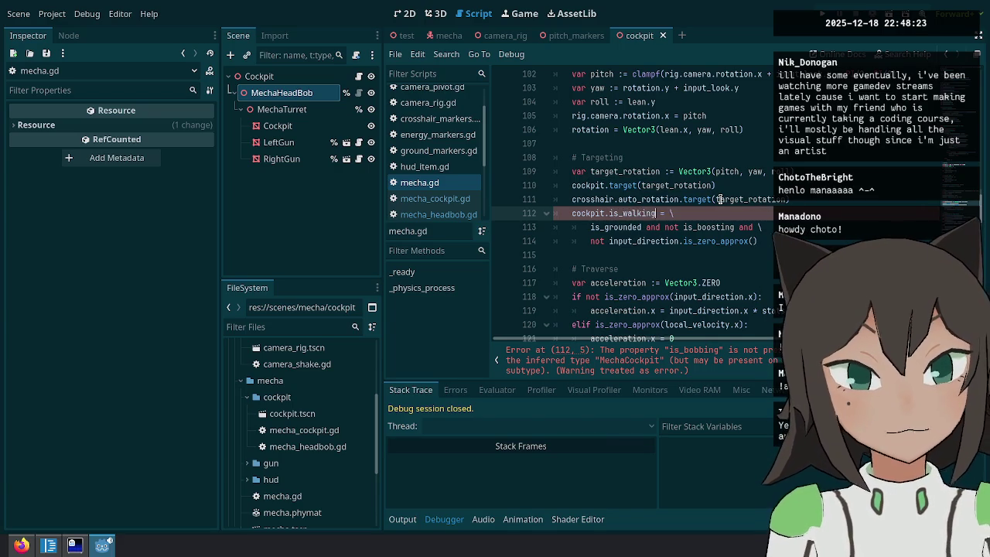
{"action": "key", "text": "Down"}
{"action": "key", "text": "Home"}
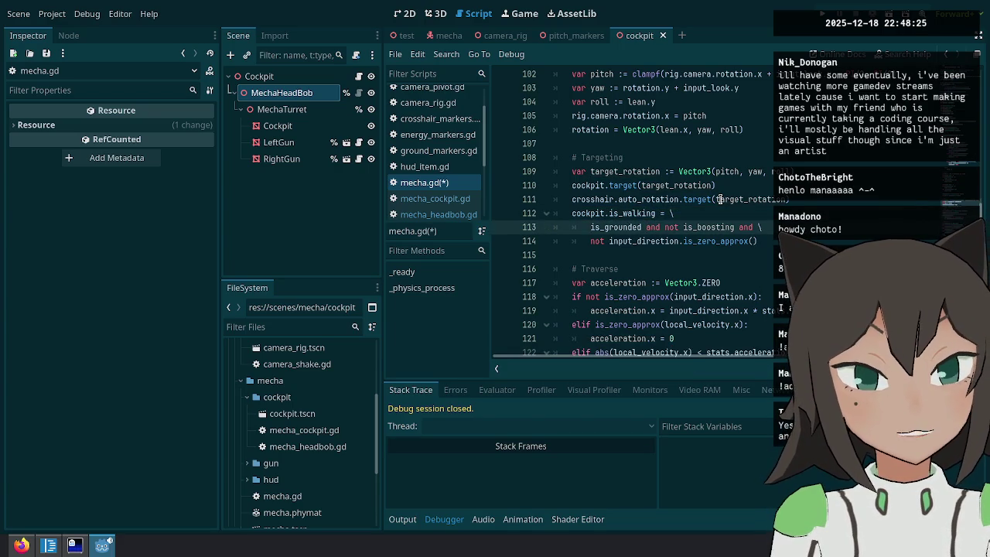
{"action": "key", "text": "shift+Down"}
{"action": "key", "text": "ctrl+x"}
{"action": "key", "text": "Up"}
{"action": "key", "text": "ctrl+shift+Return"}
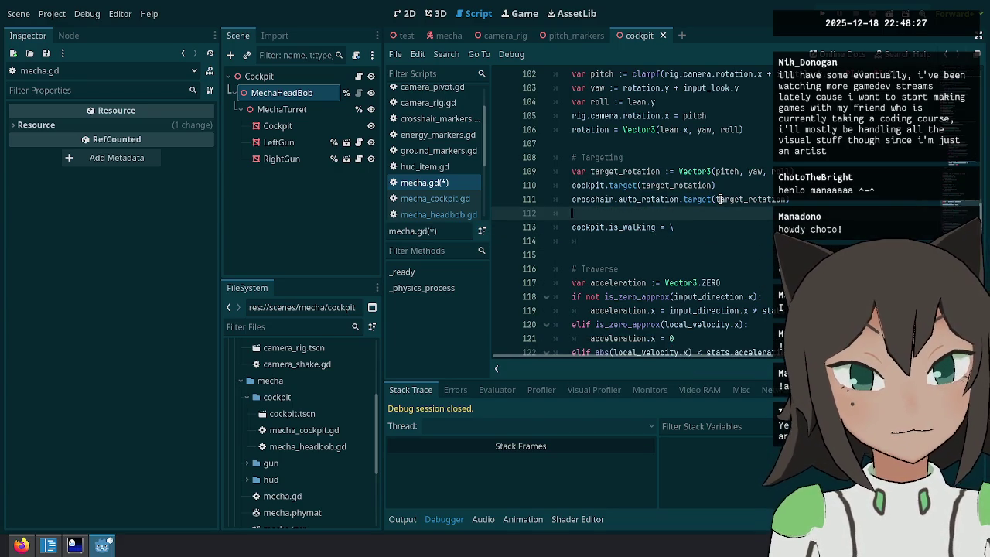
{"action": "key", "text": "ctrl+v"}
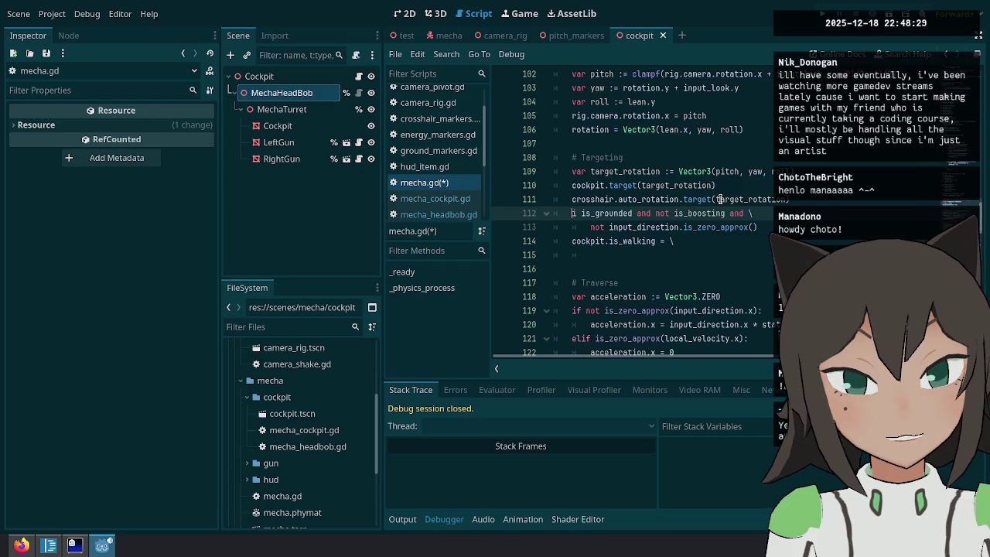
{"action": "key", "text": "ctrl+space"}
Add a nested is_zero_approx(input_direction.z) check and indent the is_walking assignment under it.
{"action": "key", "text": "ctrl+Left"}
{"action": "key", "text": "ctrl+Left"}
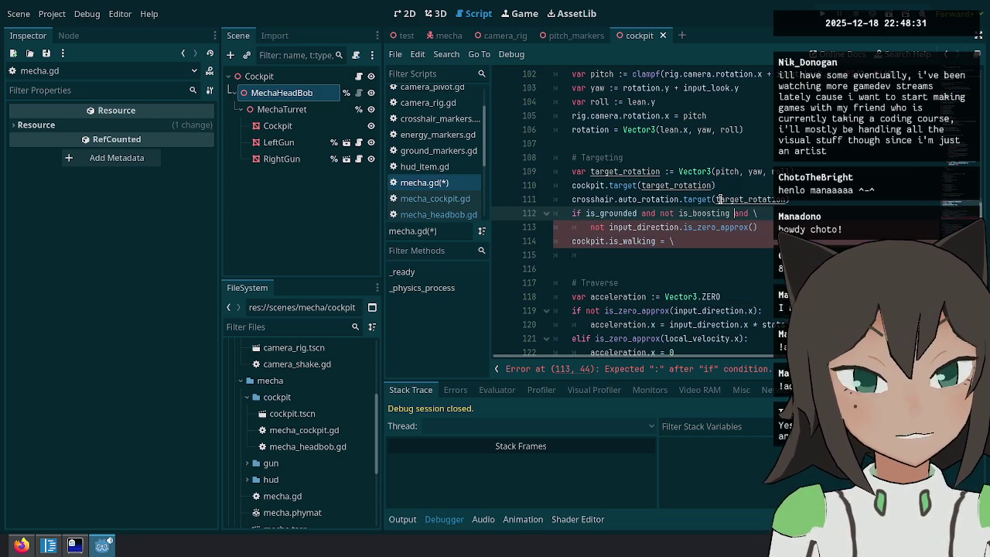
{"action": "key", "text": "Right"}
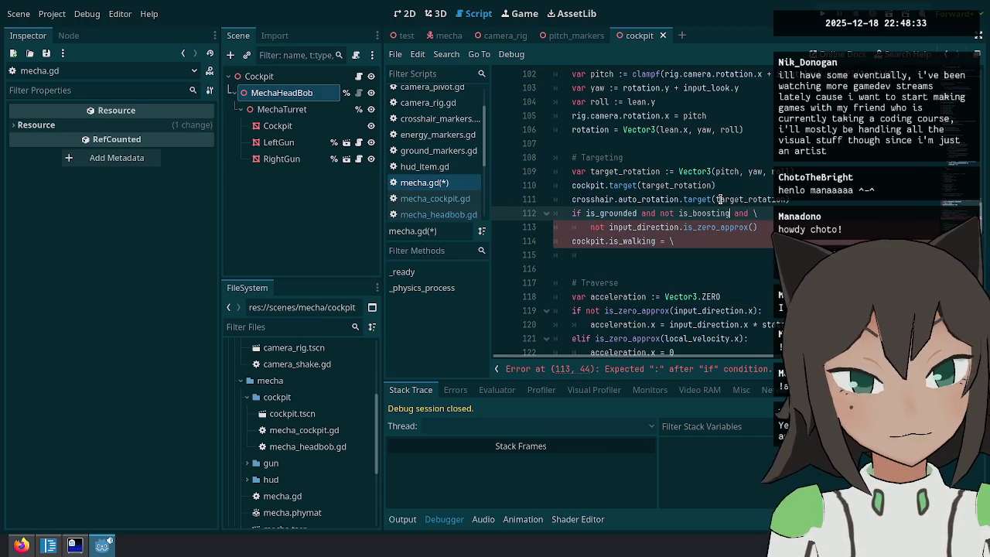
{"action": "type", "text": ":"}
{"action": "key", "text": "Return"}
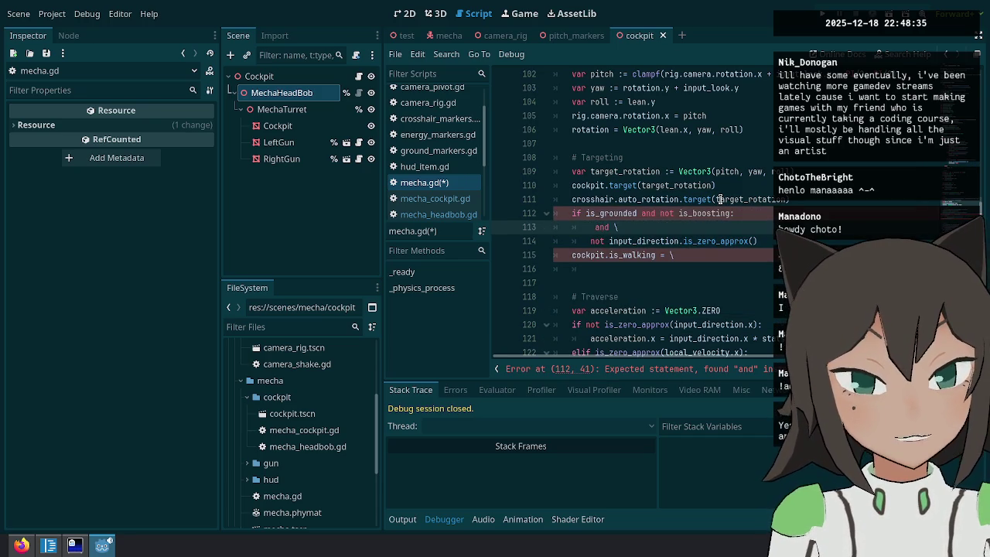
{"action": "type", "text": "if input_"}
{"action": "type", "text": "direction.z"}
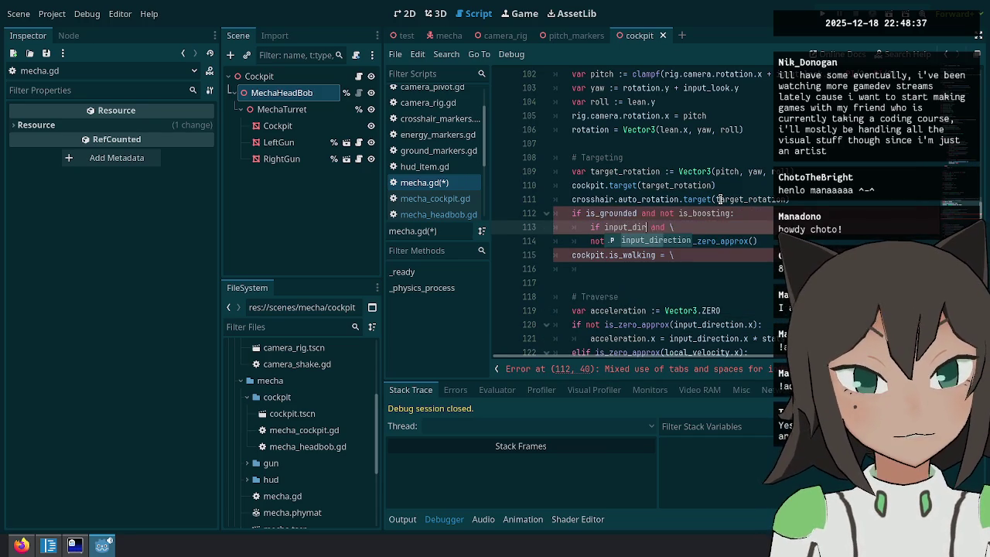
{"action": "key", "text": "Delete"}
{"action": "key", "text": "Delete"}
{"action": "key", "text": "Delete"}
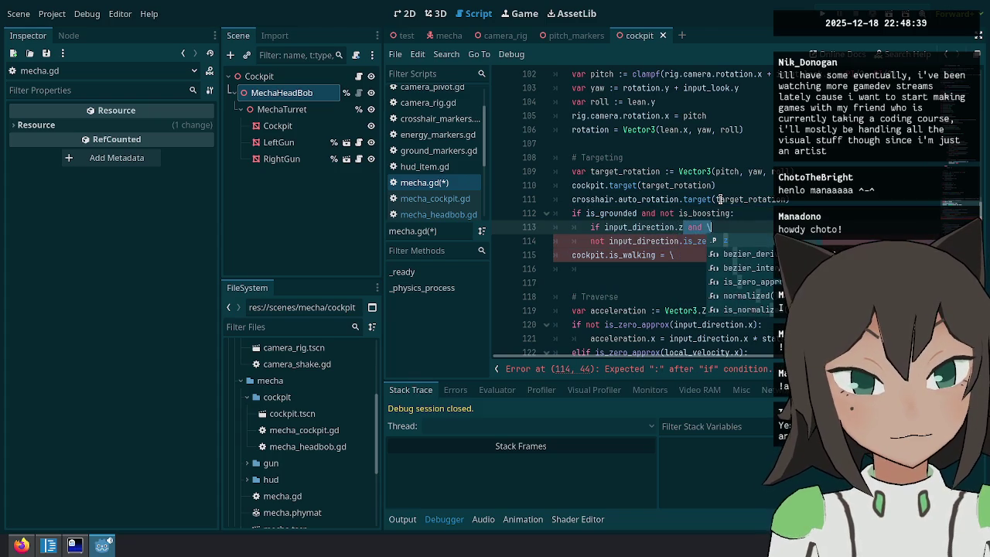
{"action": "type", "text": "zero"}
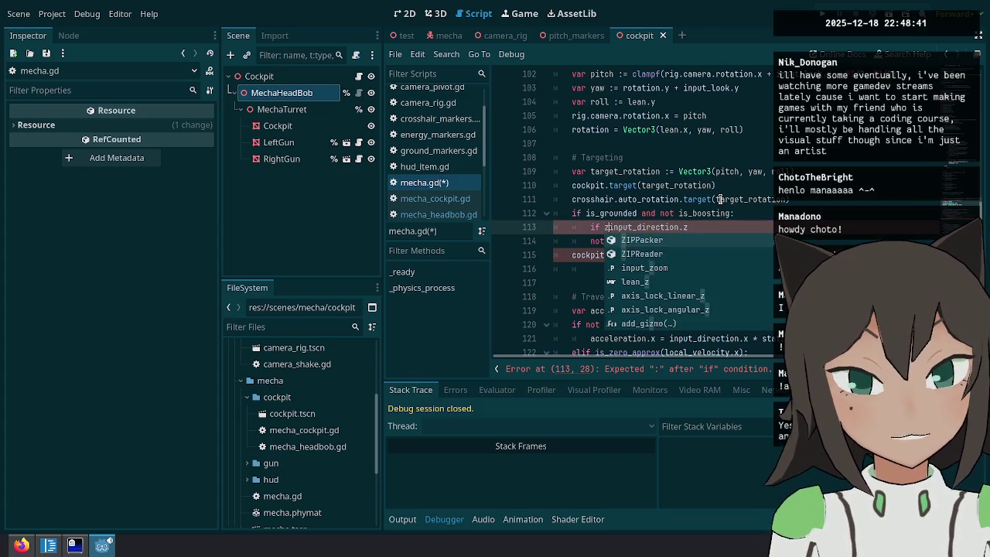
{"action": "key", "text": "Return"}
{"action": "type", "text": ")"}
{"action": "type", "text": " not"}
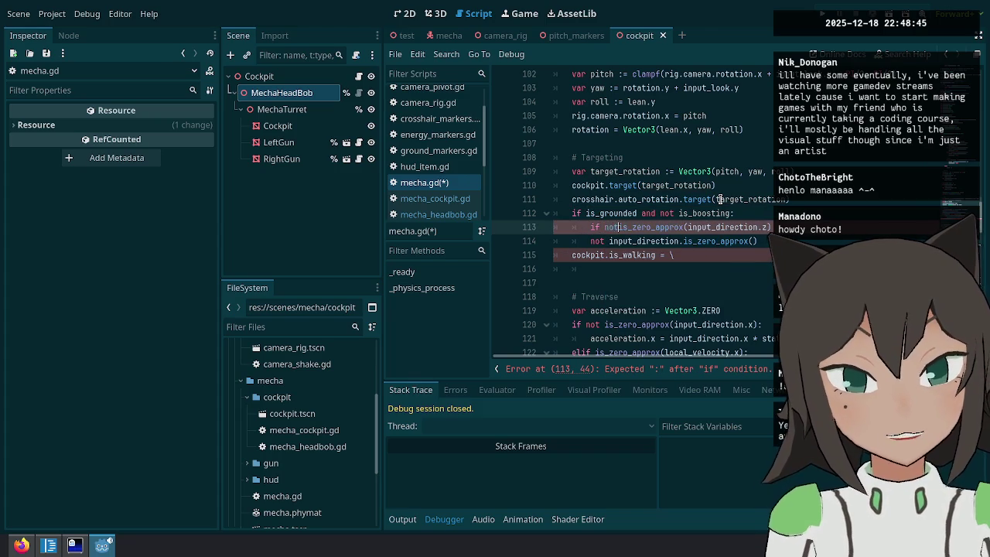
{"action": "key", "text": "ctrl+shift+k"}
{"action": "key", "text": "Tab"}
{"action": "key", "text": "Tab"}
{"action": "key", "text": "BackSpace"}
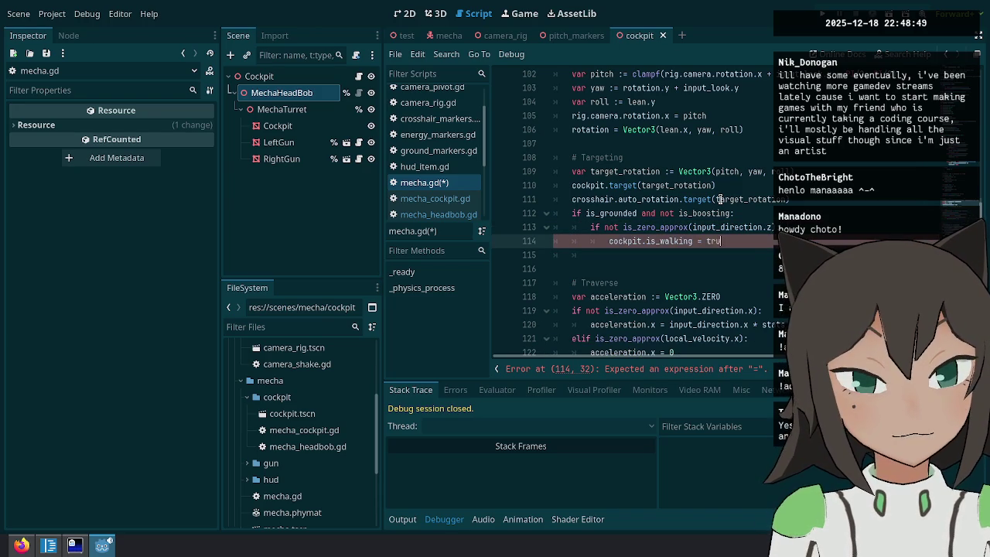
Replace the nested if with the is_walking assignment directly under the grounded check.
{"action": "key", "text": "ctrl+BackSpace"}
{"action": "key", "text": "Up"}
{"action": "key", "text": "End"}
{"action": "key", "text": "Left"}
{"action": "key", "text": "ctrl+shift+Left"}
{"action": "key", "text": "ctrl+shift+Left"}
{"action": "key", "text": "ctrl+shift+Left"}
{"action": "key", "text": "BackSpace"}
{"action": "key", "text": "Down"}
{"action": "key", "text": "End"}
{"action": "key", "text": "ctrl+v"}
{"action": "key", "text": "alt+Up"}
{"action": "key", "text": "shift+Tab"}
Duplicate the assignment as cockpit.is_strafing, save mecha.gd, and run the game.
{"action": "key", "text": "ctrl+shift+d"}
{"action": "key", "text": "Down"}
{"action": "key", "text": "ctrl+shift+k"}
{"action": "key", "text": "Up"}
{"action": "key", "text": "ctrl+Right"}
{"action": "key", "text": "BackSpace"}
{"action": "key", "text": "BackSpace"}
{"action": "key", "text": "BackSpace"}
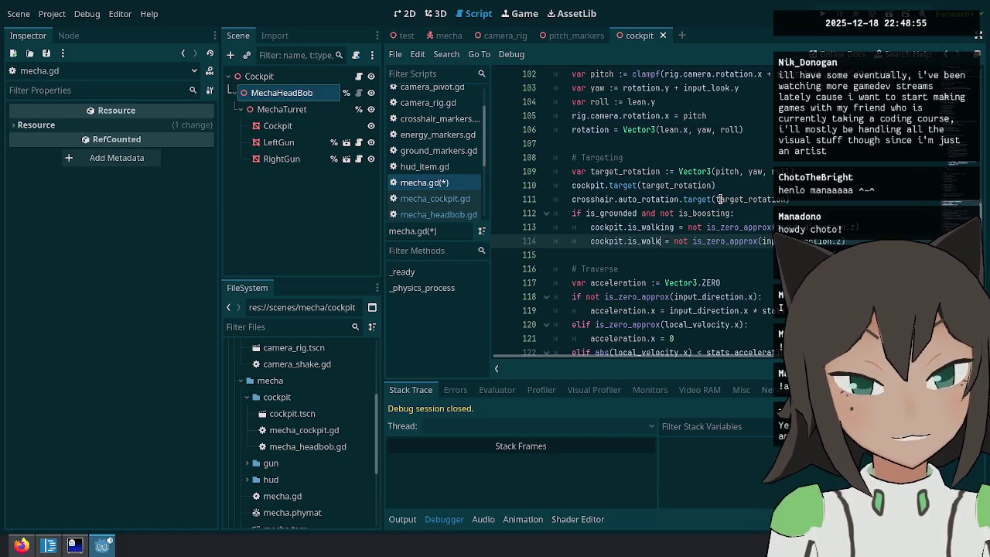
{"action": "key", "text": "BackSpace"}
{"action": "type", "text": "strafing"}
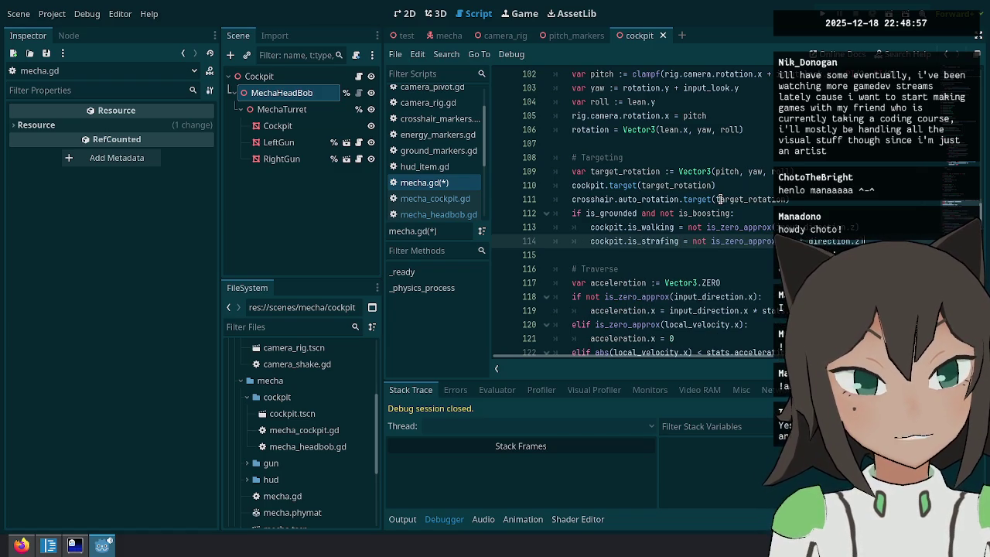
{"action": "key", "text": "Down"}
{"action": "key", "text": "Down"}
{"action": "key", "text": "Down"}
{"action": "key", "text": "End"}
{"action": "key", "text": "ctrl+s"}
{"action": "left_click", "coordinate": [818, 10]}
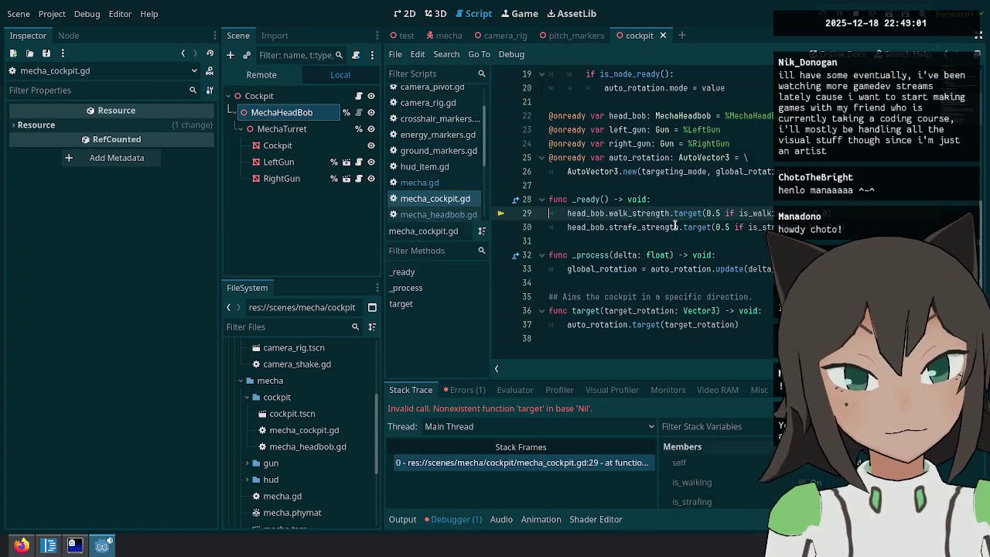
Inspect the failing strength target call, stop the debug session, and return to the head bob script.
{"action": "left_click", "coordinate": [719, 227]}
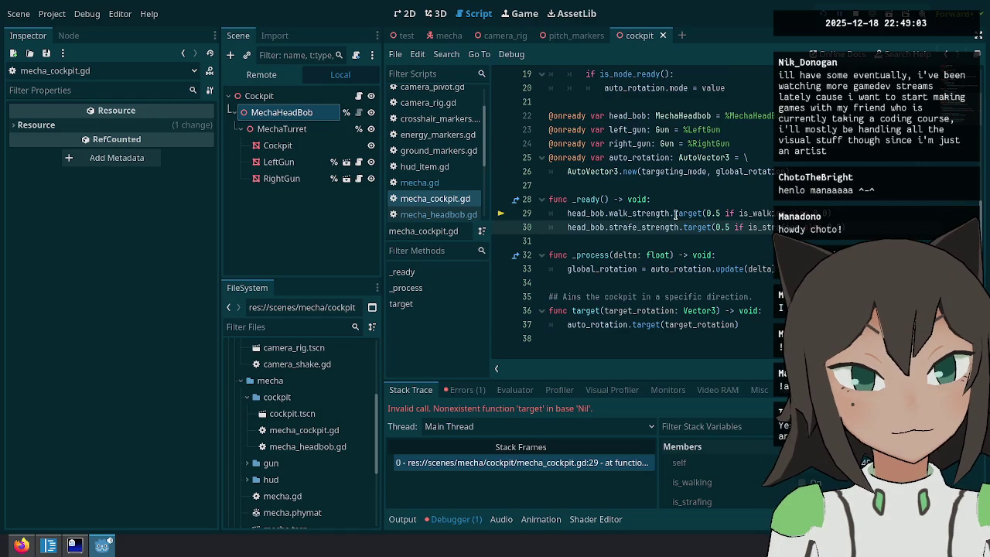
{"action": "left_click", "coordinate": [683, 213]}
{"action": "scroll", "coordinate": [682, 214], "scroll_direction": "up", "scroll_amount": 1}
{"action": "key", "text": "F8"}
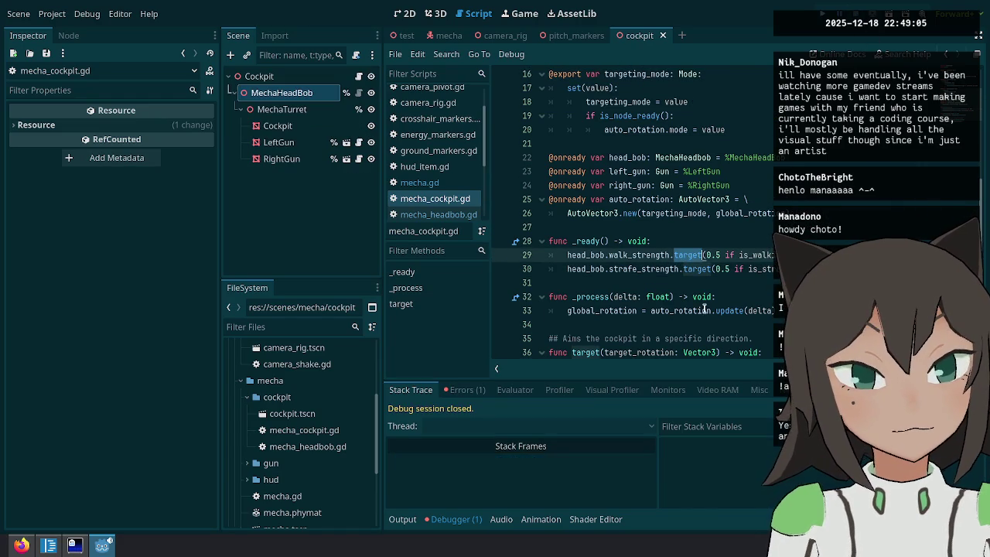
{"action": "key", "text": "Down"}
{"action": "key", "text": "Down"}
{"action": "key", "text": "Down"}
{"action": "left_click", "coordinate": [633, 257], "text": "ctrl"}
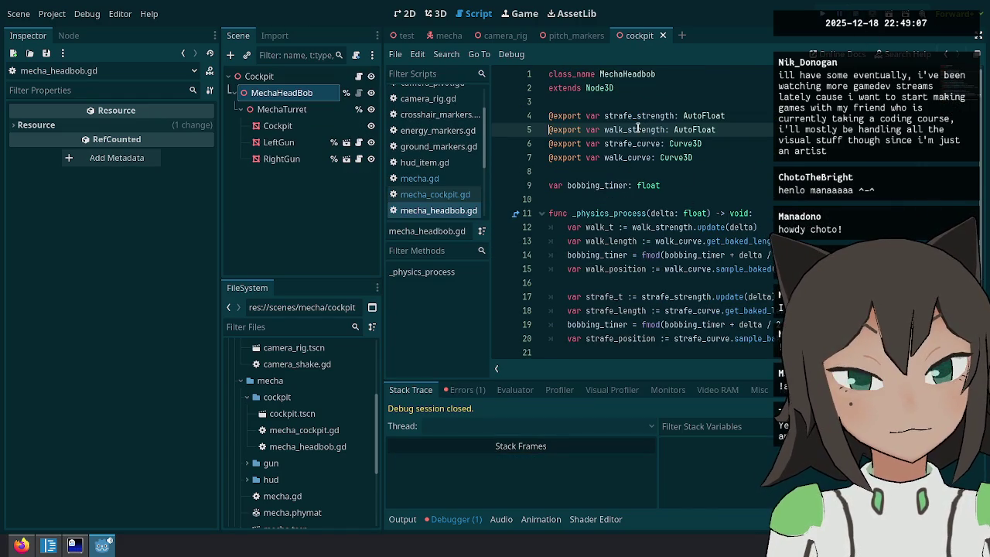
Select MechaHeadBob and give Strafe Strength and Walk Strength each a new AutoFloat.
{"action": "left_click", "coordinate": [301, 95]}
{"action": "left_click", "coordinate": [301, 110]}
{"action": "left_click", "coordinate": [298, 93]}
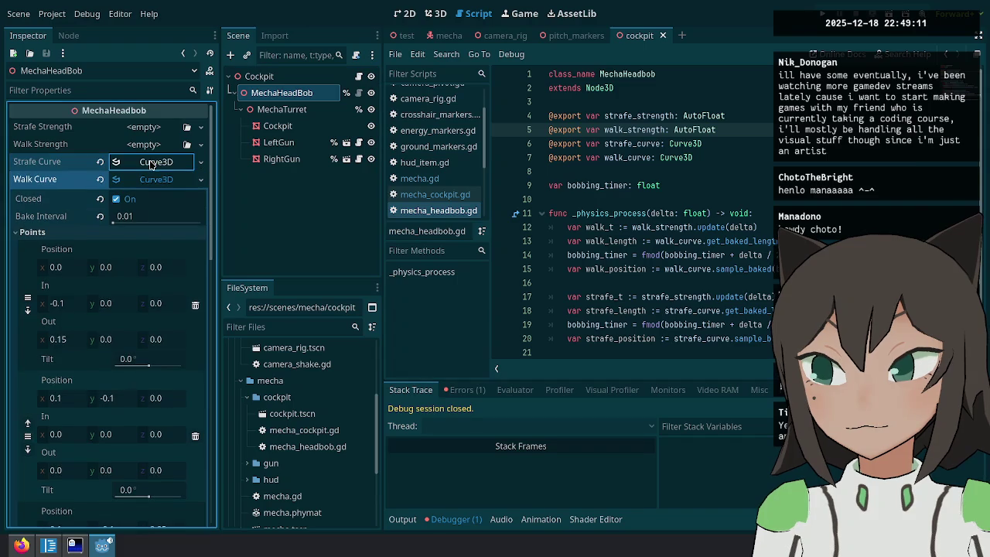
{"action": "left_click", "coordinate": [145, 181]}
{"action": "left_click", "coordinate": [151, 127]}
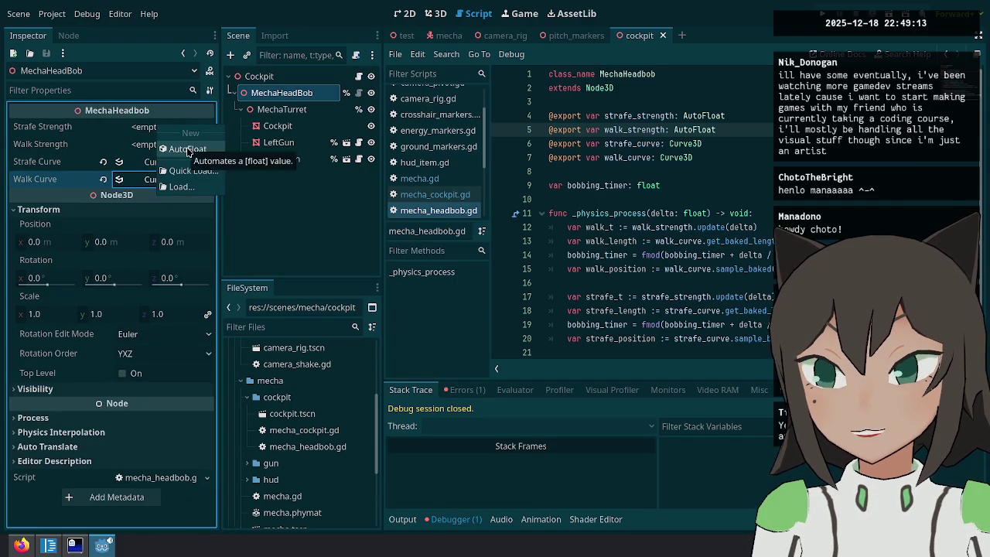
{"action": "left_click", "coordinate": [188, 149]}
{"action": "left_click", "coordinate": [147, 144]}
{"action": "left_click", "coordinate": [184, 166]}
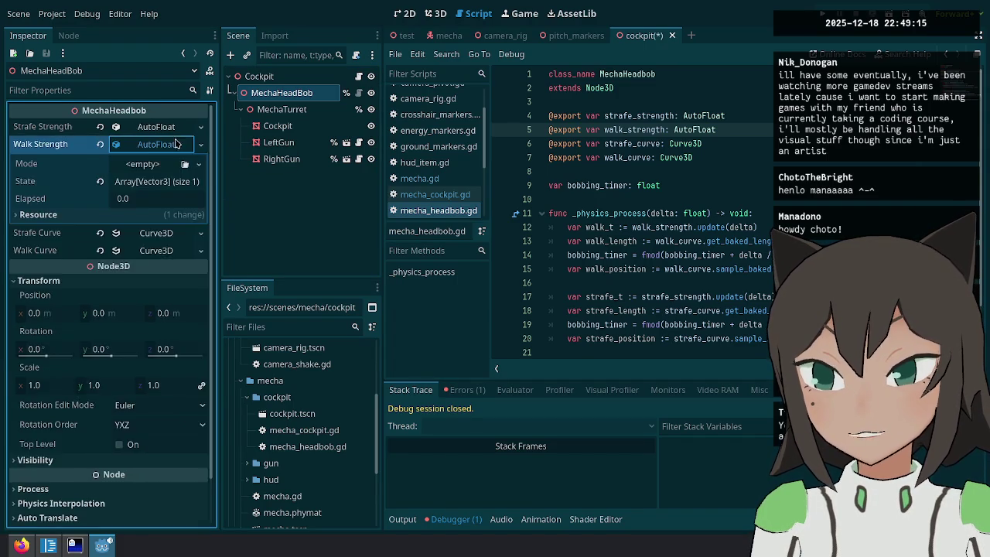
Set Strafe Strength's mode to CriticalDamping with W 30.0.
{"action": "left_click", "coordinate": [155, 127]}
{"action": "left_click", "coordinate": [198, 146]}
{"action": "left_click", "coordinate": [170, 163]}
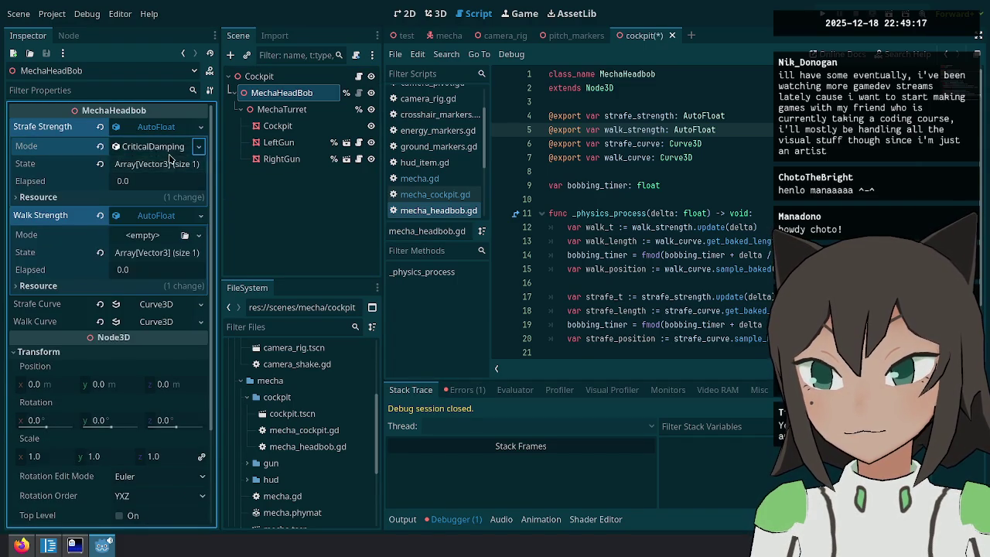
{"action": "left_click", "coordinate": [203, 156]}
{"action": "type", "text": "30.0"}
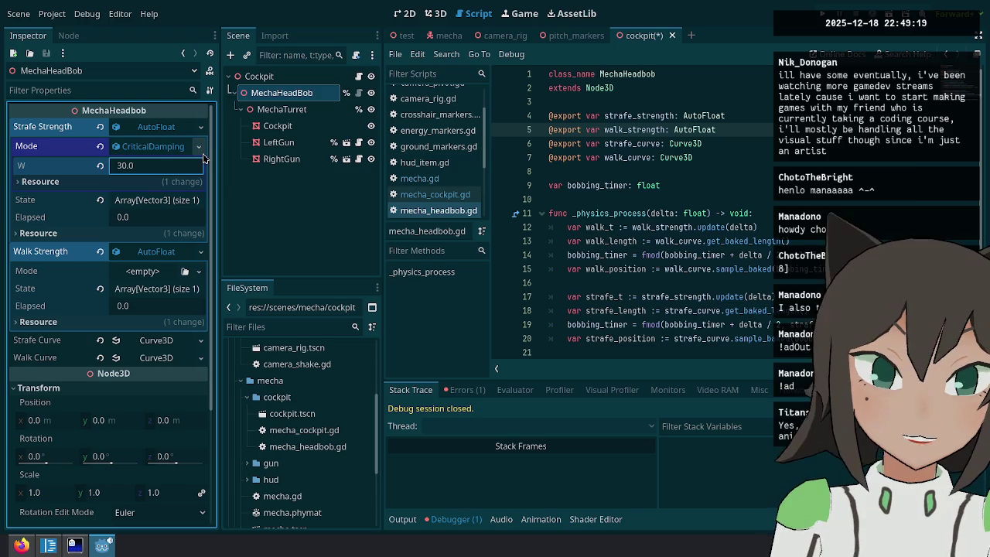
Copy the CriticalDamping mode into Walk Strength, save the scene, and run the game.
{"action": "left_click", "coordinate": [198, 146]}
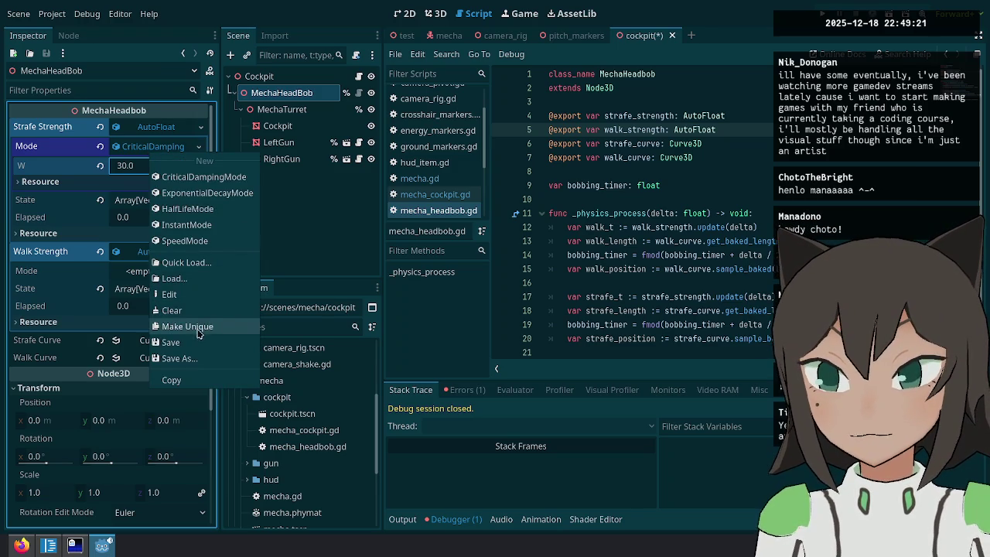
{"action": "left_click", "coordinate": [185, 380]}
{"action": "left_click", "coordinate": [199, 271]}
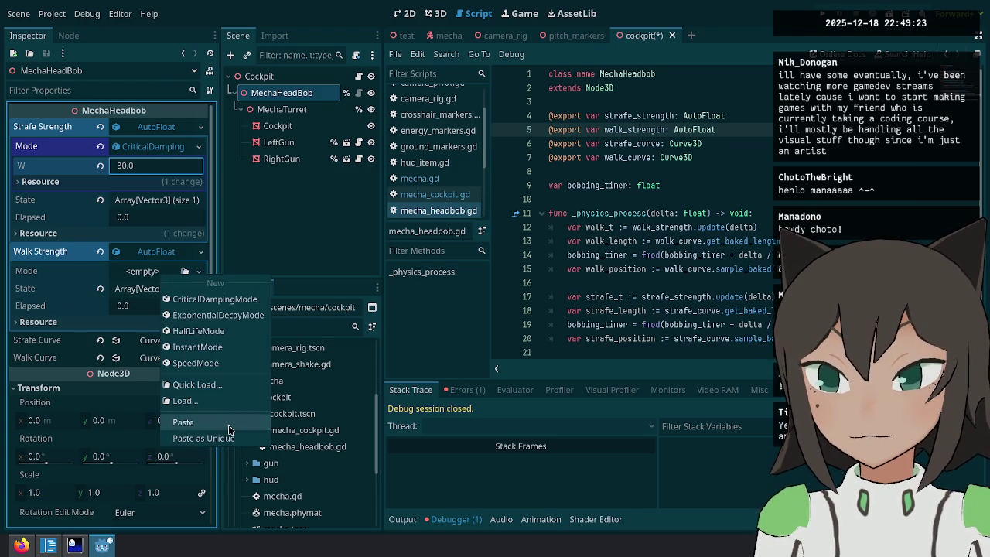
{"action": "left_click", "coordinate": [183, 422]}
{"action": "left_click", "coordinate": [549, 198]}
{"action": "key", "text": "ctrl+s"}
{"action": "key", "text": "F5"}
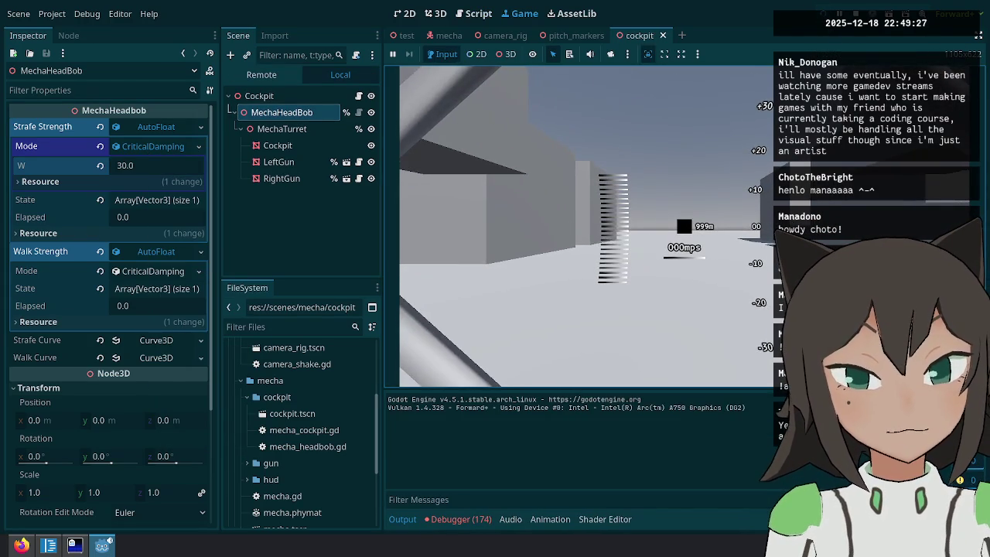
Pause the game and expand the first non-finite transform error in the debugger's Errors list.
{"action": "key", "text": "Escape"}
{"action": "left_click", "coordinate": [456, 519]}
{"action": "left_click", "coordinate": [476, 389]}
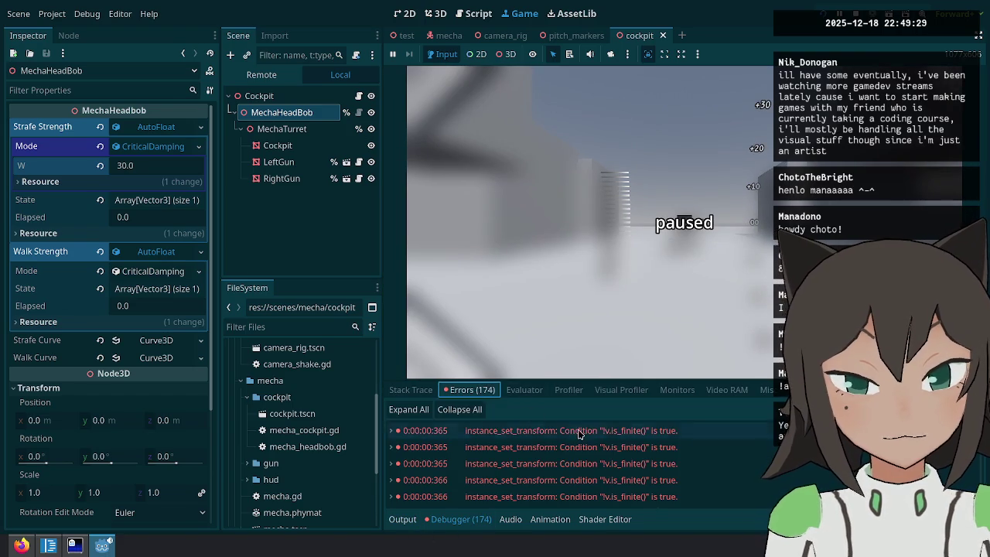
{"action": "left_click", "coordinate": [582, 435]}
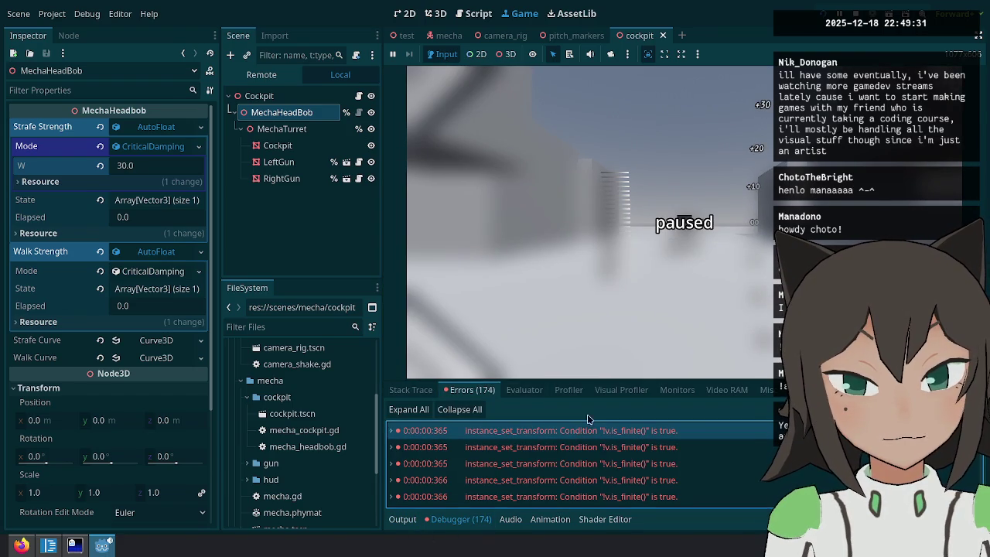
Resume and pause the game again, then stop it to return to mecha_headbob.gd.
{"action": "key", "text": "F5"}
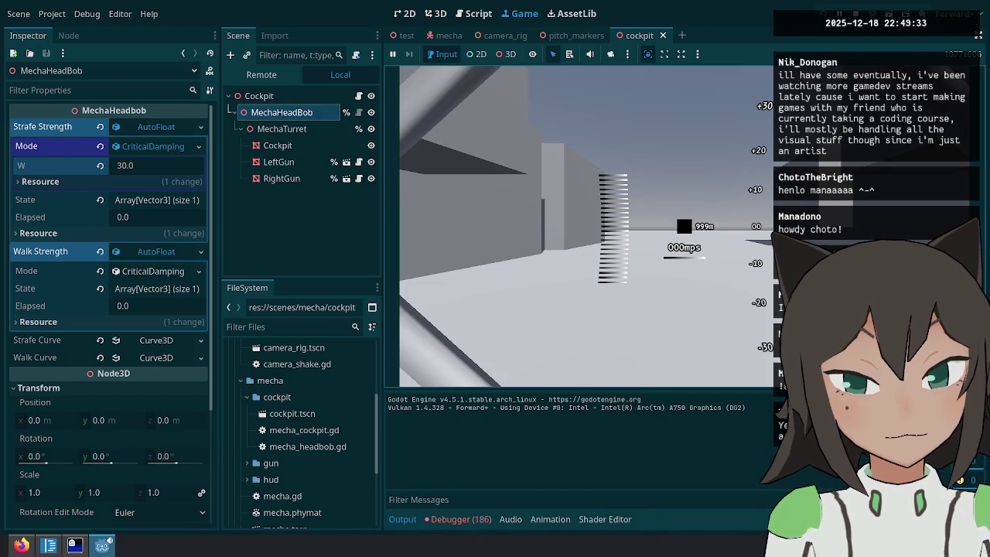
{"action": "key", "text": "Escape"}
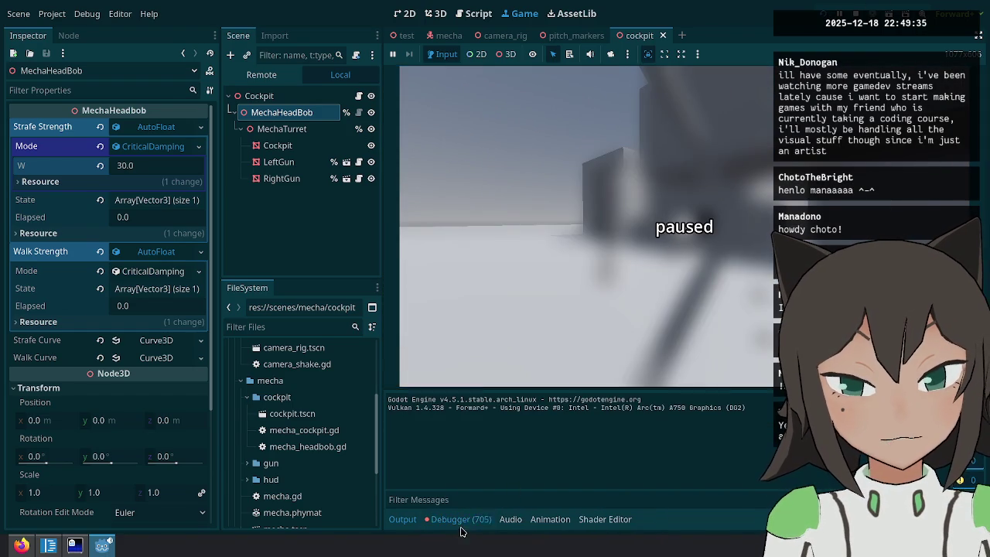
{"action": "key", "text": "alt+d"}
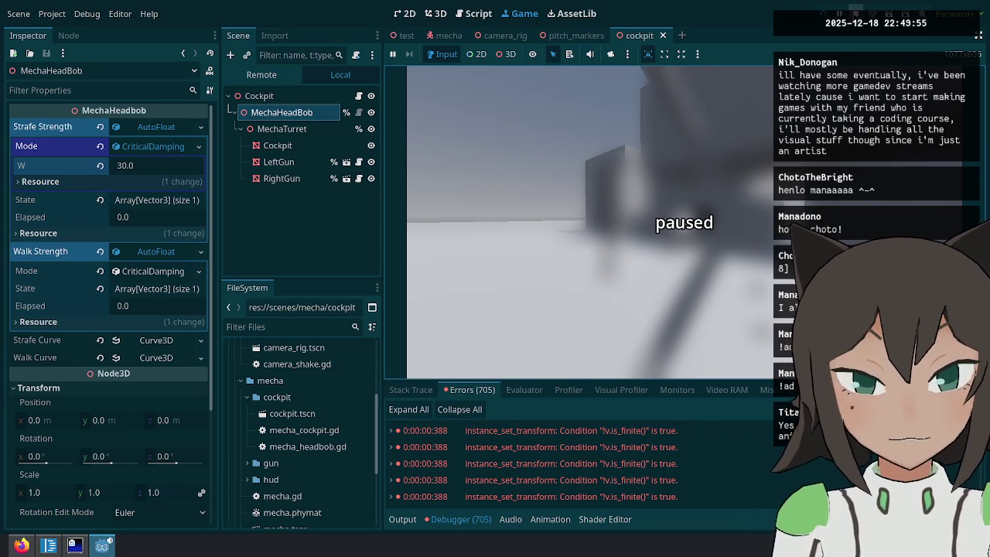
{"action": "key", "text": "F8"}
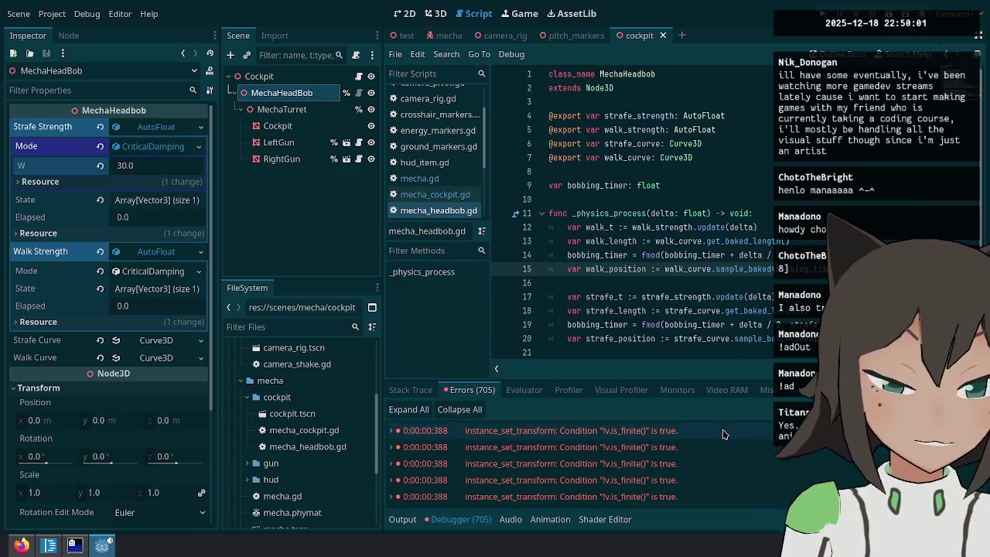
Paste the t-sum and blended position lines onto the empty line below the strafe code.
{"action": "left_click", "coordinate": [702, 297]}
{"action": "key", "text": "Down"}
{"action": "key", "text": "Down"}
{"action": "key", "text": "Down"}
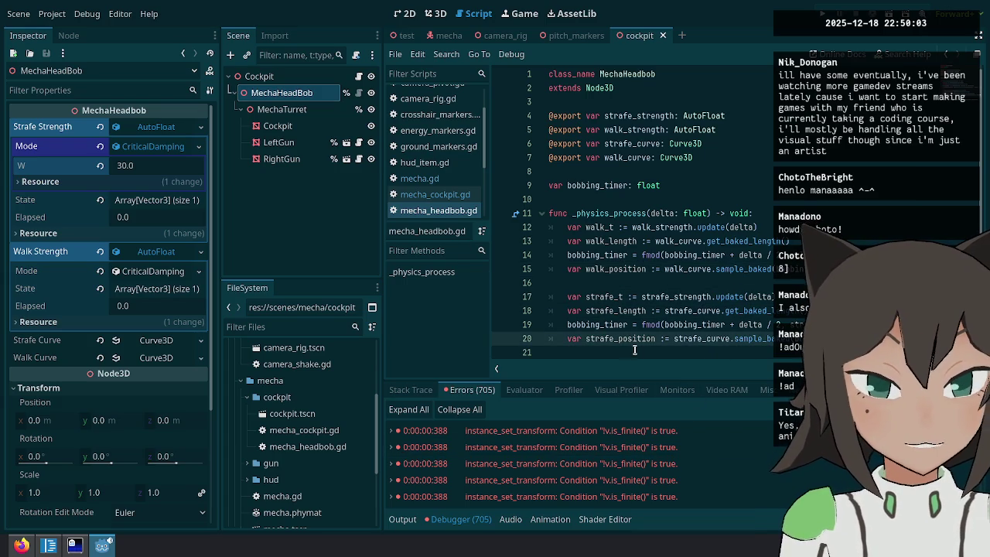
{"action": "key", "text": "ctrl+v"}
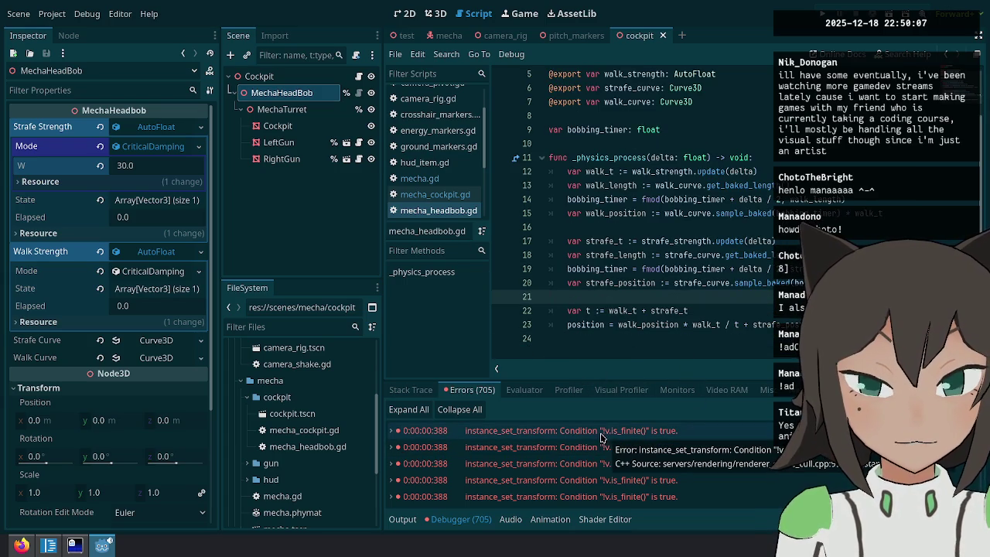
{"action": "left_click", "coordinate": [716, 324]}
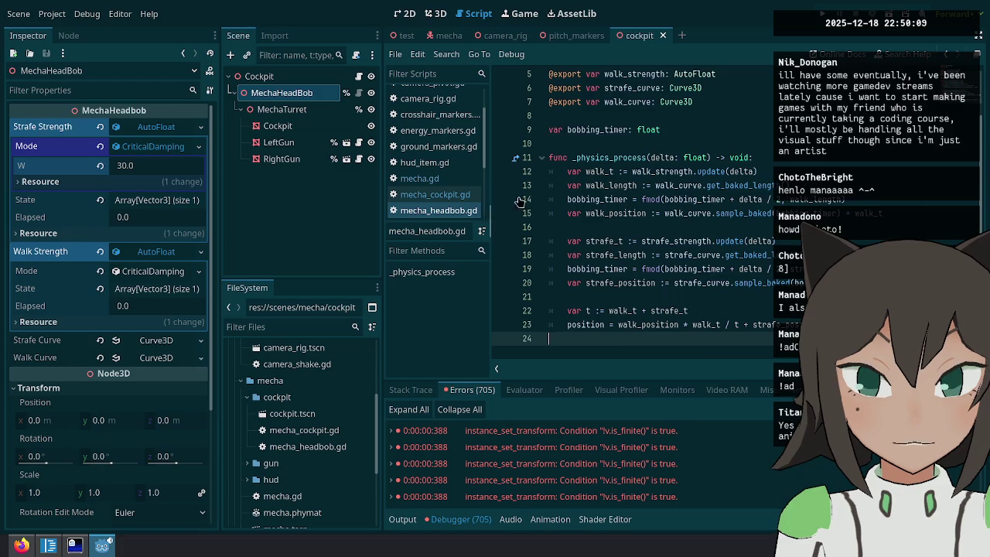
Bring the Twitch stream page to the front and focus its chat box.
{"action": "scroll", "coordinate": [681, 340], "scroll_direction": "up", "scroll_amount": 2}
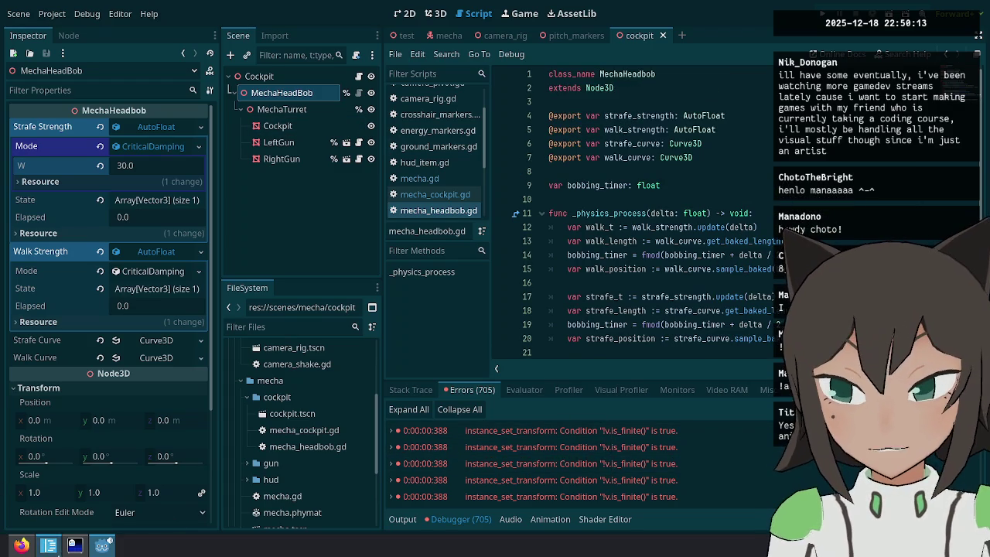
{"action": "left_click", "coordinate": [21, 545]}
{"action": "left_click", "coordinate": [746, 480]}
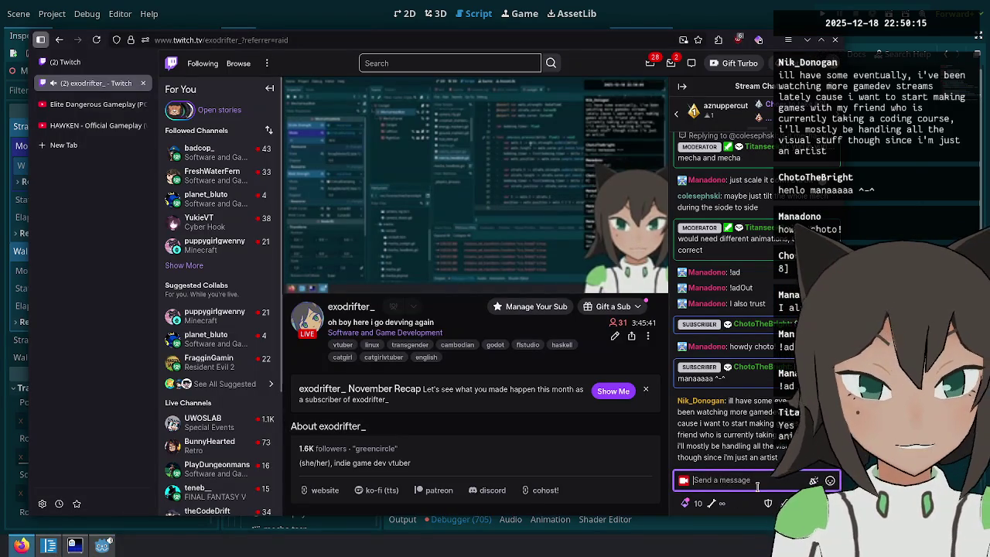
Post !ns in the Twitch chat and switch back to the Godot headbob script.
{"action": "type", "text": "!ns"}
{"action": "key", "text": "Return"}
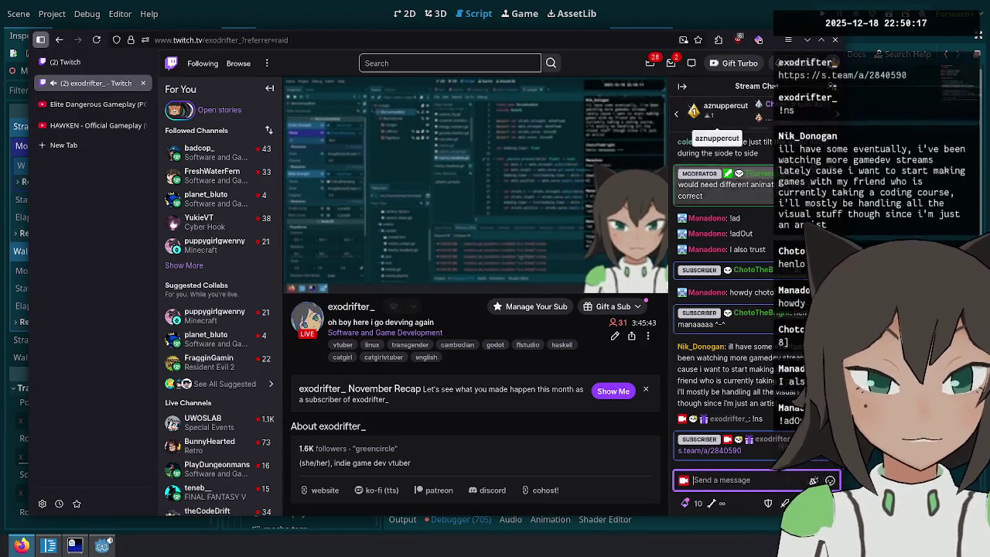
{"action": "key", "text": "alt+Tab"}
{"action": "scroll", "coordinate": [653, 269], "scroll_direction": "up", "scroll_amount": 3}
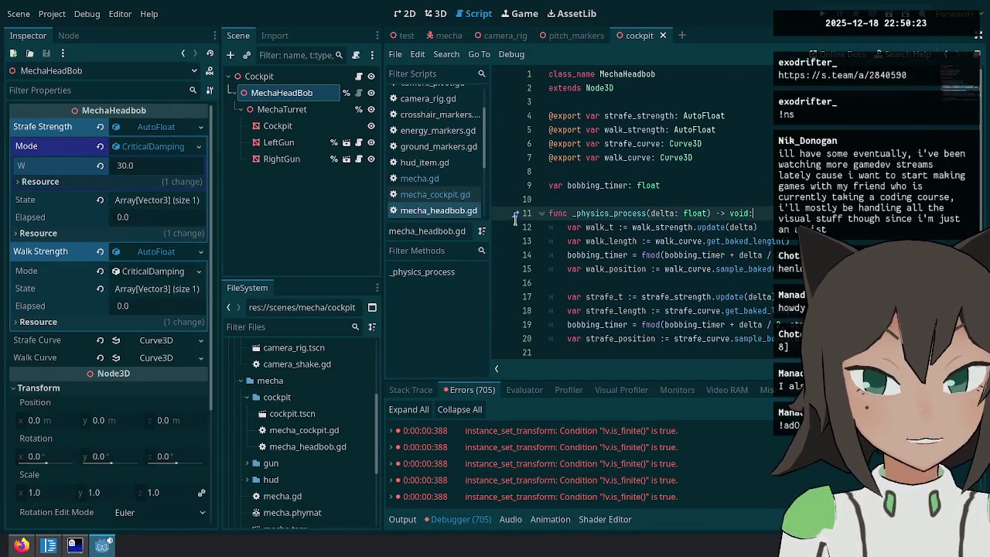
{"action": "left_click", "coordinate": [591, 432]}
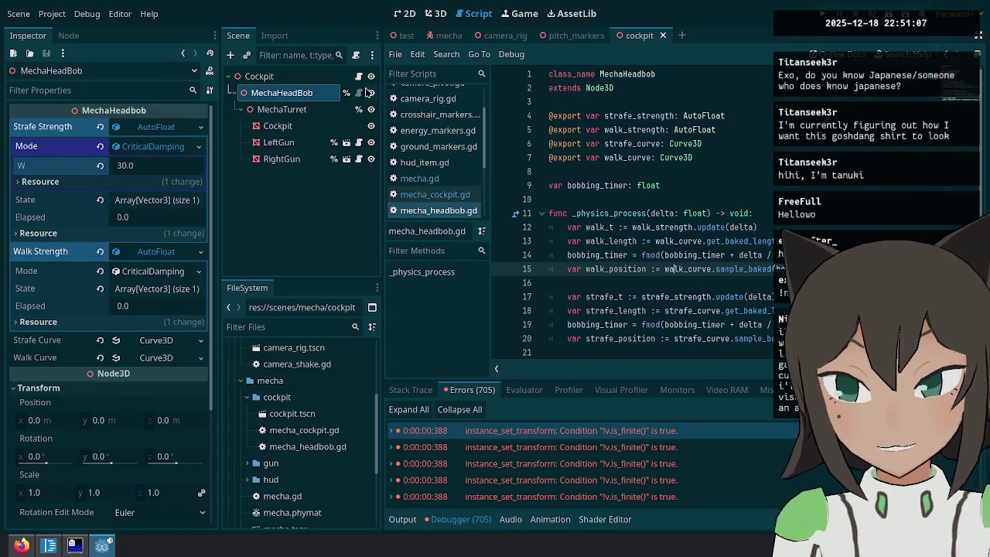
Look over the strafe length line in mecha_headbob.gd.
{"action": "left_click", "coordinate": [804, 310]}
{"action": "scroll", "coordinate": [757, 213], "scroll_direction": "down", "scroll_amount": 2}
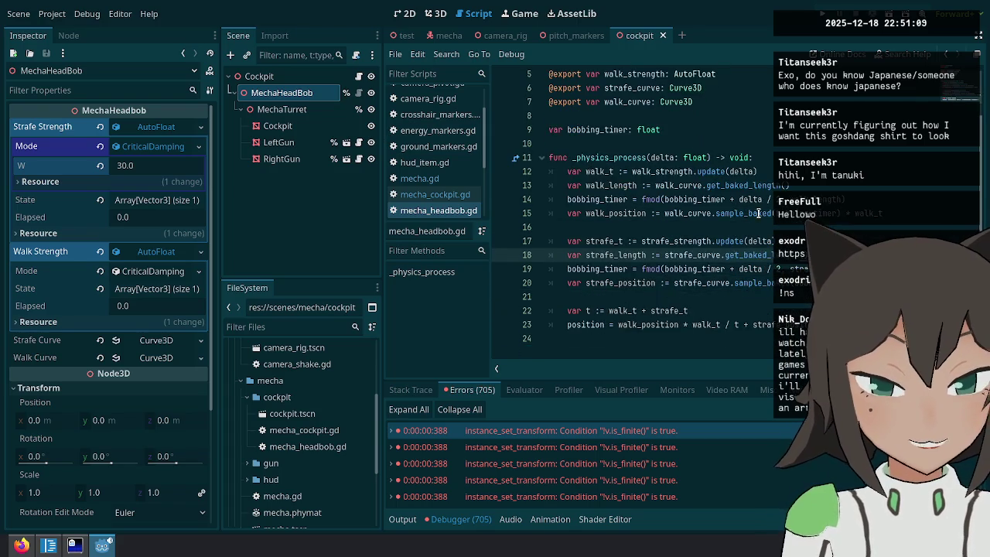
{"action": "scroll", "coordinate": [718, 224], "scroll_direction": "up", "scroll_amount": 2}
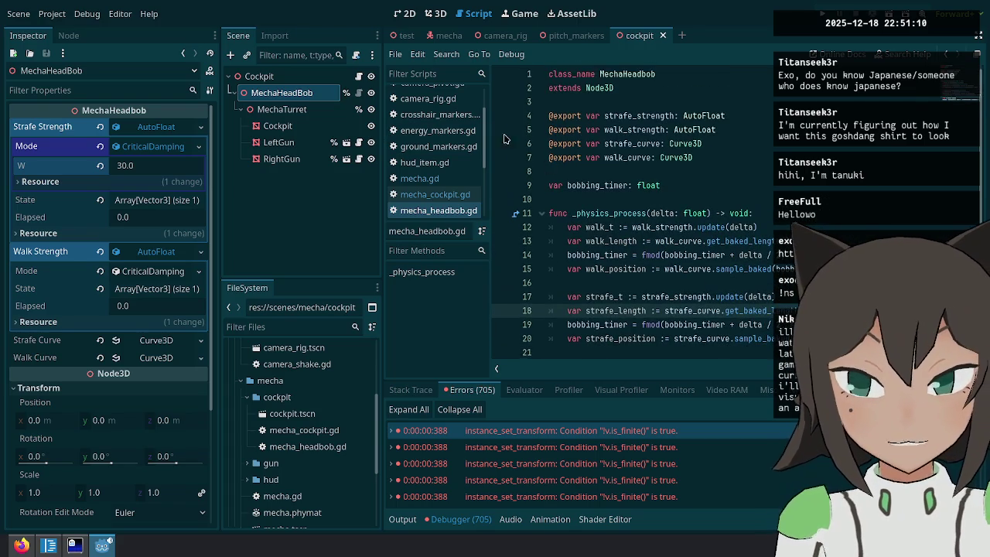
Read through mecha_cockpit.gd, expanding the first error and checking the is_strafing setter.
{"action": "left_click", "coordinate": [358, 75]}
{"action": "left_click", "coordinate": [721, 196]}
{"action": "left_click", "coordinate": [773, 283]}
{"action": "key", "text": "Down"}
{"action": "key", "text": "Down"}
{"action": "key", "text": "Down"}
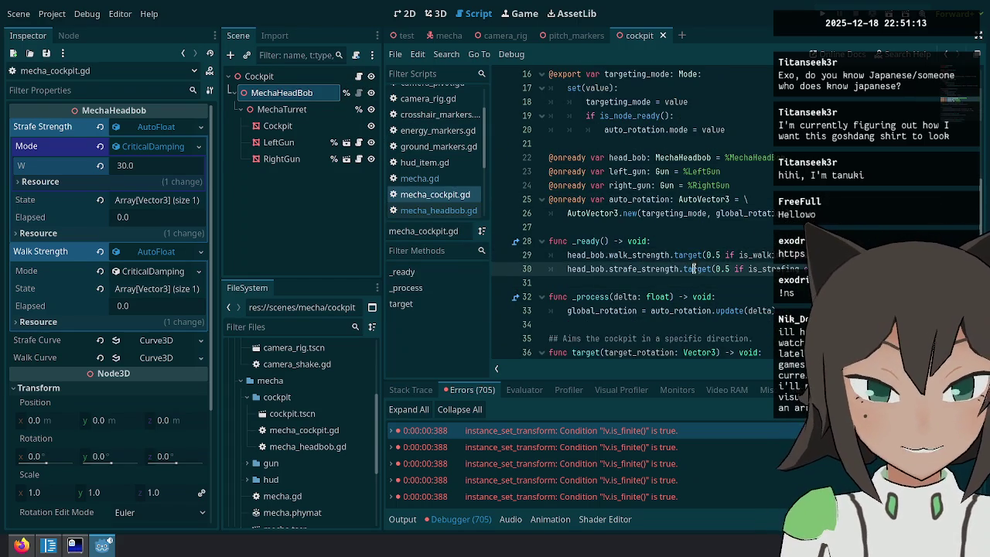
{"action": "scroll", "coordinate": [651, 227], "scroll_direction": "down", "scroll_amount": 1}
{"action": "scroll", "coordinate": [724, 323], "scroll_direction": "up", "scroll_amount": 6}
{"action": "left_click", "coordinate": [595, 430]}
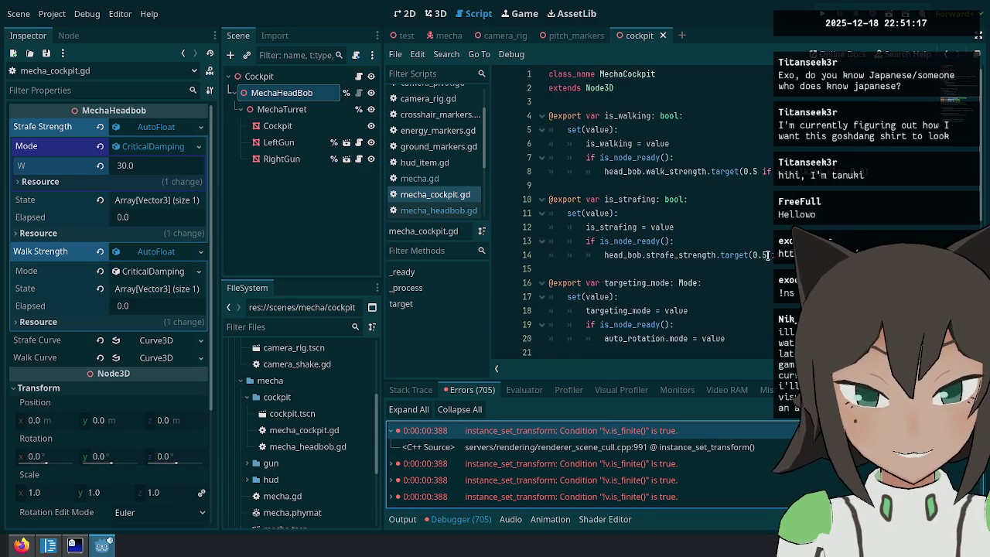
{"action": "left_click", "coordinate": [715, 229]}
{"action": "scroll", "coordinate": [716, 229], "scroll_direction": "down", "scroll_amount": 6}
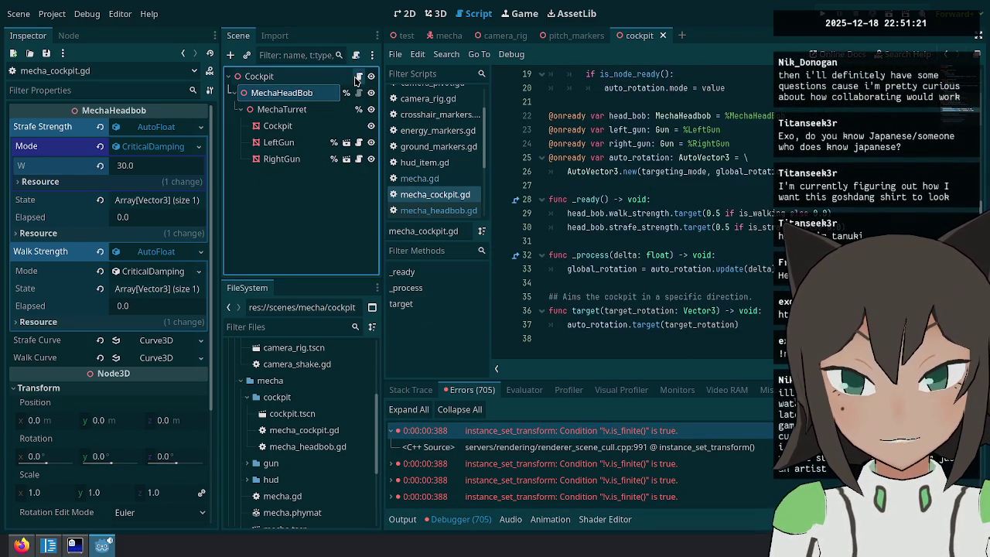
Switch to the pitch_markers scene and check the target function in mecha_cockpit.gd.
{"action": "left_click", "coordinate": [571, 36]}
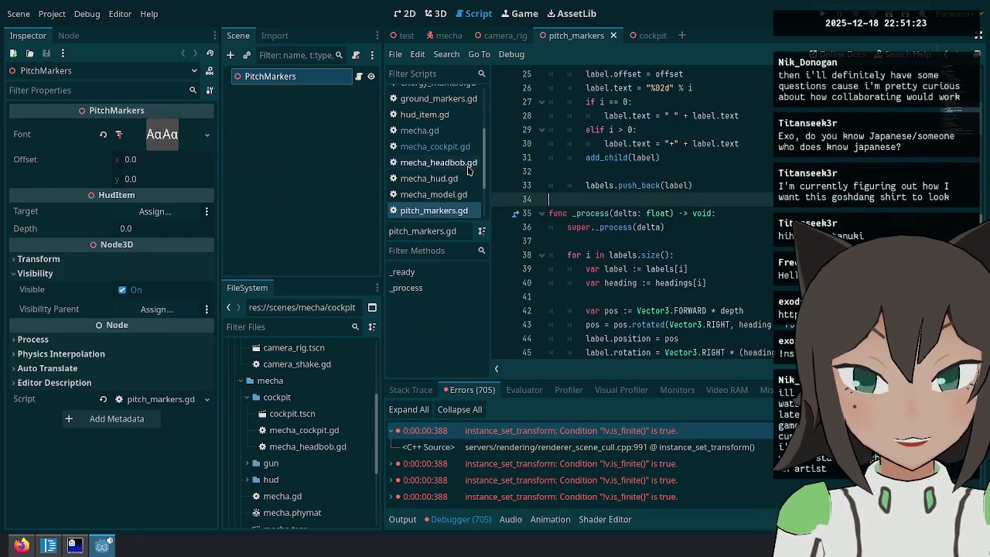
{"action": "left_click", "coordinate": [435, 146]}
{"action": "left_click", "coordinate": [684, 324]}
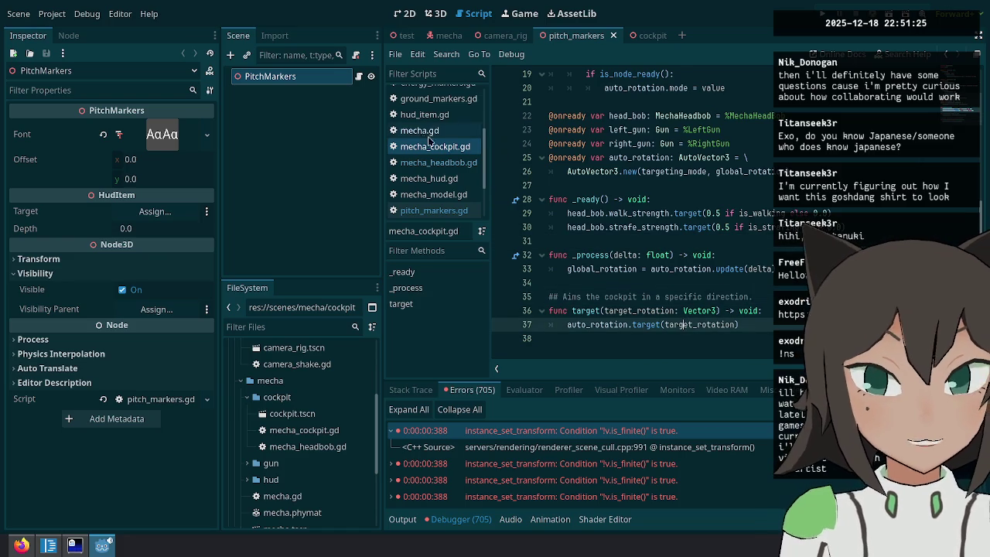
Step through mecha_headbob.gd's walk, strafe and blending lines, then switch to the mecha scene.
{"action": "left_click", "coordinate": [437, 163]}
{"action": "left_click", "coordinate": [687, 296]}
{"action": "key", "text": "Up"}
{"action": "key", "text": "Up"}
{"action": "key", "text": "Up"}
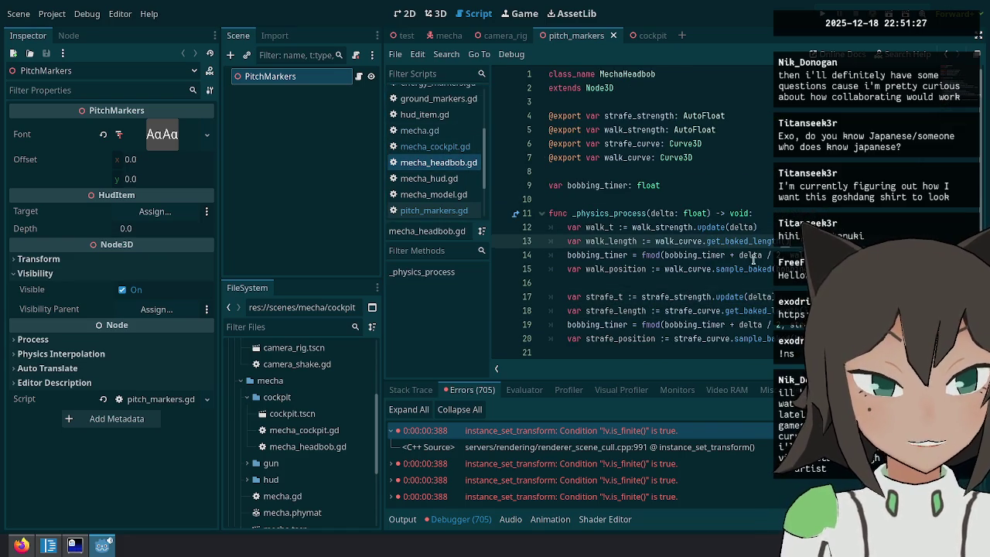
{"action": "key", "text": "Down"}
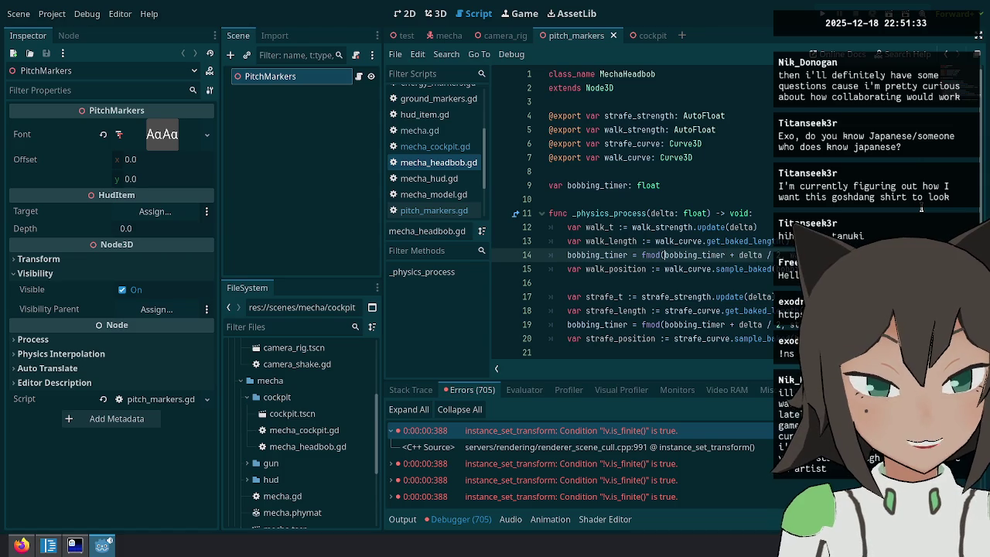
{"action": "key", "text": "Down"}
{"action": "key", "text": "Down"}
{"action": "key", "text": "Down"}
{"action": "key", "text": "Up"}
{"action": "key", "text": "Up"}
{"action": "key", "text": "Up"}
{"action": "key", "text": "Down"}
{"action": "key", "text": "Down"}
{"action": "key", "text": "Down"}
{"action": "key", "text": "ctrl+v"}
{"action": "key", "text": "Up"}
{"action": "key", "text": "Up"}
{"action": "key", "text": "Up"}
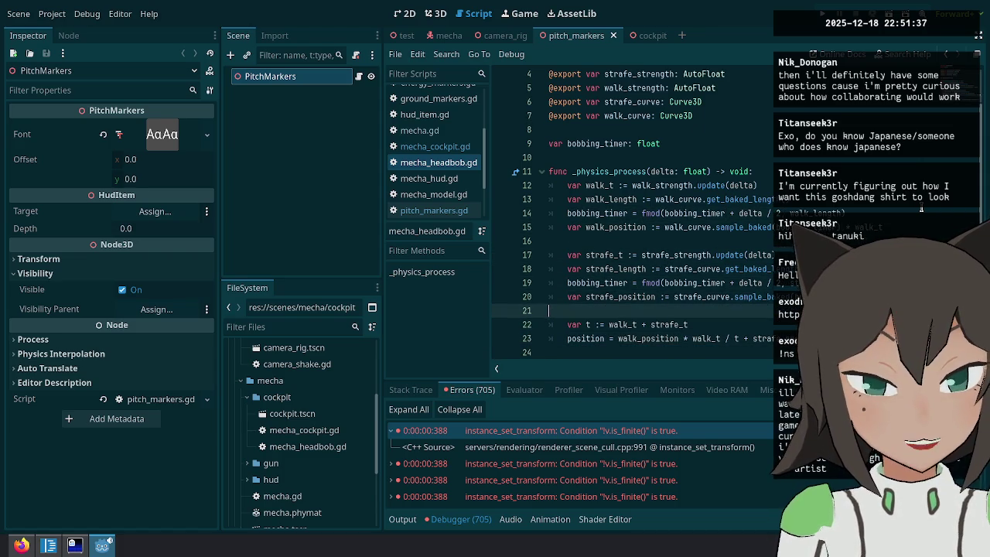
{"action": "left_click", "coordinate": [505, 35]}
{"action": "left_click", "coordinate": [448, 35]}
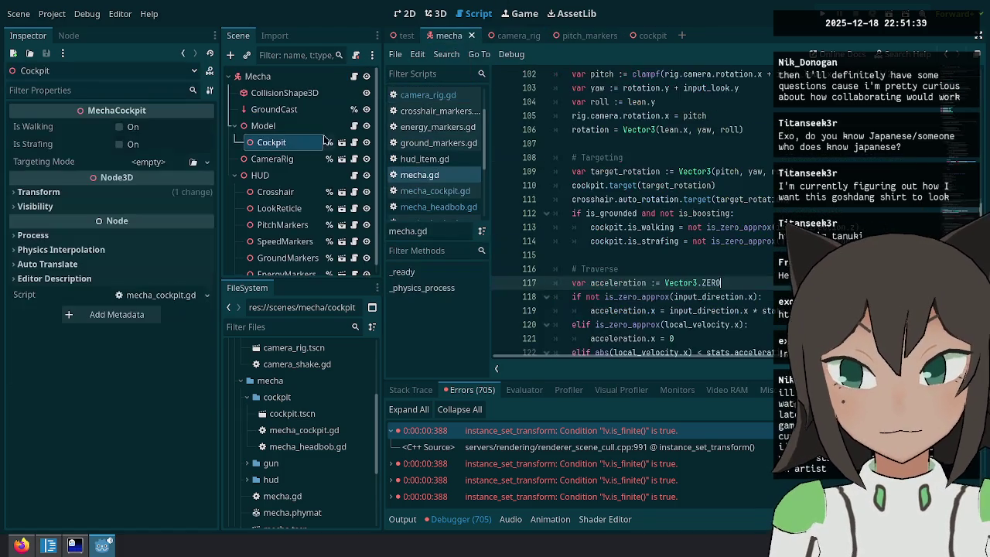
Open the cockpit scene from the mecha's Cockpit node.
{"action": "left_click", "coordinate": [291, 160]}
{"action": "left_click", "coordinate": [298, 143]}
{"action": "left_click", "coordinate": [341, 143]}
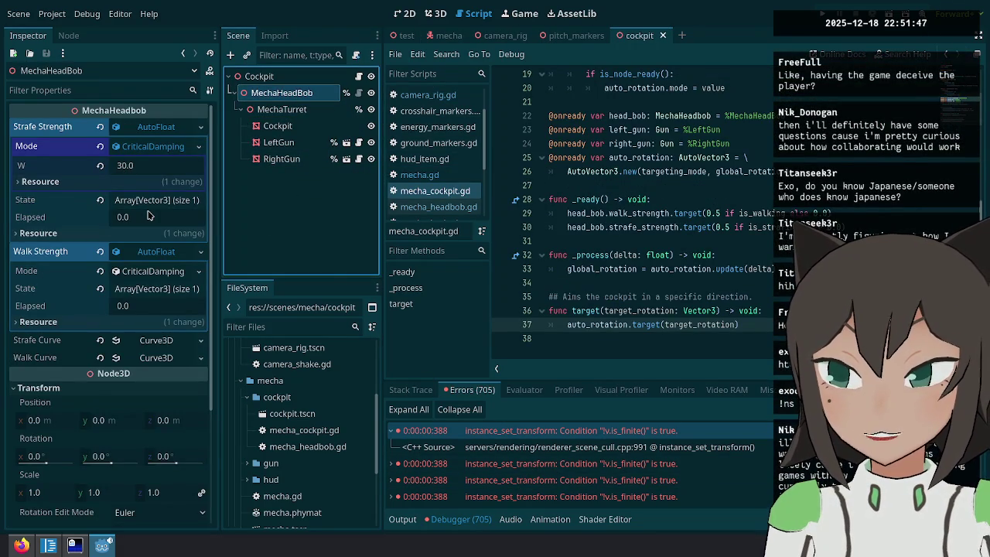
Expand and collapse the Strafe Curve, then return to mecha_headbob.gd's strafe position line.
{"action": "left_click", "coordinate": [151, 358]}
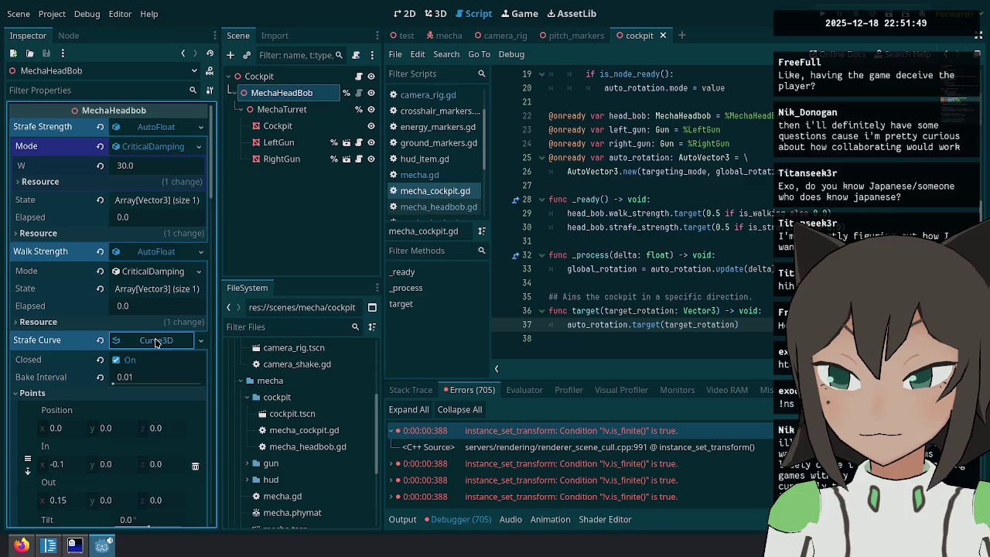
{"action": "left_click", "coordinate": [151, 358]}
{"action": "left_click", "coordinate": [775, 269]}
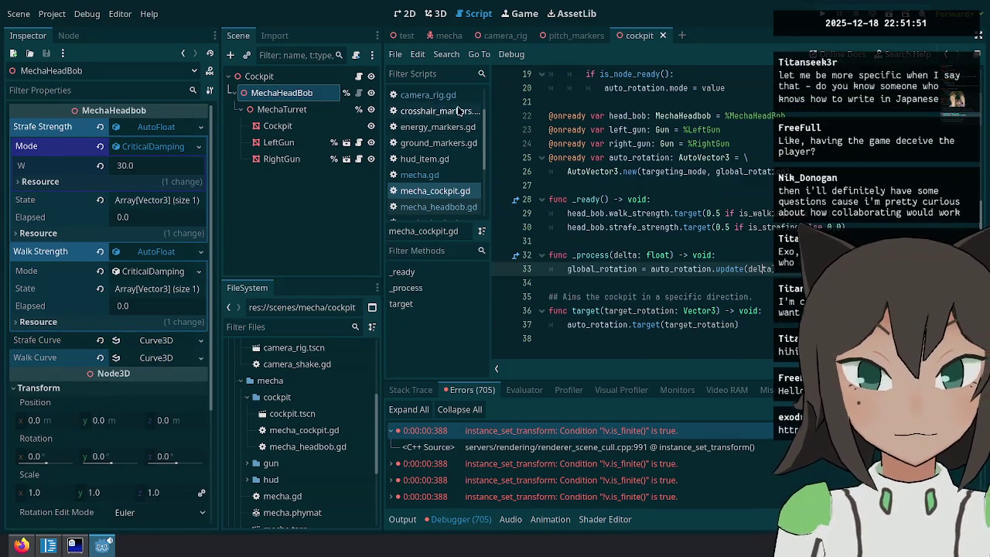
{"action": "left_click", "coordinate": [346, 93]}
{"action": "left_click", "coordinate": [703, 290]}
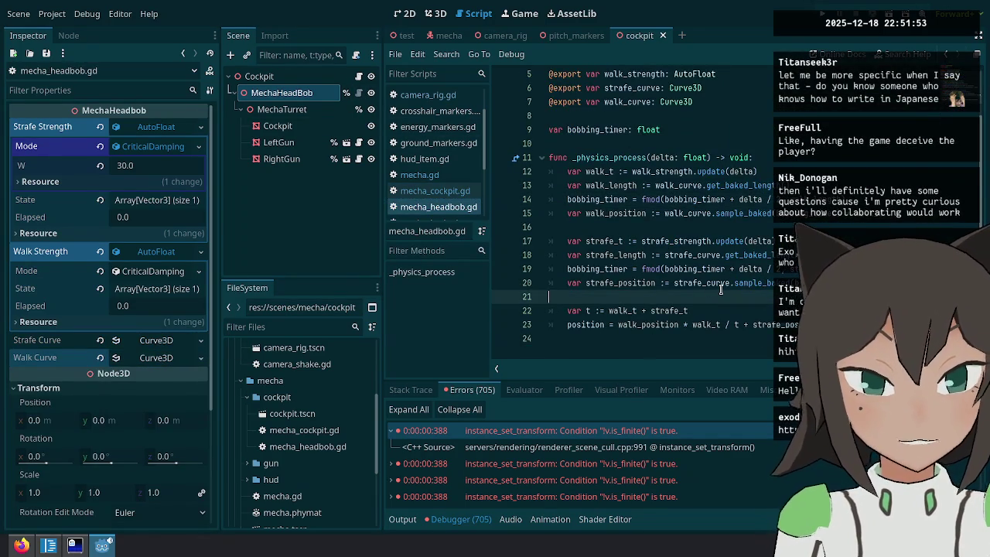
{"action": "key", "text": "Down"}
{"action": "key", "text": "Down"}
{"action": "key", "text": "Down"}
{"action": "key", "text": "Up"}
{"action": "key", "text": "Up"}
{"action": "key", "text": "Down"}
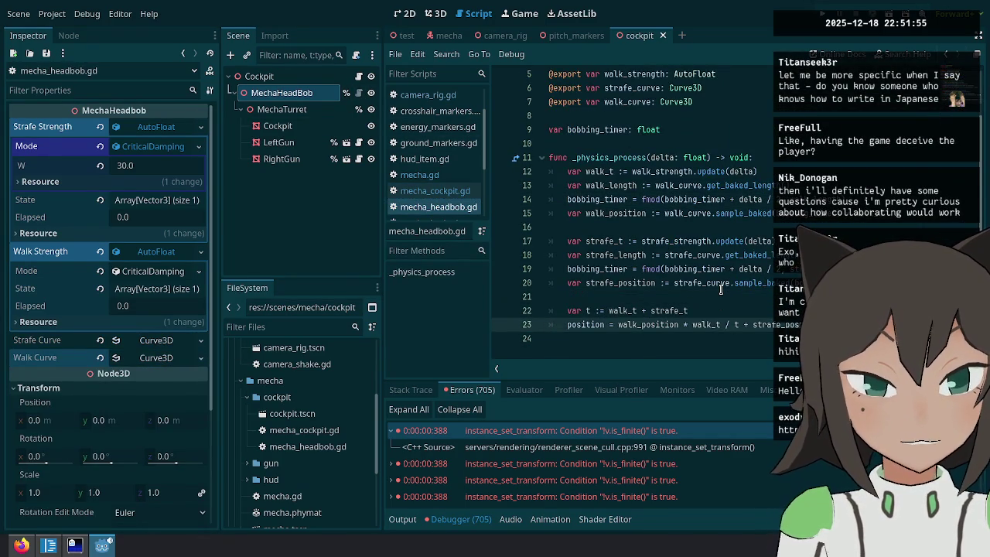
{"action": "key", "text": "shift+End"}
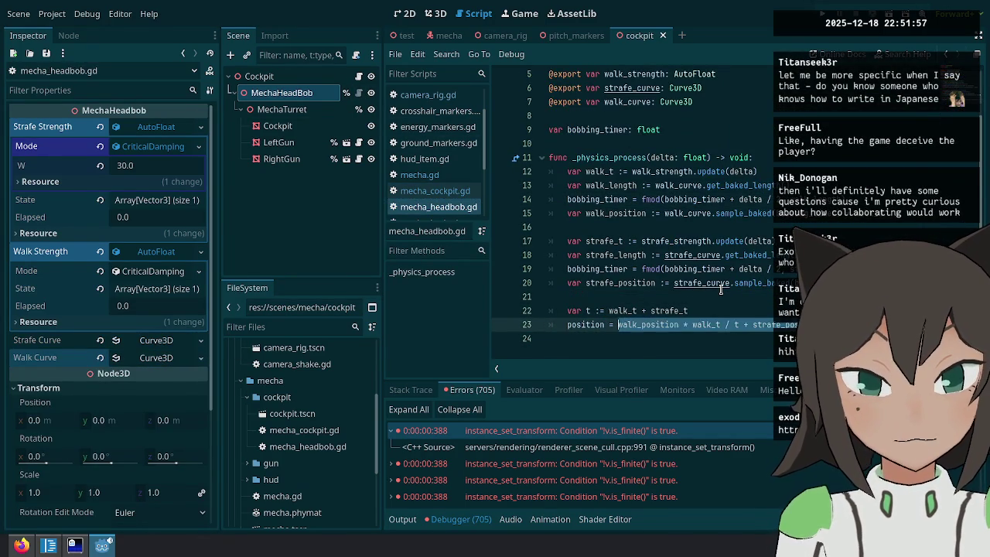
{"action": "key", "text": "Delete"}
{"action": "key", "text": "Up"}
{"action": "key", "text": "ctrl+z"}
{"action": "key", "text": "Up"}
{"action": "key", "text": "End"}
{"action": "key", "text": "Return"}
{"action": "type", "text": "print("}
{"action": "key", "text": "ctrl+v"}
{"action": "key", "text": "F6"}
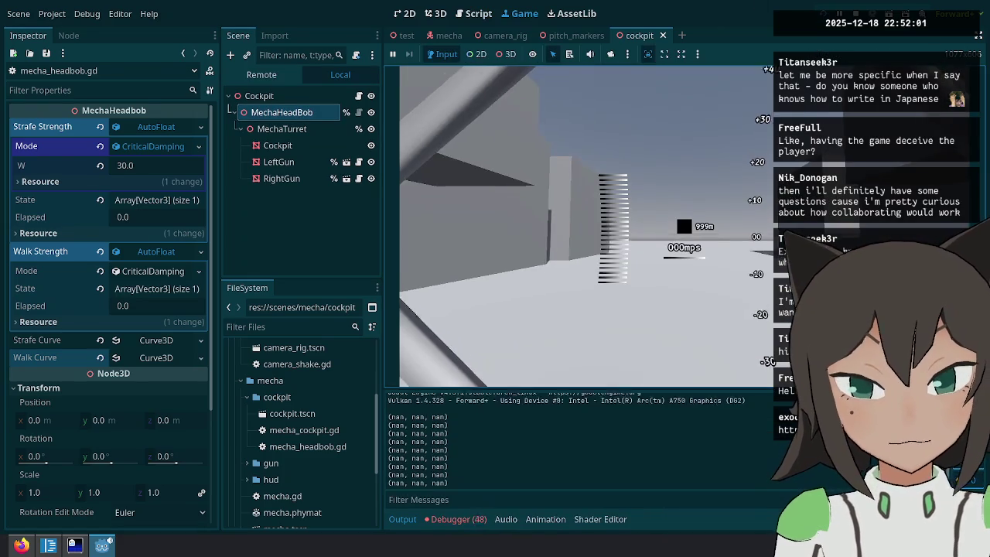
{"action": "key", "text": "Escape"}
{"action": "left_click", "coordinate": [473, 13]}
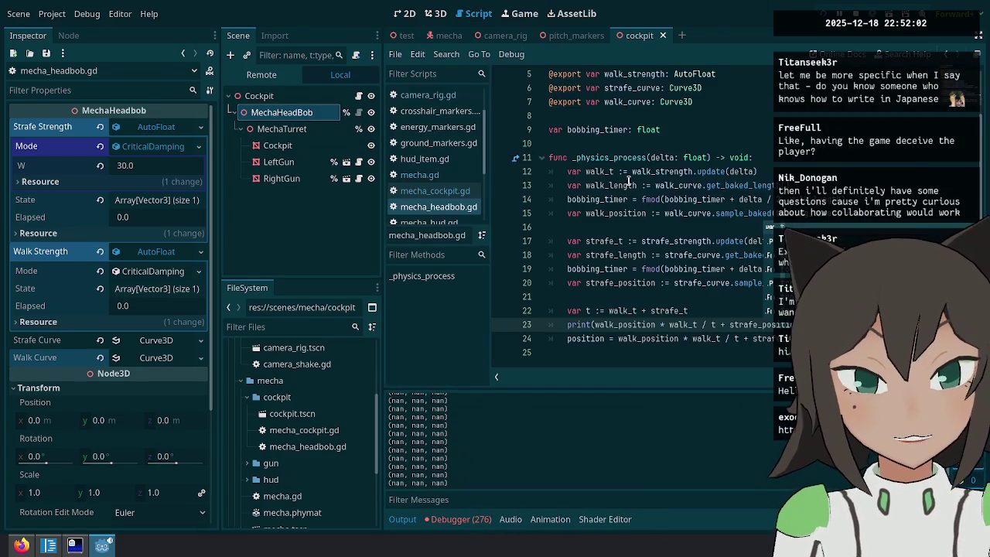
{"action": "double_click", "coordinate": [683, 324]}
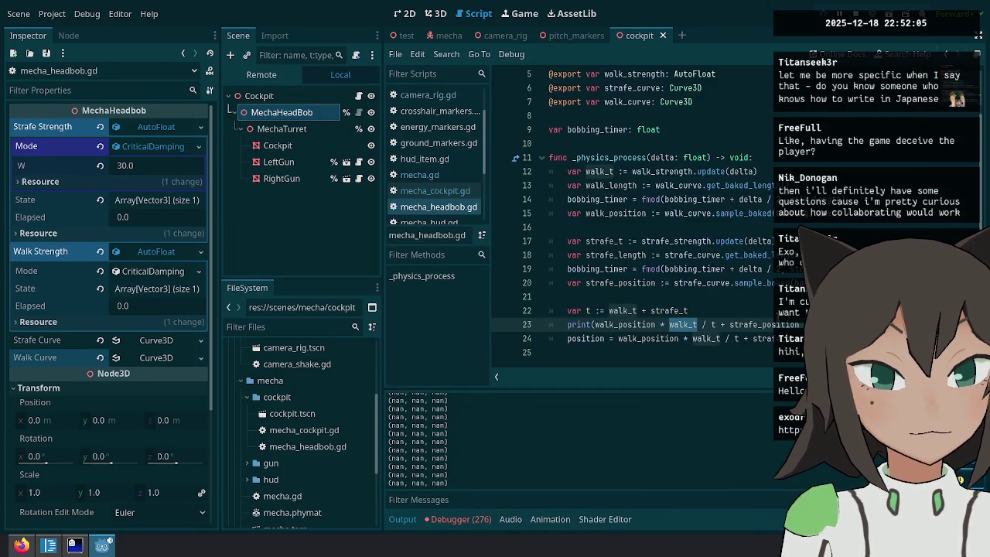
{"action": "double_click", "coordinate": [713, 323]}
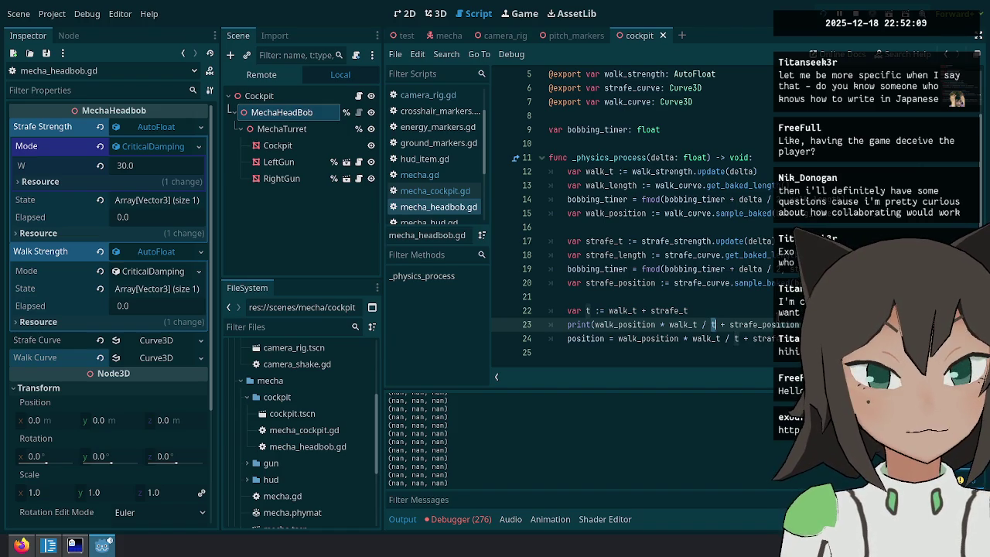
{"action": "left_click", "coordinate": [706, 324]}
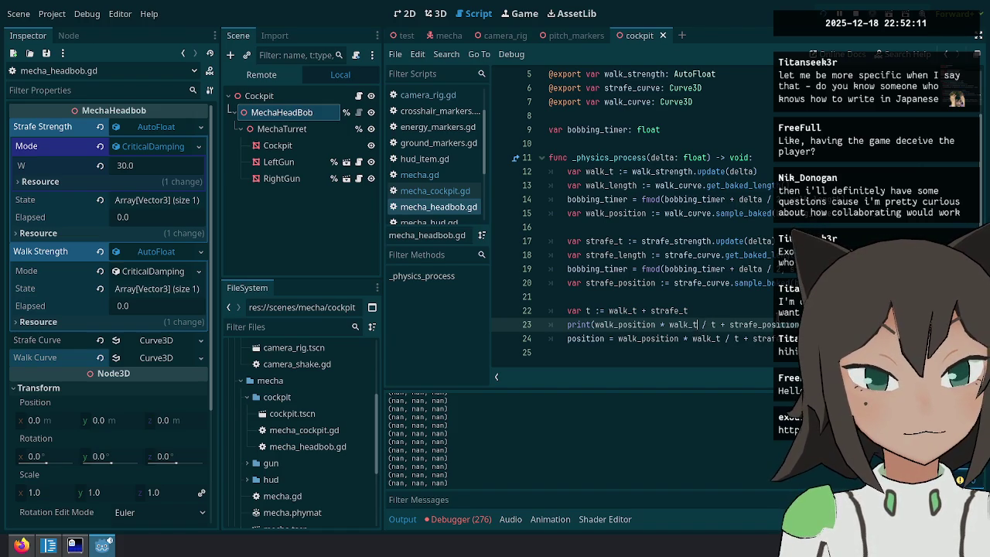
{"action": "left_click", "coordinate": [665, 324]}
{"action": "key", "text": "ctrl+shift+Left"}
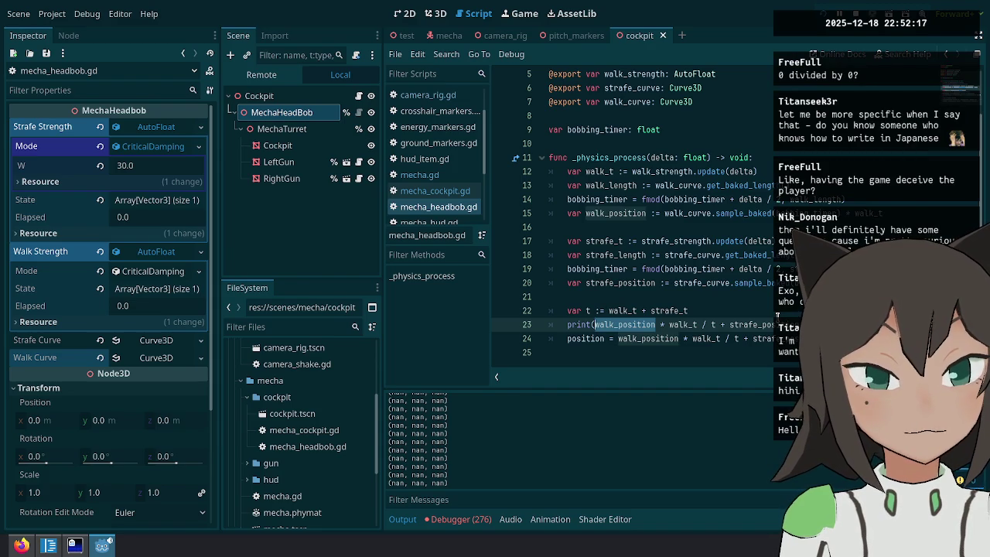
Strip walk_position and strafe_position out of the debug print and save the script.
{"action": "key", "text": "Return"}
{"action": "type", "text": ")"}
{"action": "type", "text": "print("}
{"action": "key", "text": "ctrl+shift+Right"}
{"action": "key", "text": "ctrl+shift+Right"}
{"action": "key", "text": "Delete"}
{"action": "key", "text": "ctrl+Right"}
{"action": "key", "text": "ctrl+Right"}
{"action": "key", "text": "ctrl+Right"}
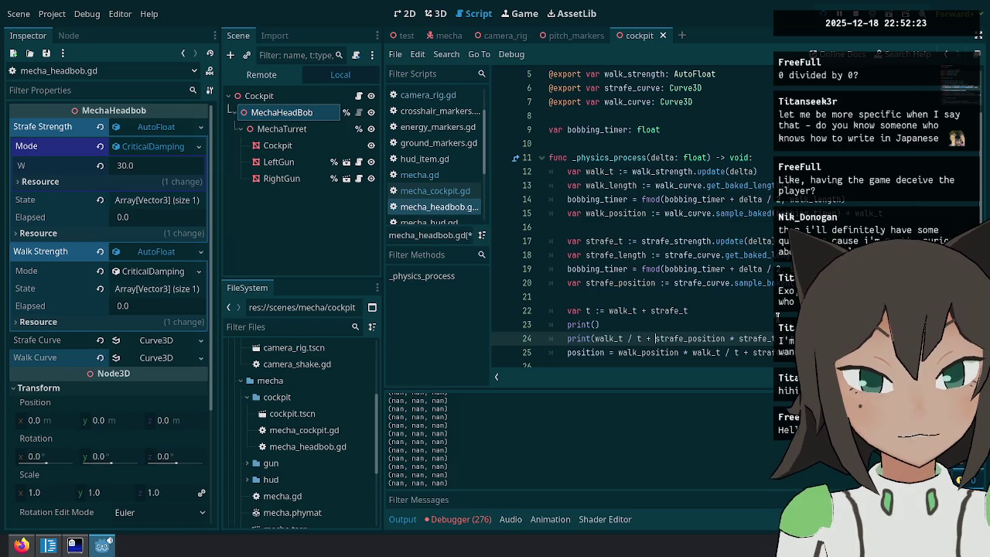
{"action": "key", "text": "ctrl+shift+Right"}
{"action": "key", "text": "ctrl+shift+Right"}
{"action": "key", "text": "Delete"}
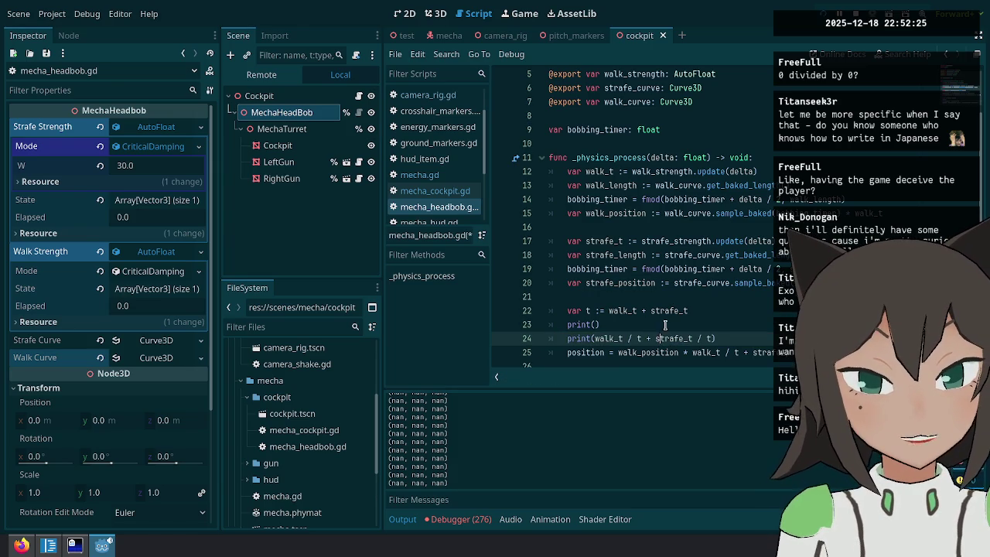
{"action": "key", "text": "Up"}
{"action": "key", "text": "ctrl+shift+k"}
{"action": "key", "text": "ctrl+s"}
Comment out the original position print and make the new print output walk_t, then run.
{"action": "key", "text": "F5"}
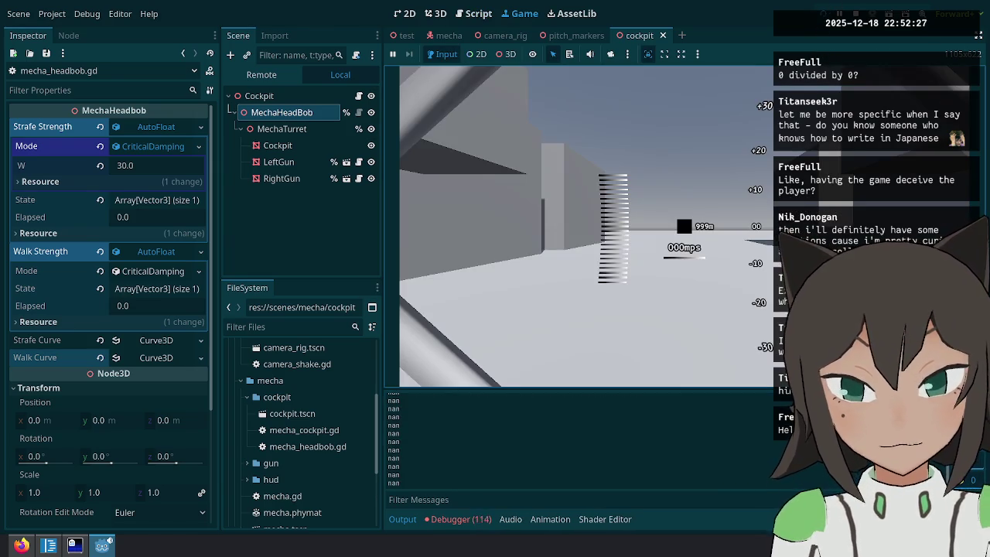
{"action": "left_click", "coordinate": [464, 10]}
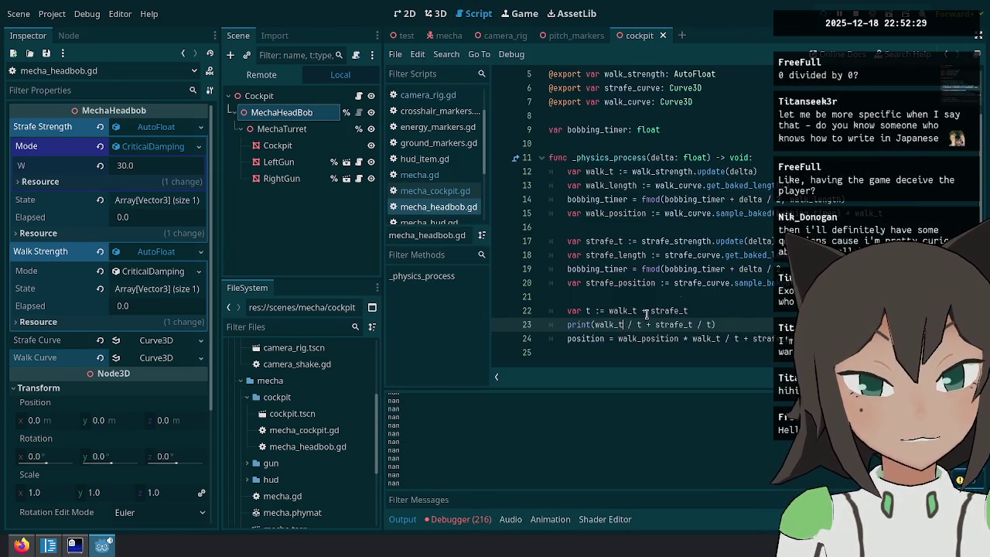
{"action": "key", "text": "shift+End"}
{"action": "key", "text": "ctrl+v"}
{"action": "key", "text": "ctrl+k"}
{"action": "key", "text": "Up"}
{"action": "key", "text": "Left"}
{"action": "type", "text": "walk_t"}
{"action": "key", "text": "F5"}
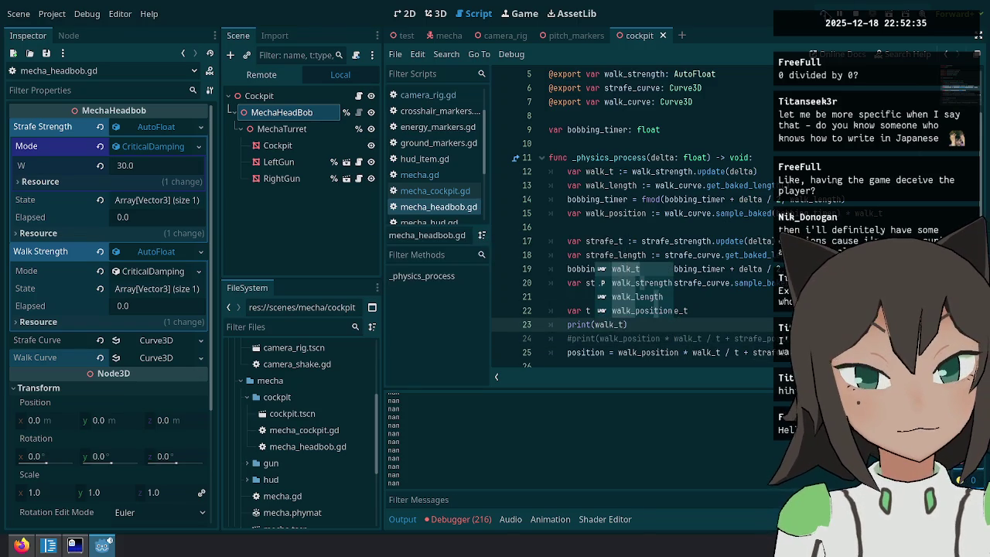
Extend the print to walk_t, strafe_t and t, re-running the game to check the output.
{"action": "key", "text": "Escape"}
{"action": "left_click", "coordinate": [464, 14]}
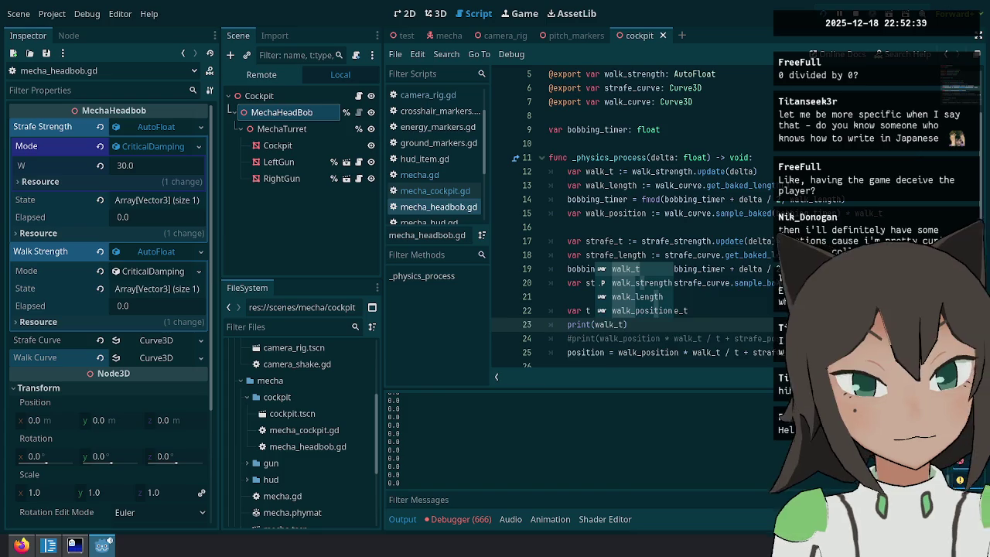
{"action": "type", "text": ", strafe_"}
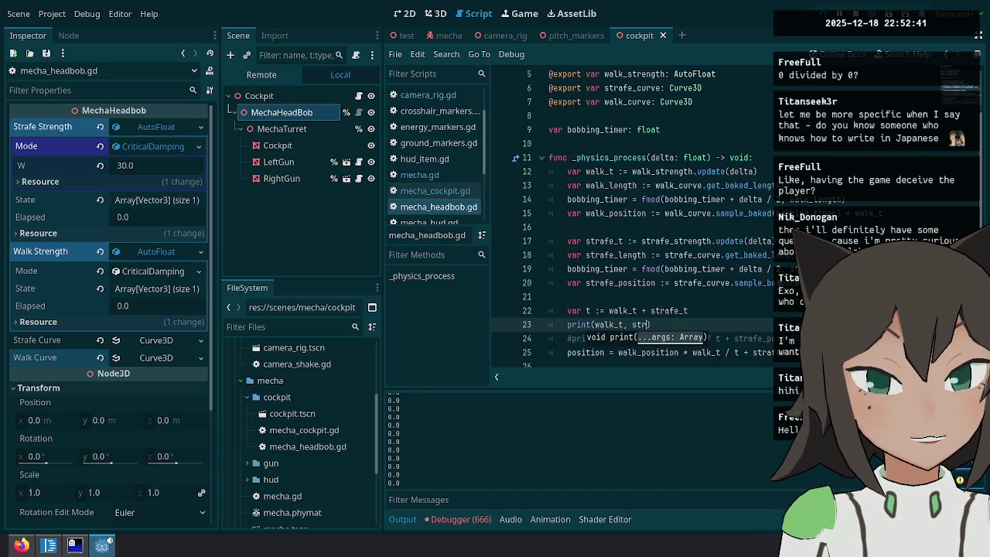
{"action": "type", "text": "t"}
{"action": "key", "text": "Return"}
{"action": "key", "text": "ctrl+Left"}
{"action": "type", "text": "\" \","}
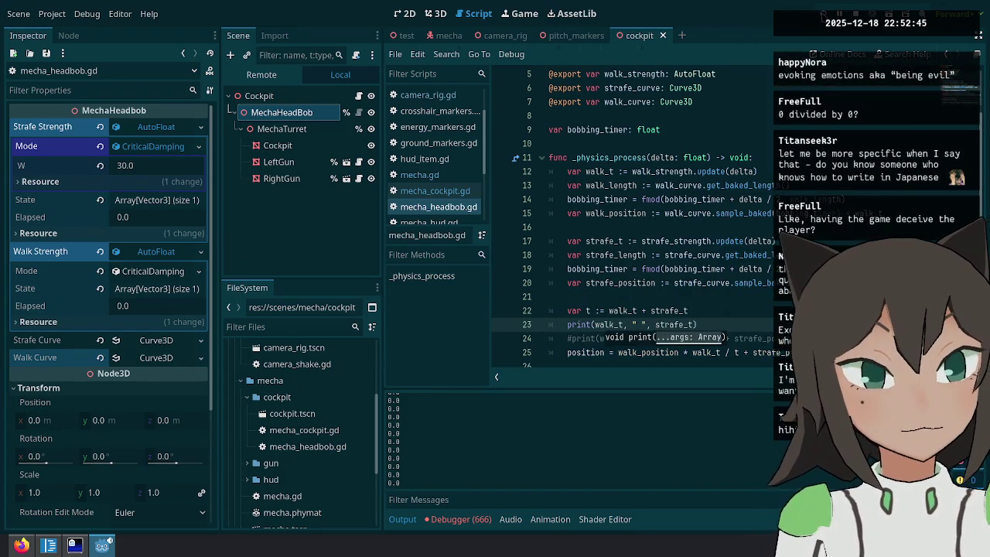
{"action": "key", "text": "F6"}
{"action": "key", "text": "Escape"}
{"action": "key", "text": "ctrl+F3"}
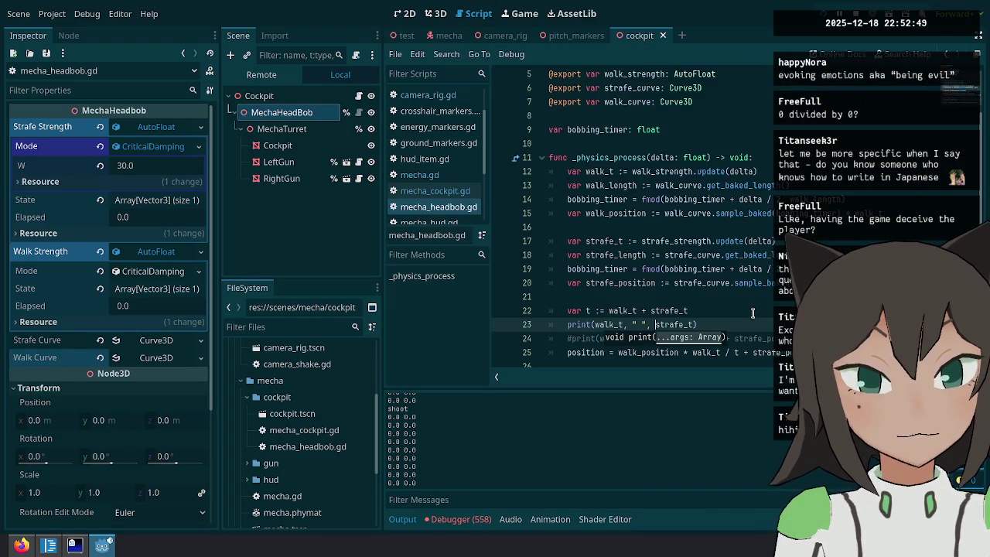
{"action": "key", "text": "End"}
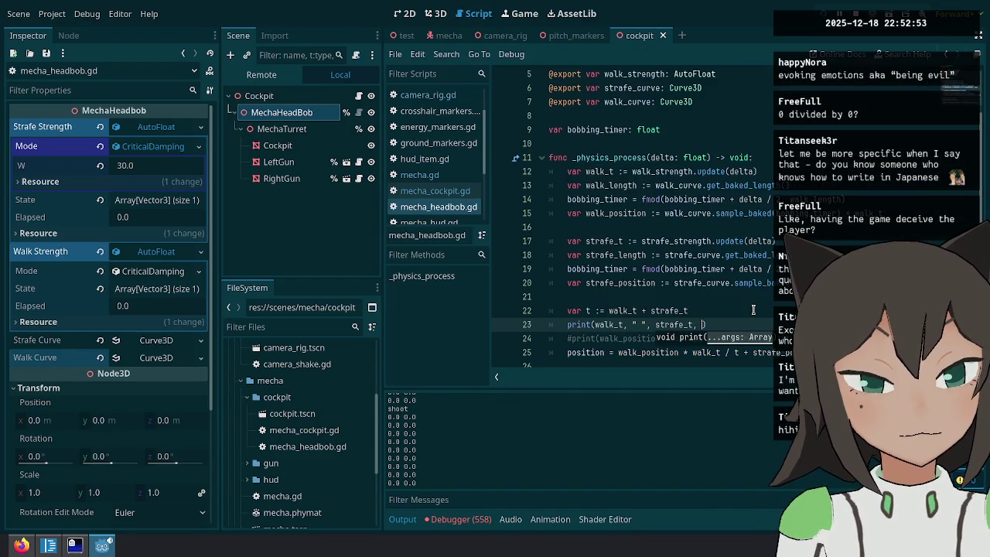
{"action": "key", "text": "F5"}
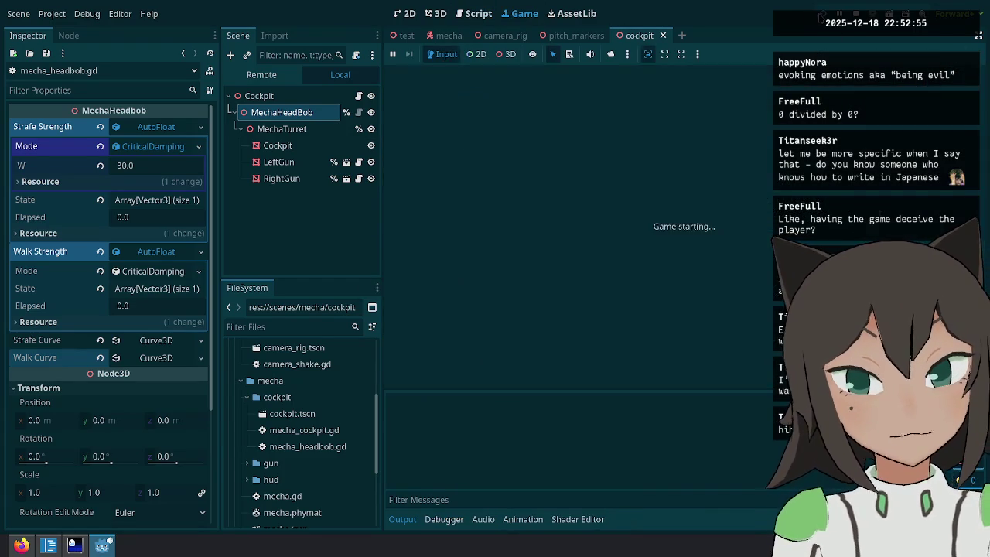
Delete the walk_t/strafe_t/t debug print line from the headbob script.
{"action": "left_click", "coordinate": [473, 13]}
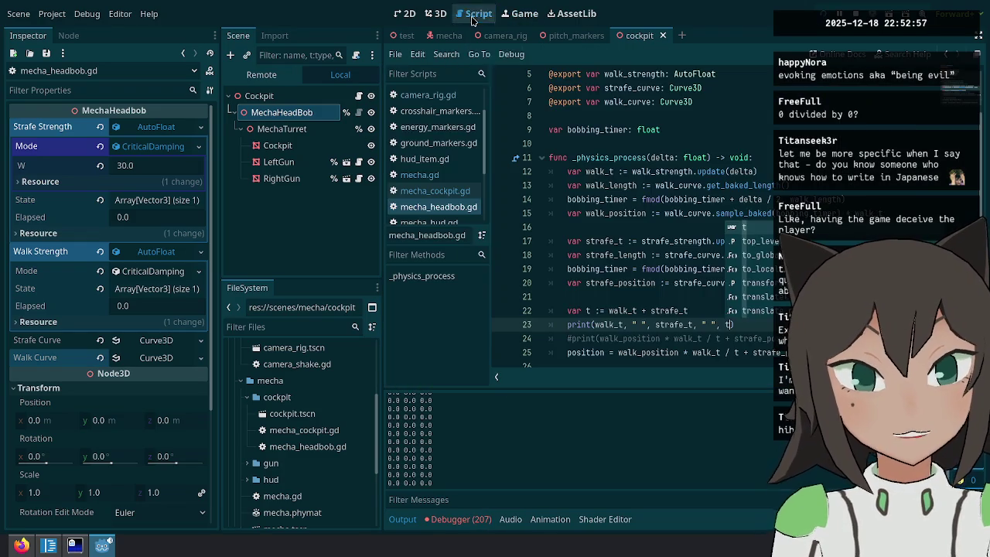
{"action": "left_click", "coordinate": [652, 334]}
{"action": "double_click", "coordinate": [665, 326]}
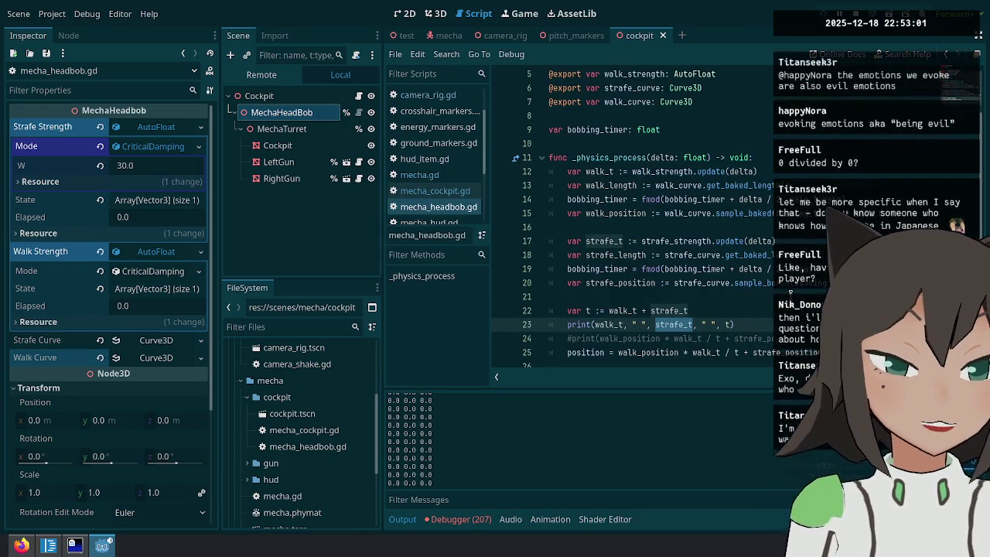
{"action": "key", "text": "ctrl+shift+k"}
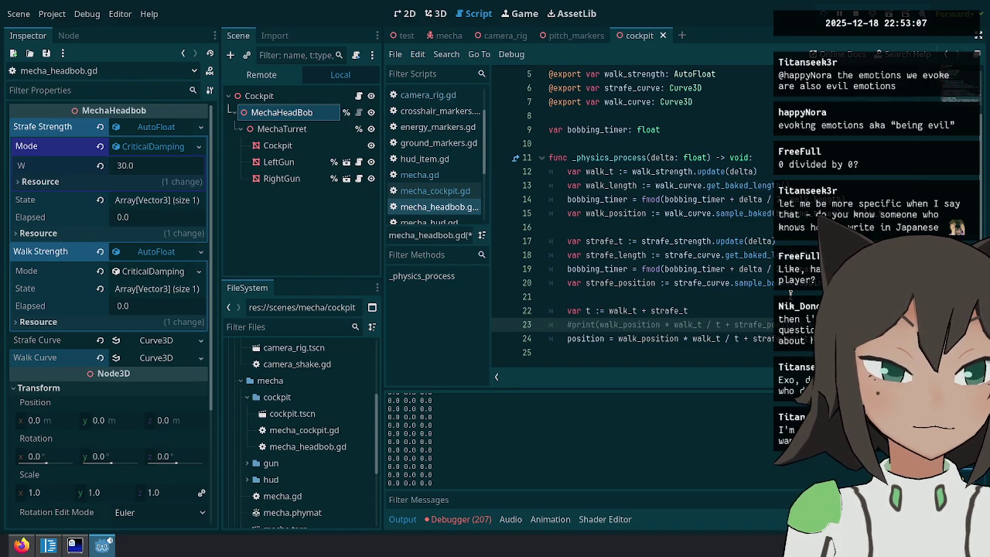
Replace the commented print with 'if strafe_t > 0 and walk_t > 0:' and indent the blend lines under it.
{"action": "key", "text": "shift+Home"}
{"action": "key", "text": "BackSpace"}
{"action": "key", "text": "Up"}
{"action": "key", "text": "Up"}
{"action": "key", "text": "Down"}
{"action": "key", "text": "Down"}
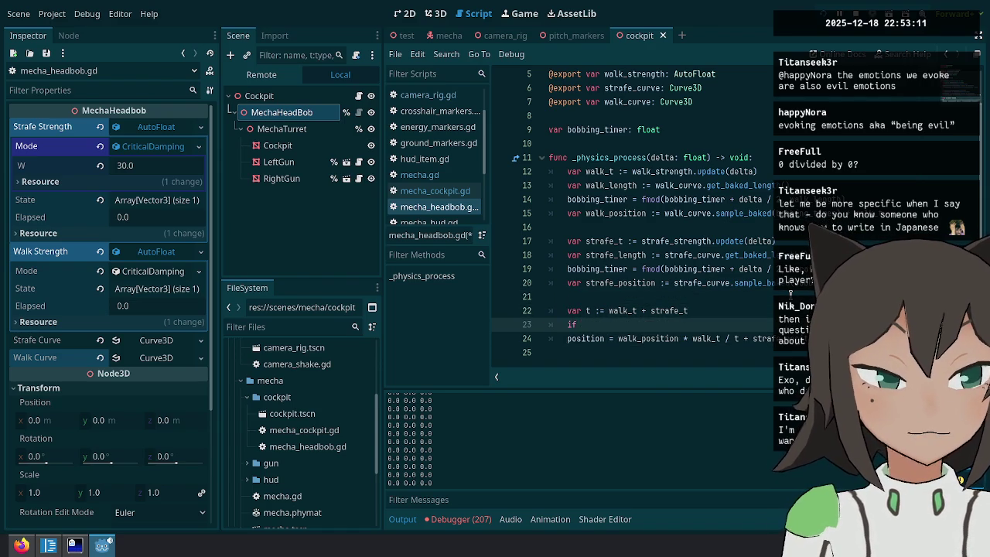
{"action": "type", "text": "st"}
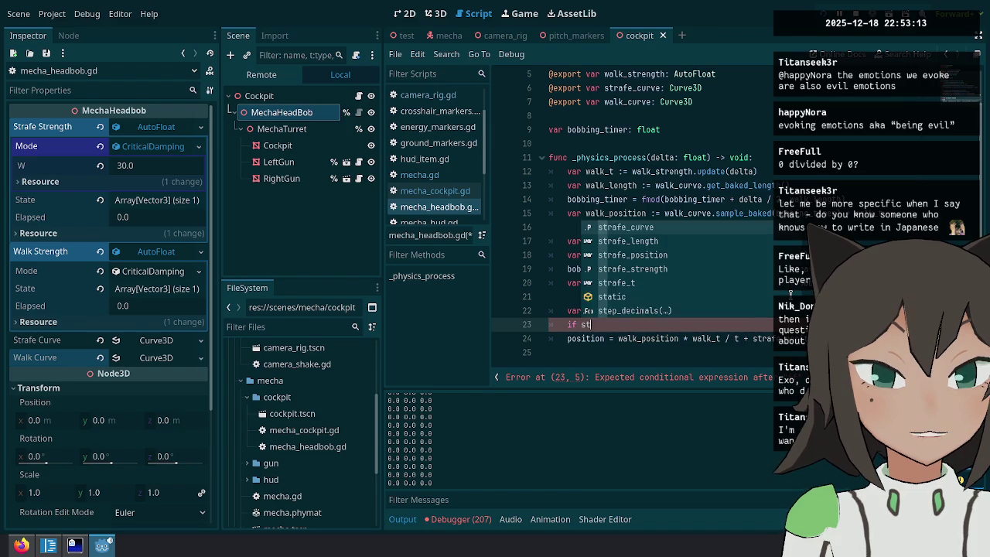
{"action": "type", "text": "rafe_t > 0 and "}
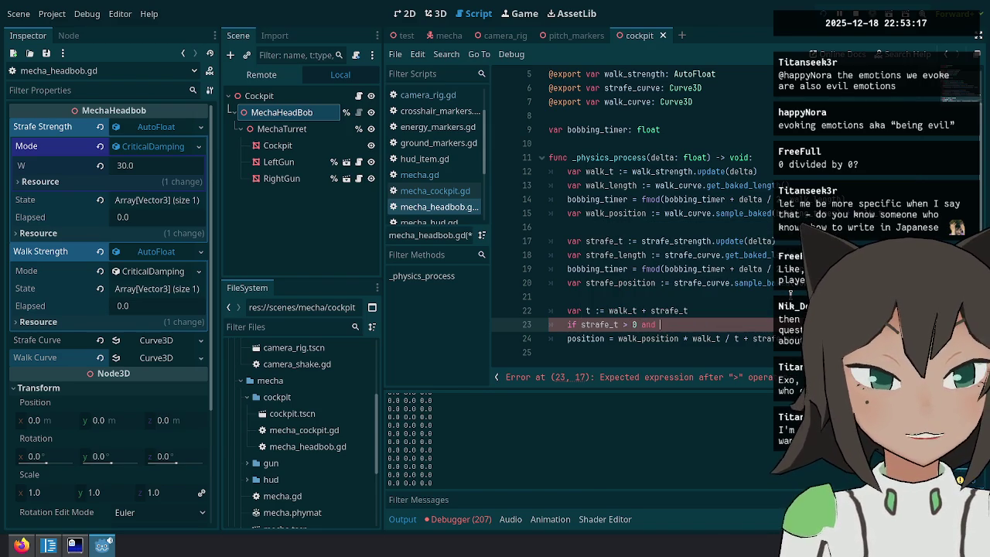
{"action": "type", "text": "walk_t > 0"}
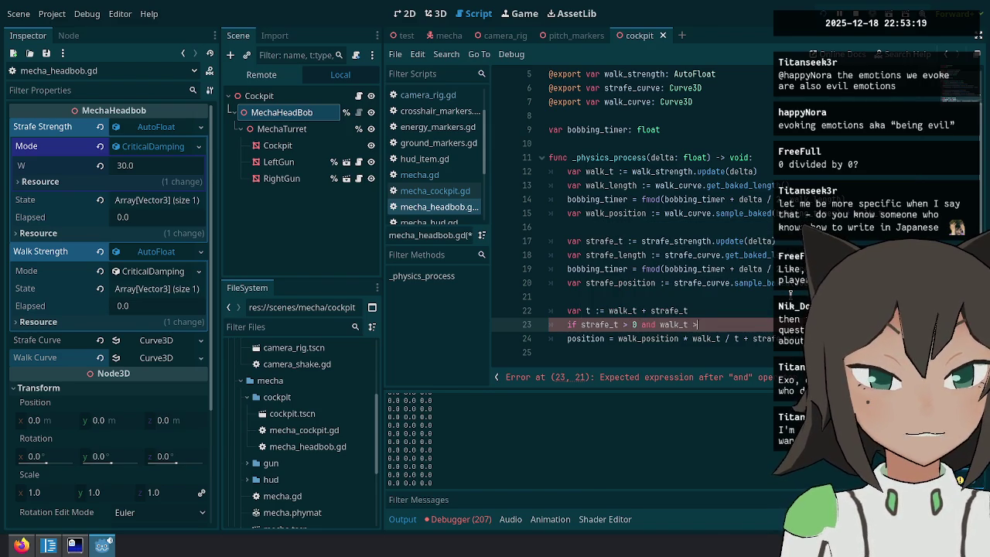
{"action": "type", "text": ":"}
{"action": "key", "text": "alt+Up"}
{"action": "key", "text": "Down"}
{"action": "key", "text": "Home"}
{"action": "key", "text": "Tab"}
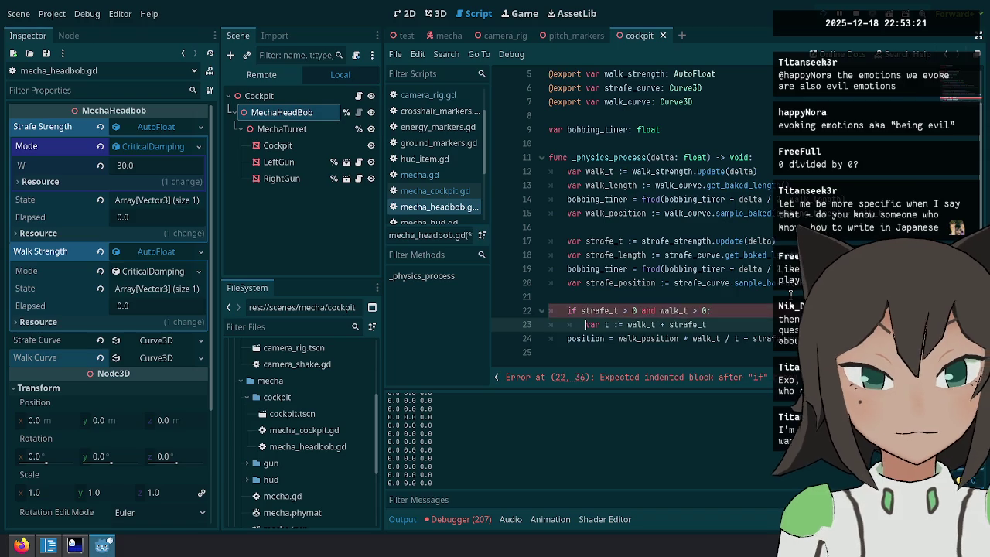
{"action": "key", "text": "Down"}
{"action": "key", "text": "Home"}
{"action": "key", "text": "Tab"}
Add an else branch setting position to walk_position plus strafe_position, then run the game.
{"action": "key", "text": "Down"}
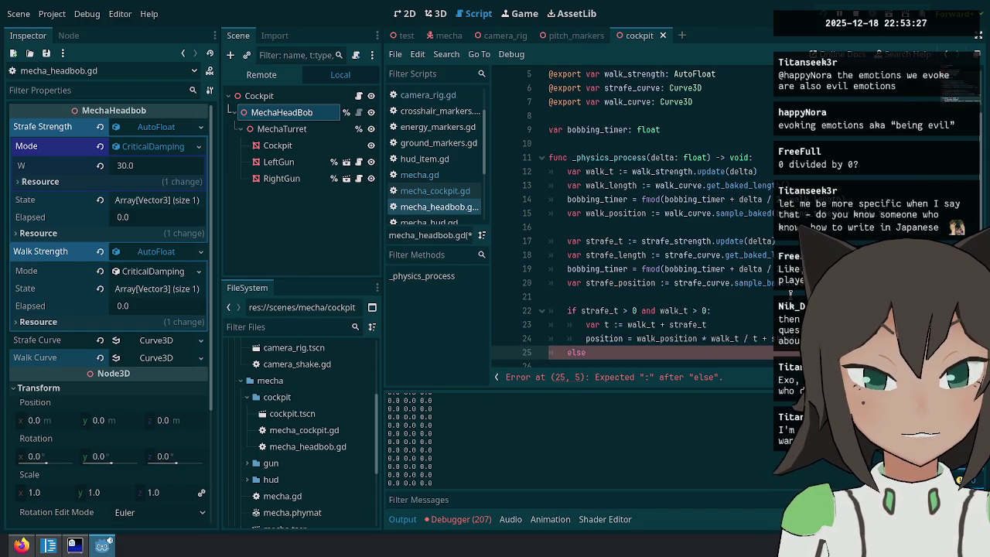
{"action": "type", "text": ":"}
{"action": "key", "text": "Return"}
{"action": "type", "text": "position"}
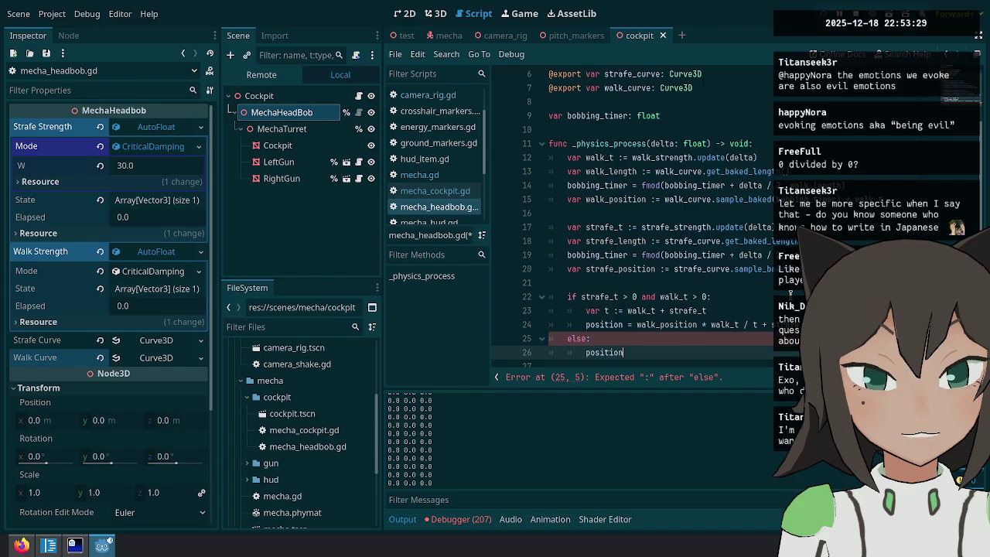
{"action": "type", "text": "= walk_position + strafe_position"}
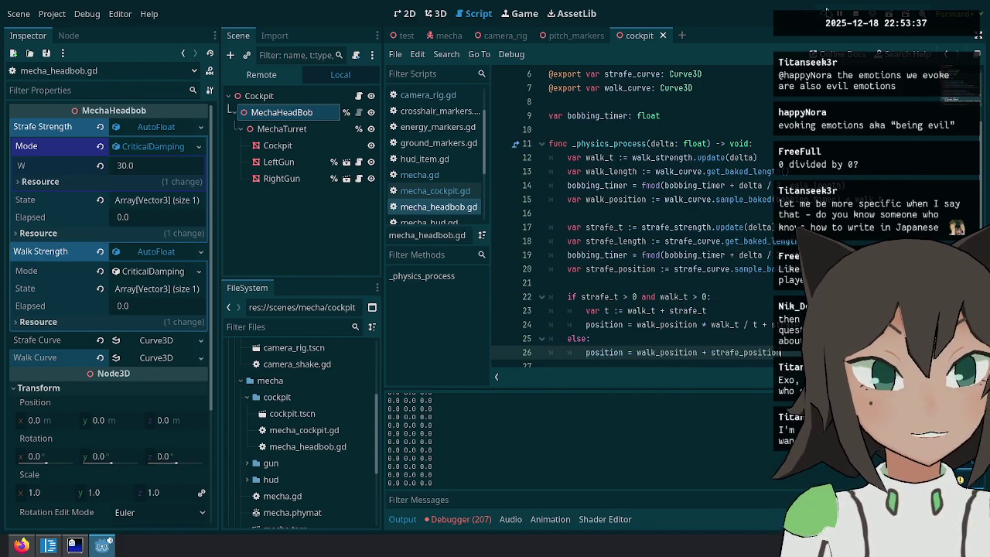
{"action": "key", "text": "F5"}
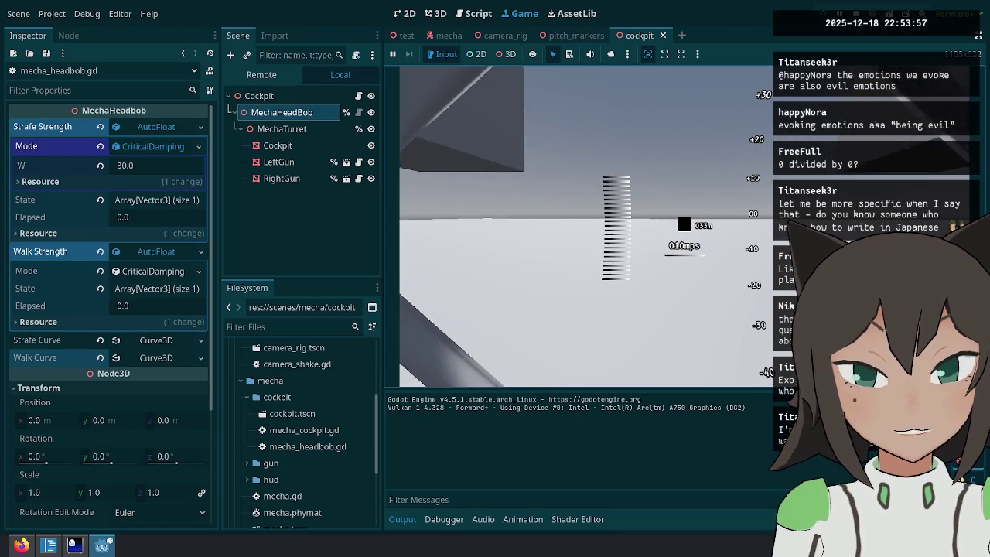
Pause the running game and go back to line 24 of the headbob script.
{"action": "key", "text": "Escape"}
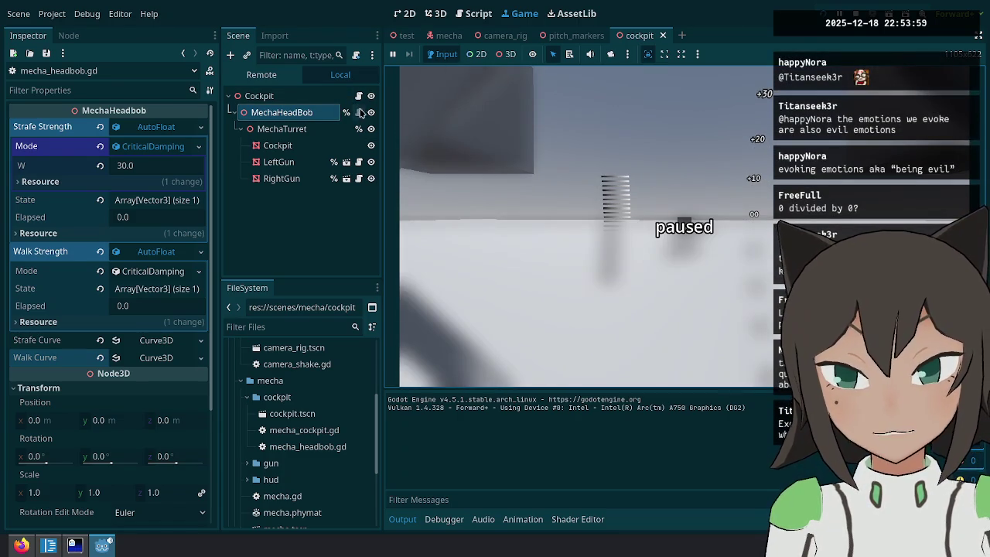
{"action": "left_click", "coordinate": [358, 112]}
{"action": "left_click", "coordinate": [631, 327]}
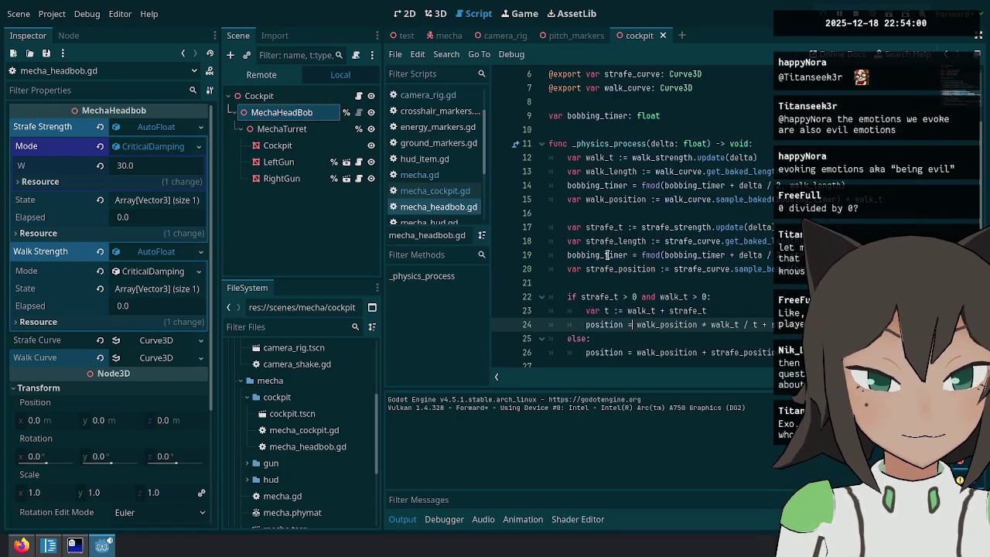
Inspect walk_position and walk_curve, checking the Curve3D sample_baked docs before returning to the script.
{"action": "double_click", "coordinate": [615, 201]}
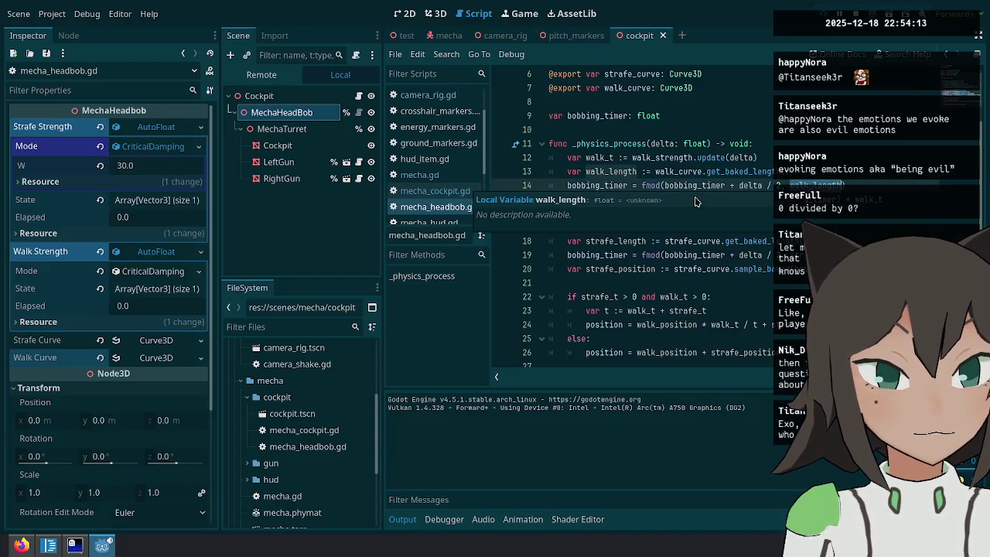
{"action": "double_click", "coordinate": [677, 171]}
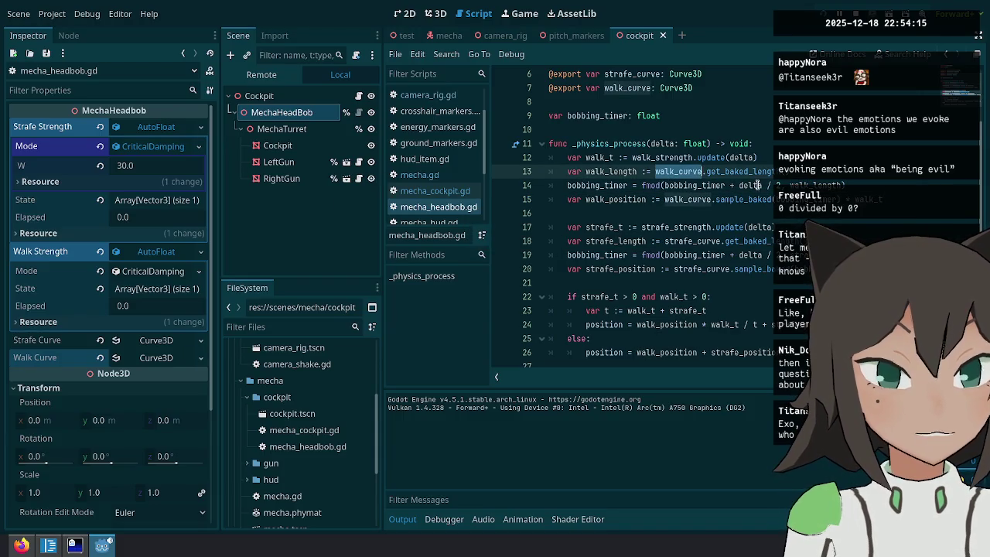
{"action": "left_click", "coordinate": [606, 194]}
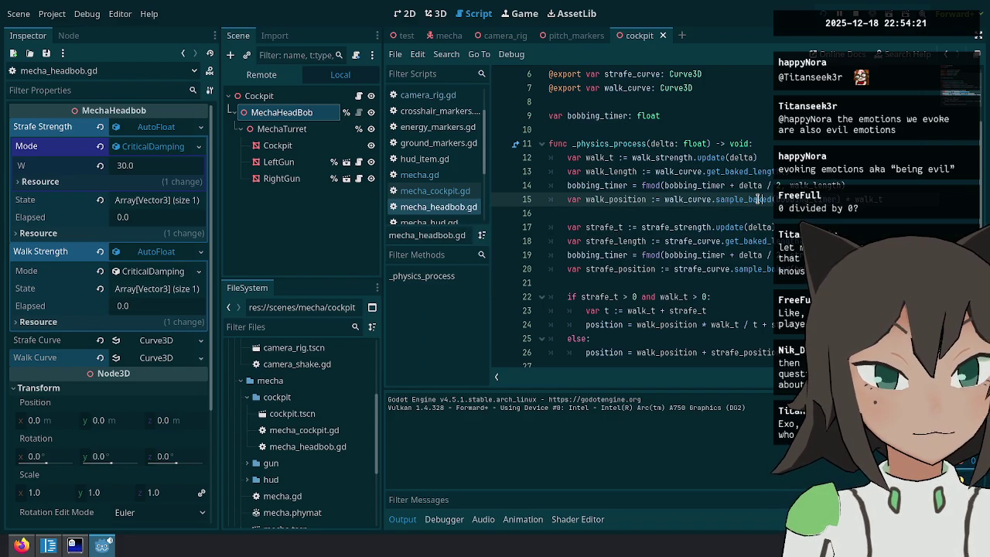
{"action": "mouse_move", "coordinate": [758, 199]}
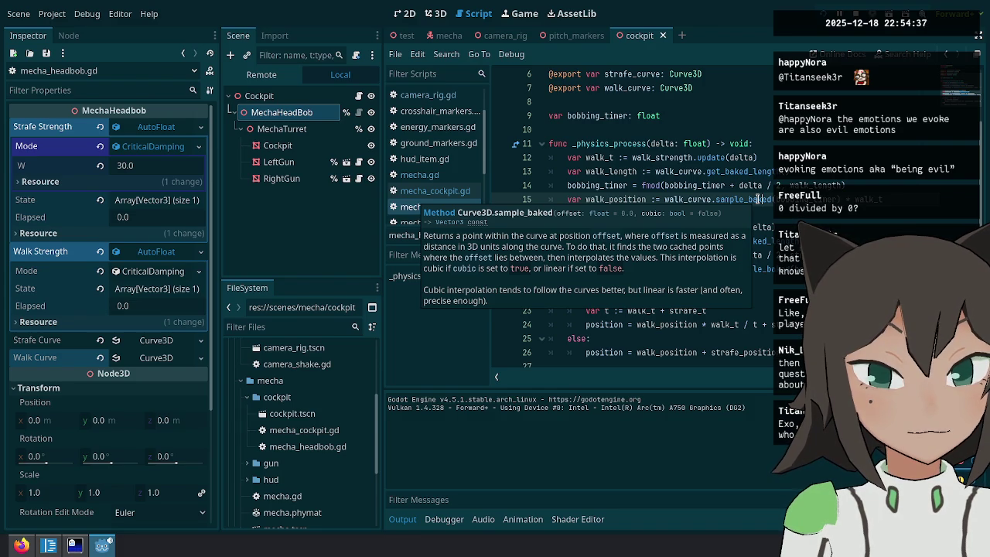
{"action": "left_click", "coordinate": [734, 199], "text": "ctrl"}
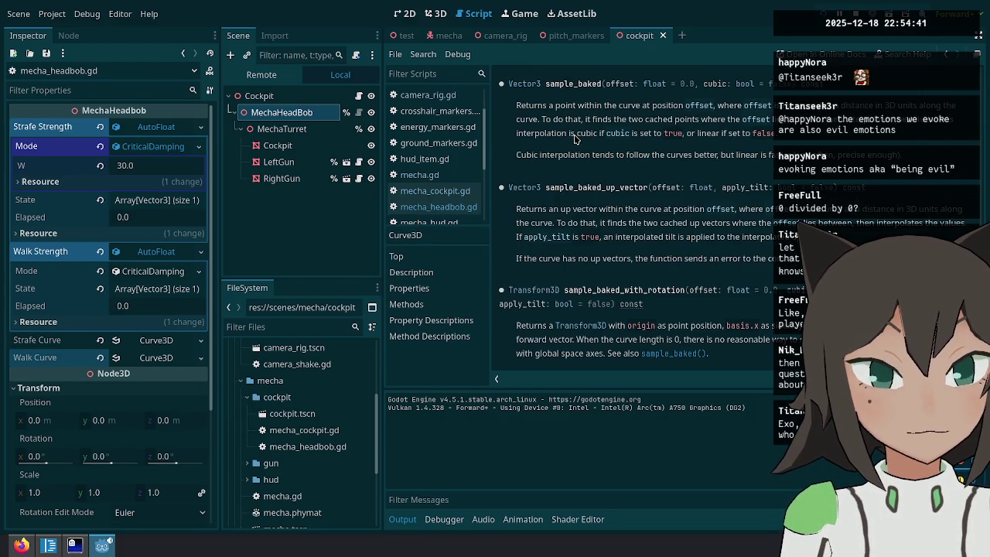
{"action": "key", "text": "alt+Left"}
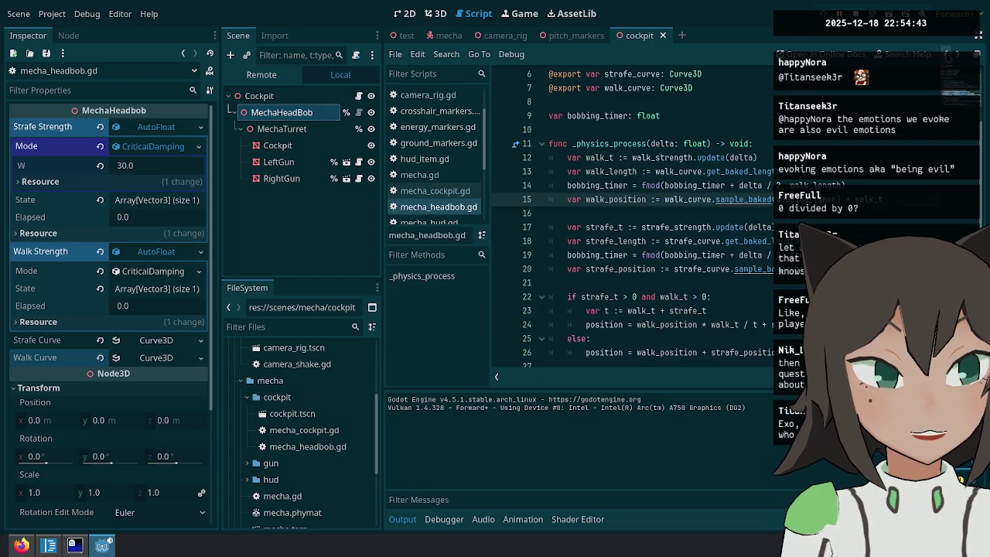
Remove the stray characters under the else line and reselect MechaHeadBob in the Scene dock.
{"action": "double_click", "coordinate": [626, 198]}
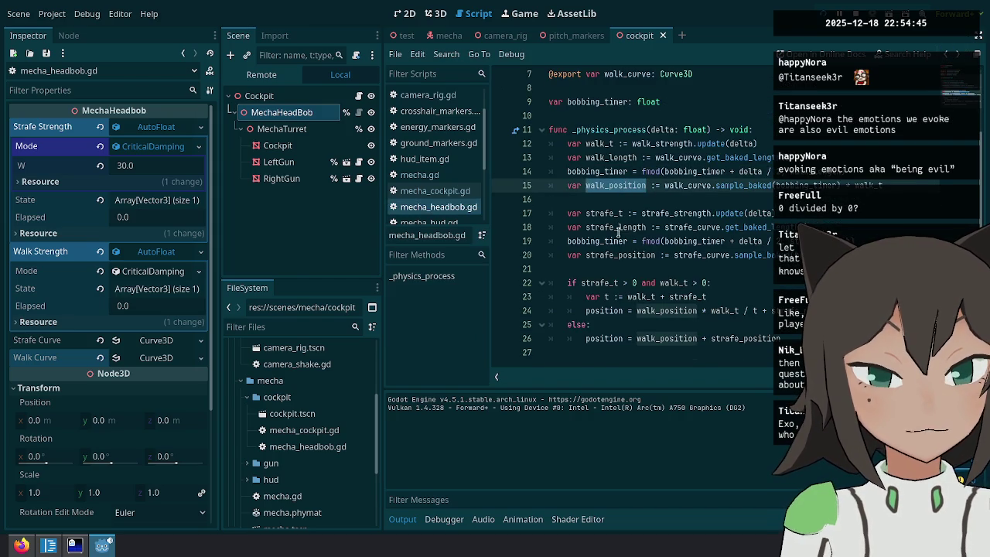
{"action": "left_click", "coordinate": [674, 325]}
{"action": "key", "text": "Return"}
{"action": "key", "text": "ctrl+BackSpace"}
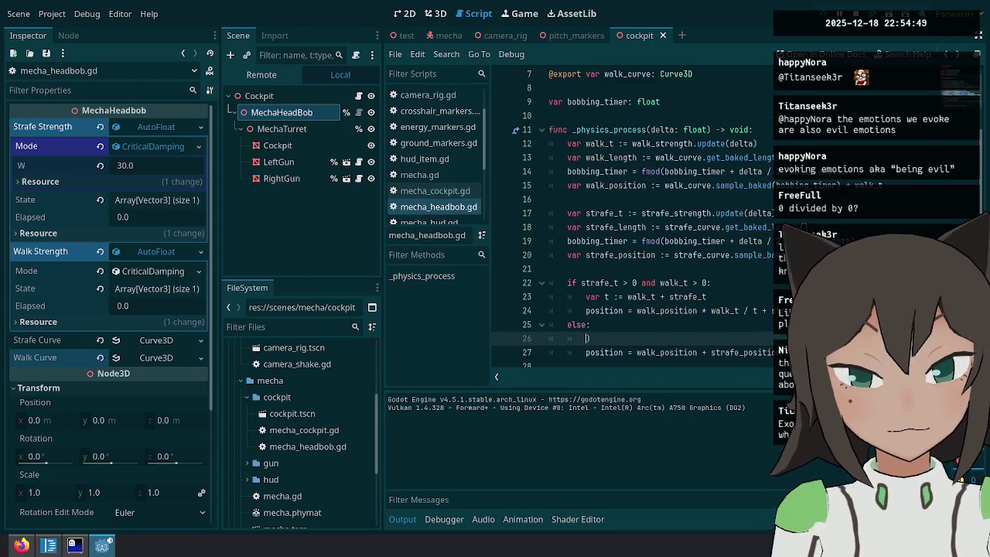
{"action": "type", "text": "p"}
{"action": "key", "text": "Delete"}
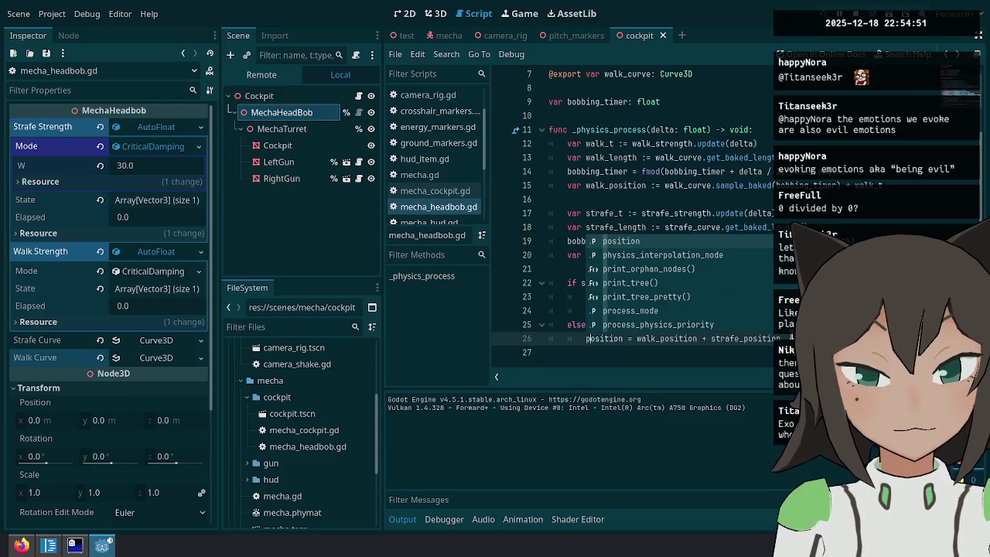
{"action": "key", "text": "Escape"}
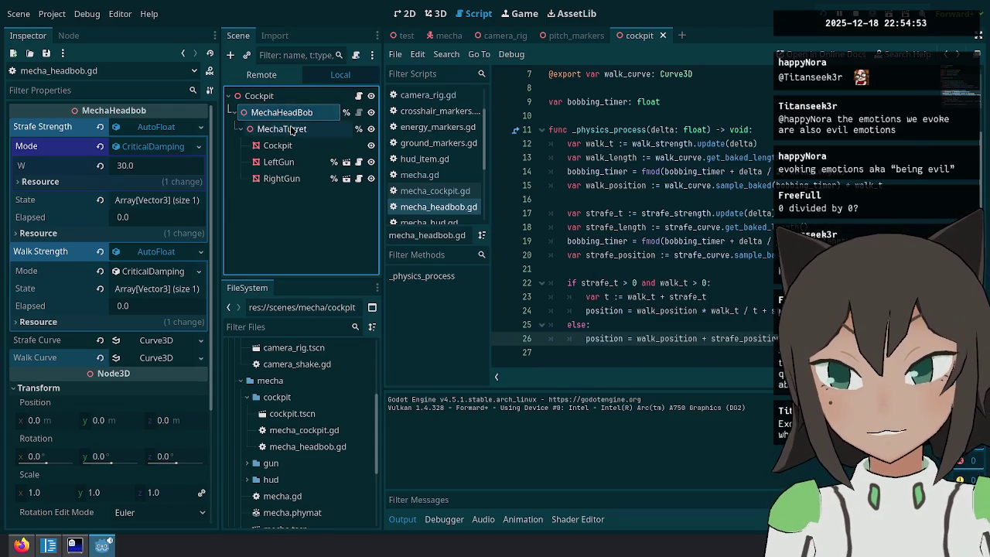
{"action": "left_click", "coordinate": [306, 130]}
{"action": "left_click", "coordinate": [297, 113]}
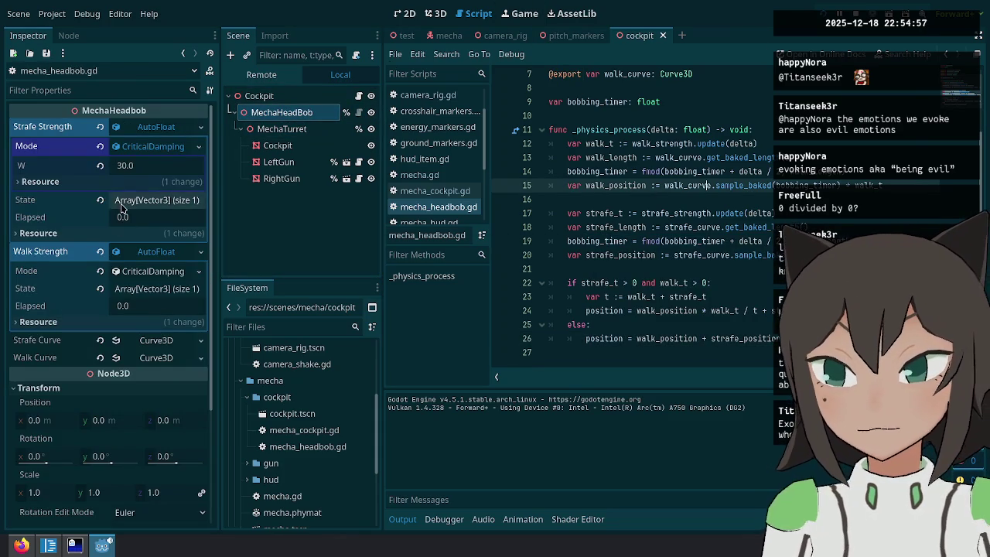
Collapse Walk and Strafe Strength, expand the curves and page through the Walk Curve points.
{"action": "left_click", "coordinate": [153, 252]}
{"action": "left_click", "coordinate": [153, 127]}
{"action": "left_click", "coordinate": [152, 178]}
{"action": "left_click", "coordinate": [154, 162]}
{"action": "scroll", "coordinate": [134, 355], "scroll_direction": "down", "scroll_amount": 15}
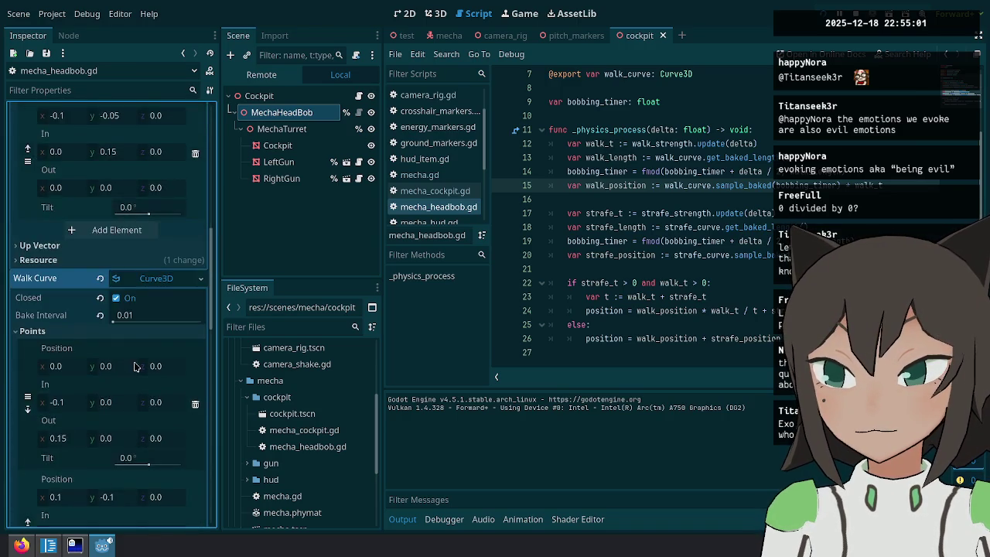
{"action": "scroll", "coordinate": [134, 355], "scroll_direction": "down", "scroll_amount": 5}
{"action": "left_click", "coordinate": [138, 372]}
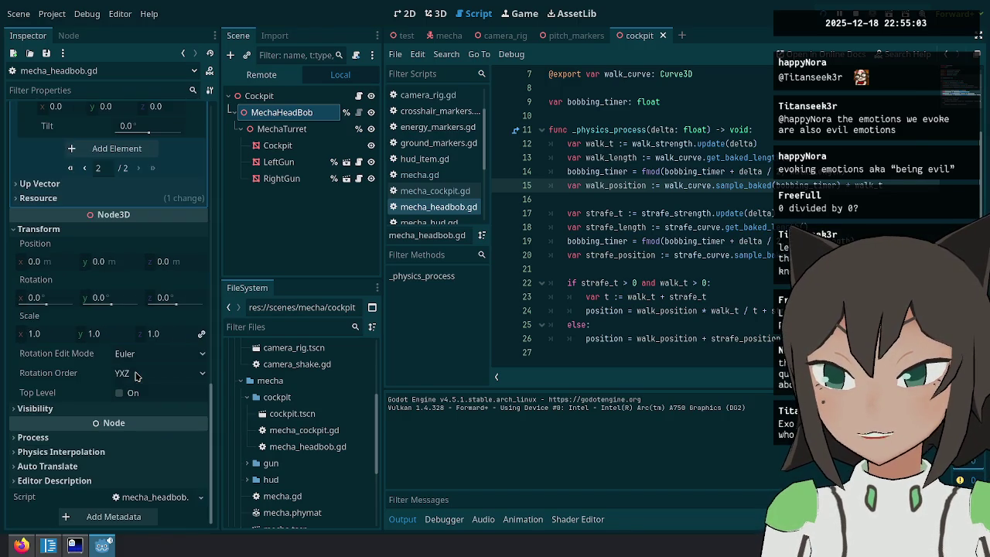
{"action": "scroll", "coordinate": [109, 217], "scroll_direction": "up", "scroll_amount": 6}
{"action": "left_click", "coordinate": [85, 431]}
{"action": "scroll", "coordinate": [116, 402], "scroll_direction": "down", "scroll_amount": 3}
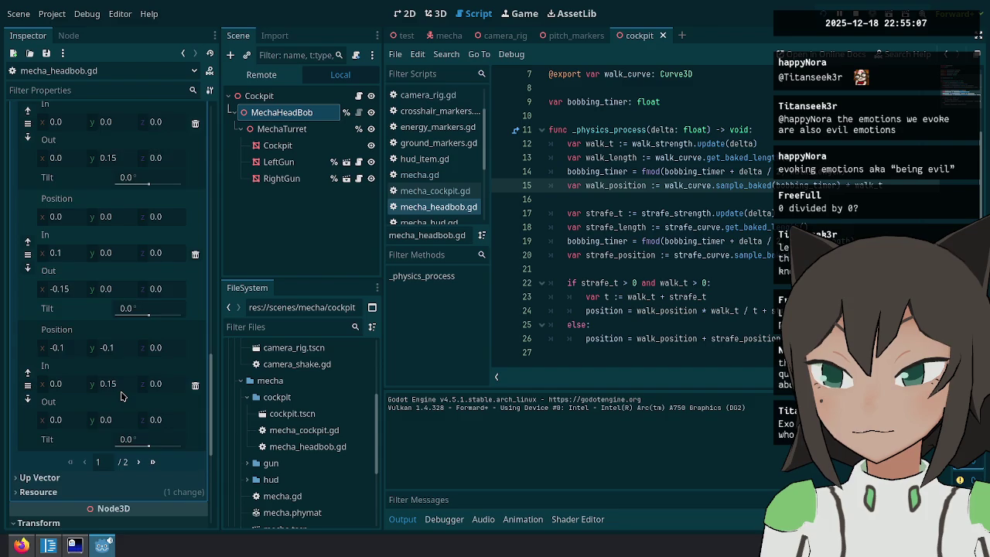
{"action": "scroll", "coordinate": [123, 395], "scroll_direction": "up", "scroll_amount": 5}
Look over lines 15–22 of the headbob script, then run the project.
{"action": "left_click", "coordinate": [712, 282]}
{"action": "left_click", "coordinate": [773, 212]}
{"action": "left_click", "coordinate": [809, 185]}
{"action": "left_click", "coordinate": [807, 240]}
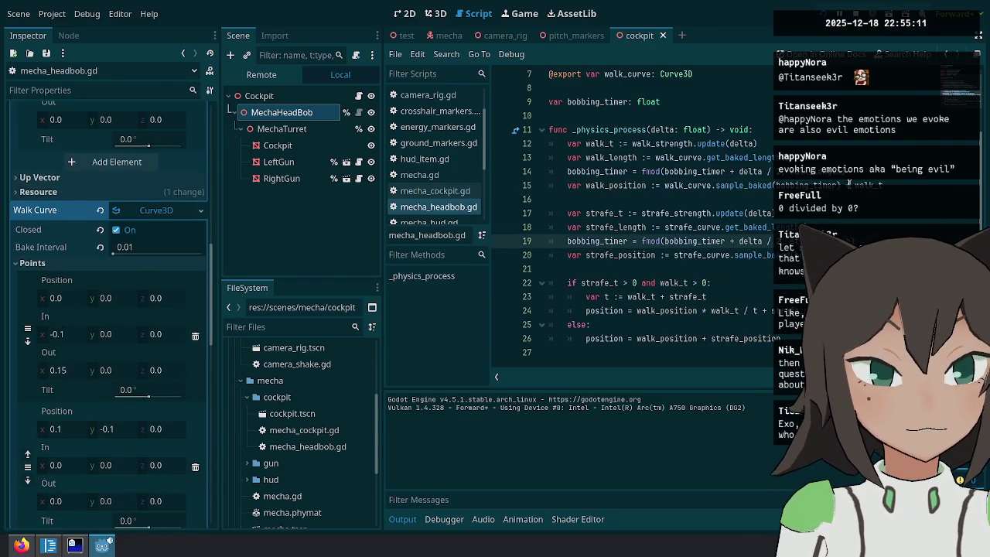
{"action": "left_click", "coordinate": [824, 5]}
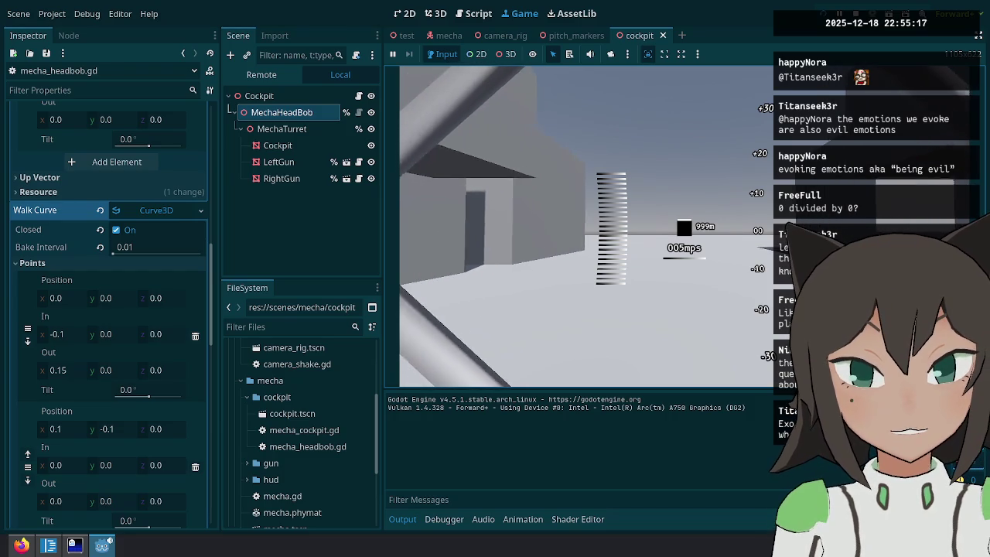
Walk the mecha forward with W to watch the head bob, pause, and bring Twitch forward.
{"action": "key", "text": "w"}
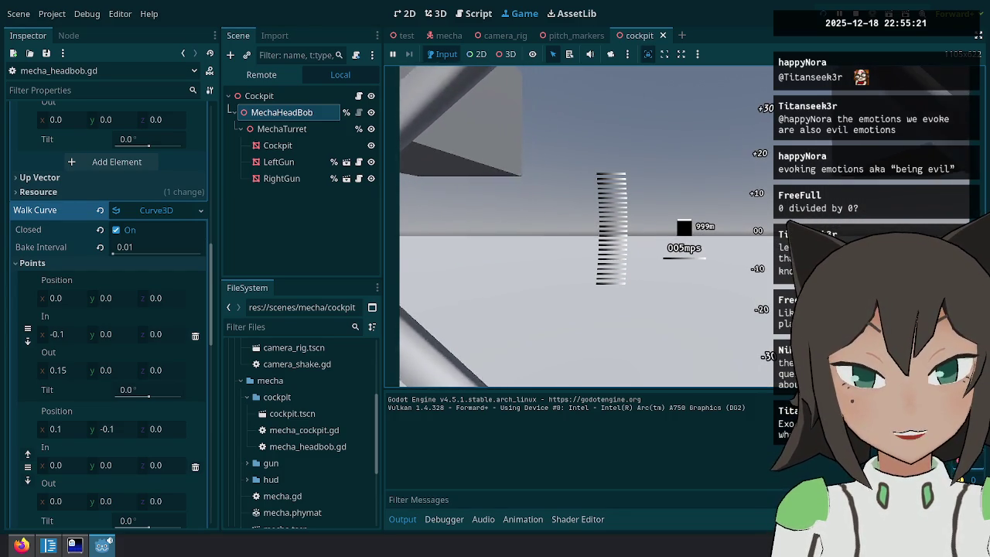
{"action": "key", "text": "w"}
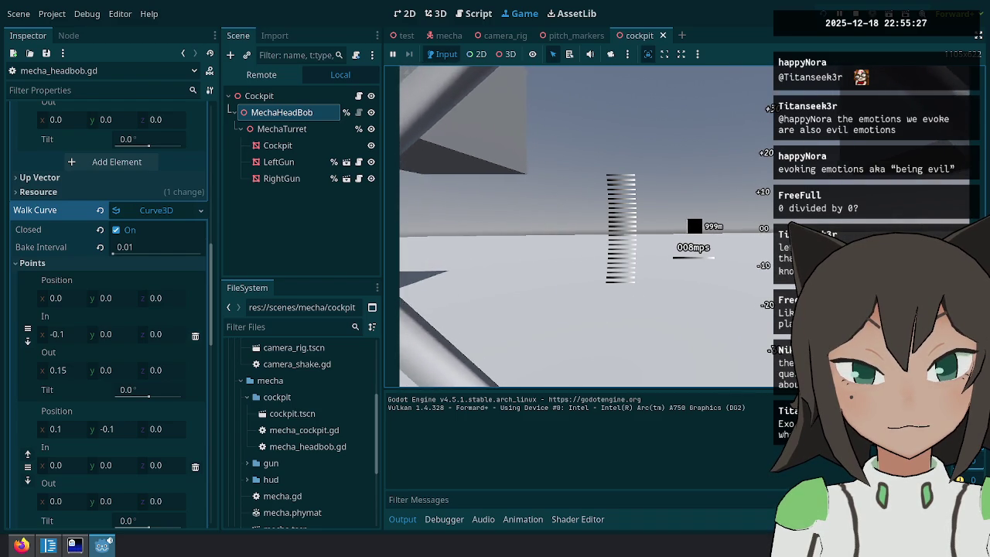
{"action": "key", "text": "w"}
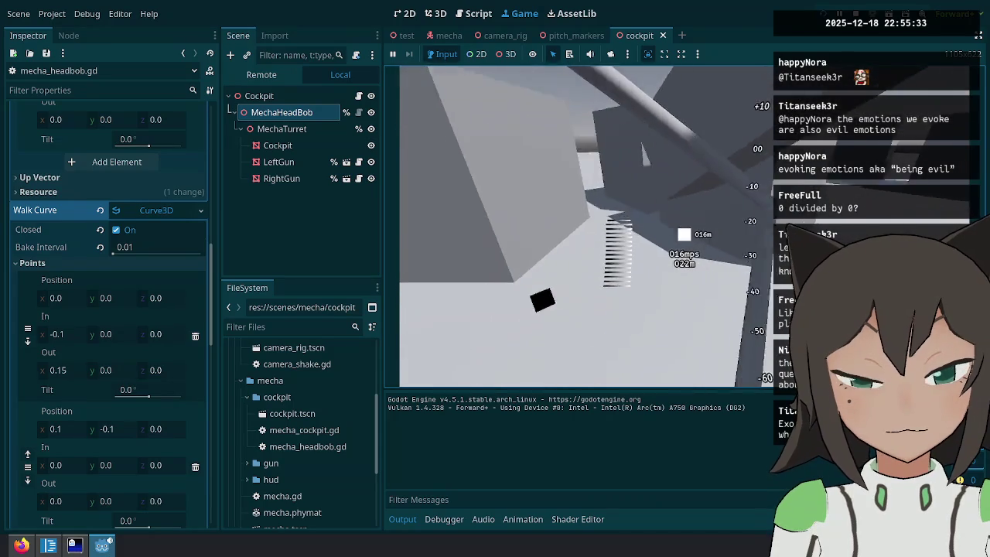
{"action": "key", "text": "Escape"}
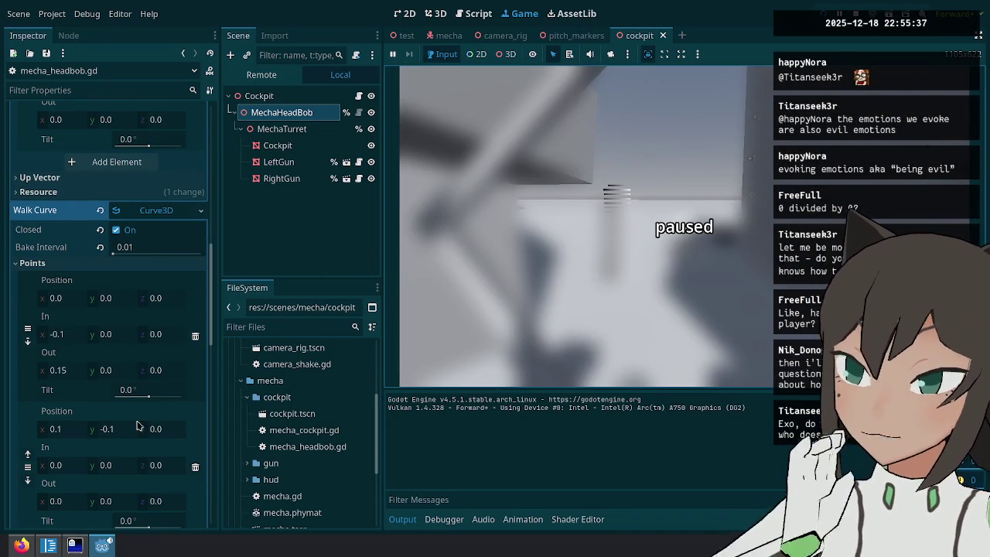
{"action": "left_click", "coordinate": [21, 545]}
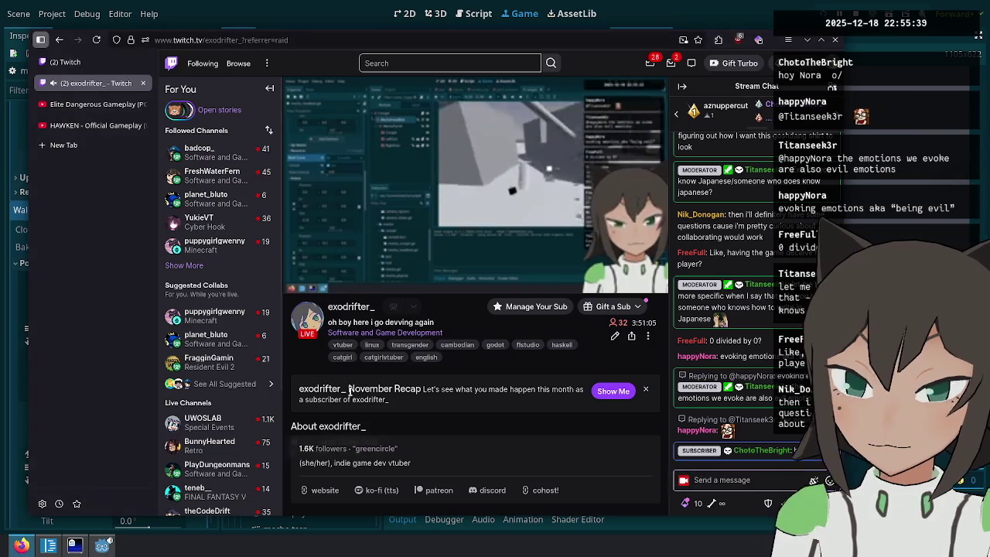
Close the channel page tab and scroll through the Stream Manager.
{"action": "middle_click", "coordinate": [121, 83]}
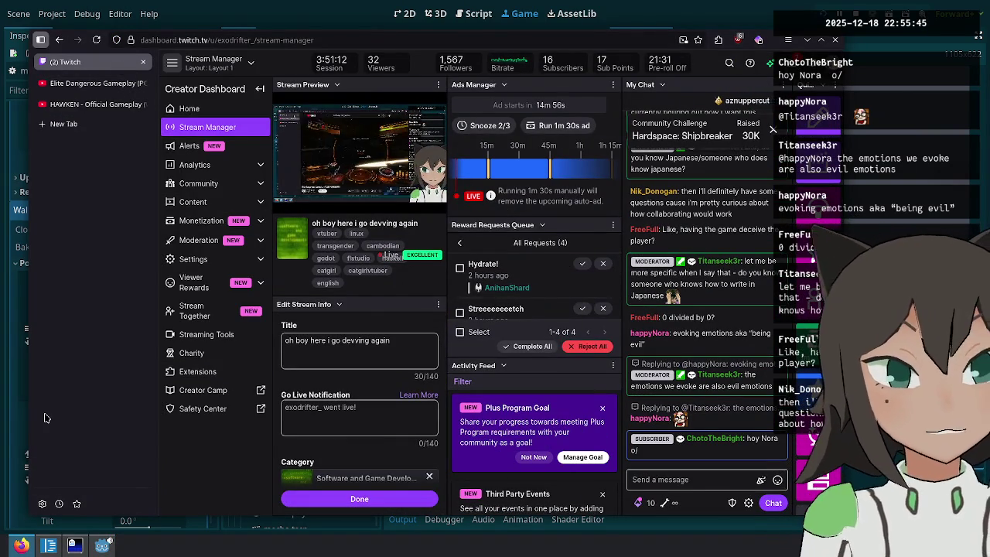
{"action": "scroll", "coordinate": [692, 255], "scroll_direction": "up", "scroll_amount": 3}
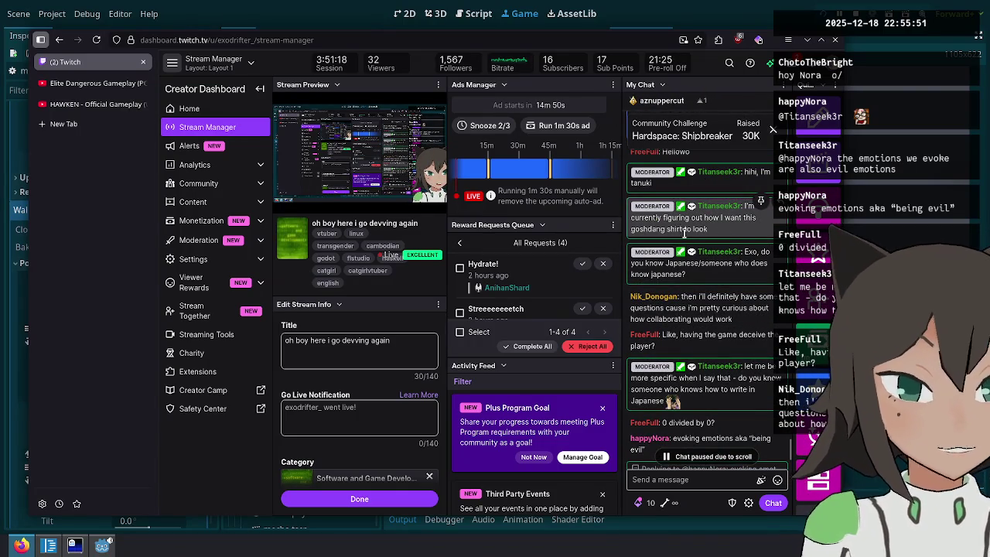
{"action": "scroll", "coordinate": [696, 232], "scroll_direction": "up", "scroll_amount": 6}
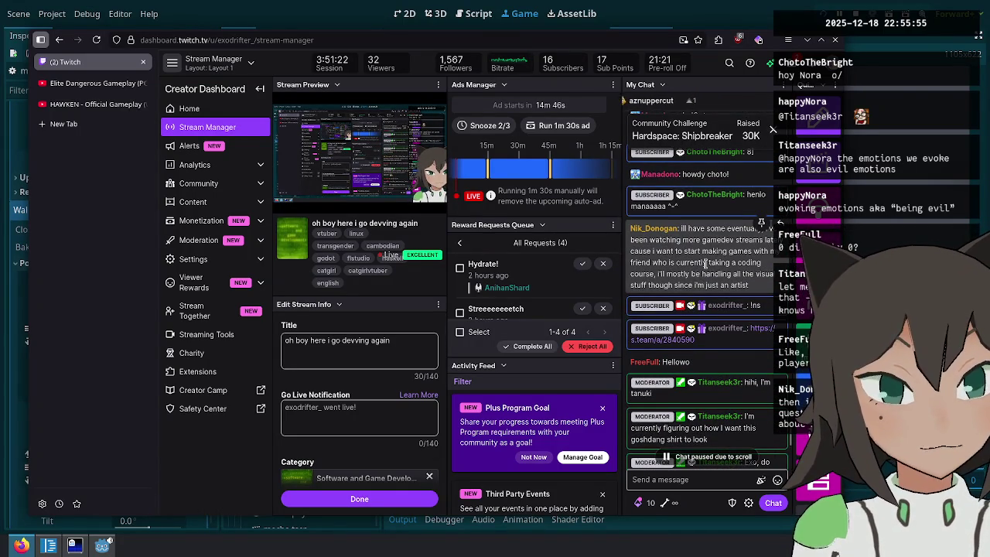
{"action": "scroll", "coordinate": [705, 263], "scroll_direction": "down", "scroll_amount": 2}
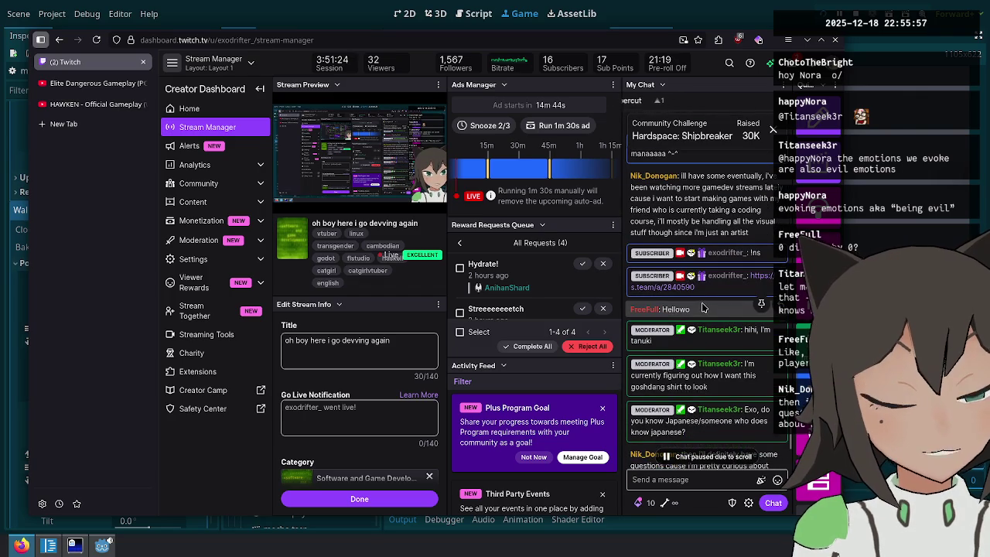
{"action": "scroll", "coordinate": [702, 308], "scroll_direction": "down", "scroll_amount": 2}
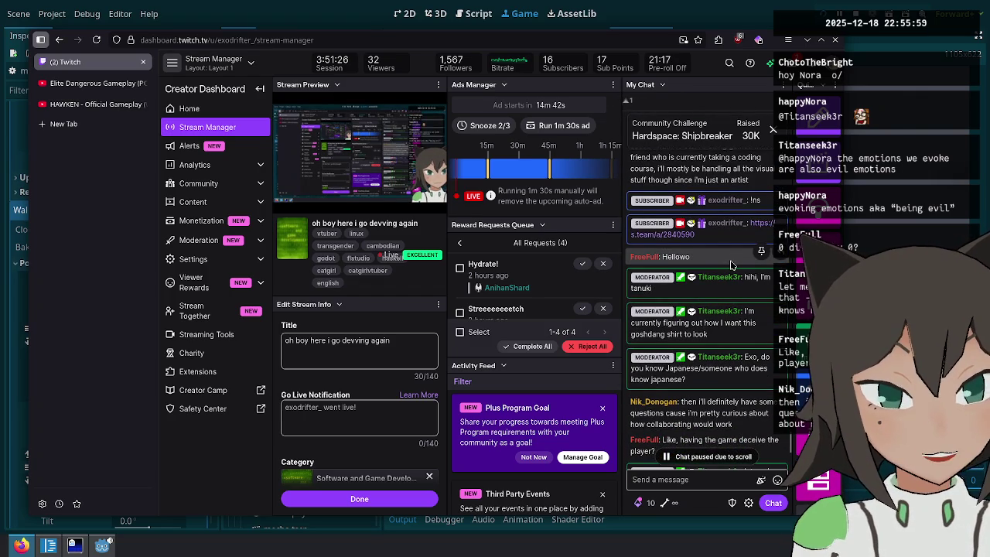
{"action": "scroll", "coordinate": [723, 271], "scroll_direction": "down", "scroll_amount": 2}
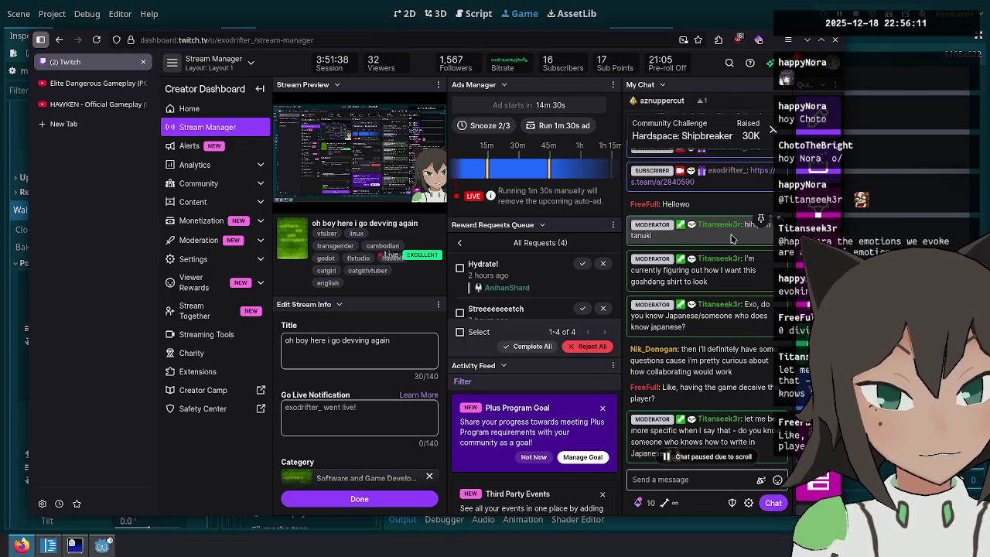
{"action": "scroll", "coordinate": [732, 238], "scroll_direction": "down", "scroll_amount": 1}
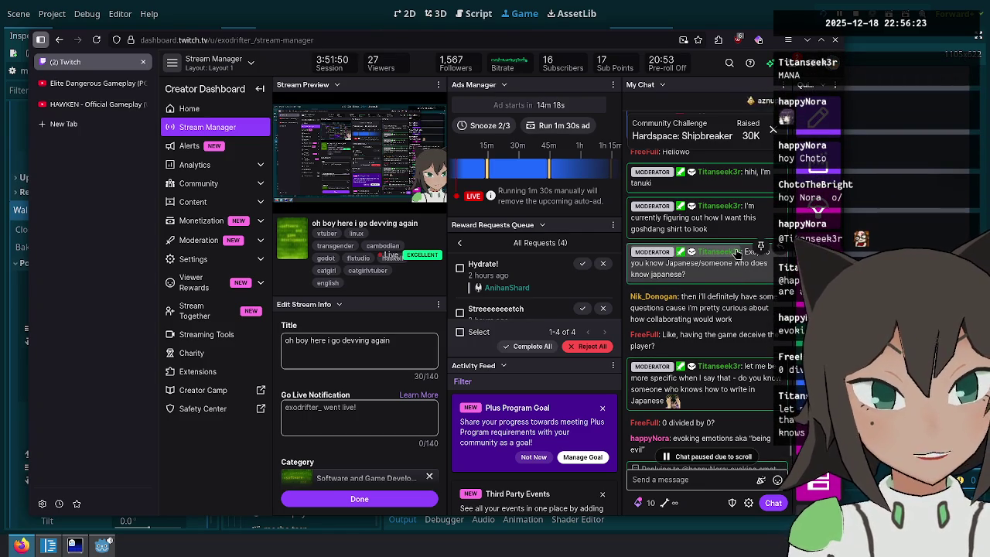
Select all four pending reward requests in the queue and mark them Complete.
{"action": "scroll", "coordinate": [736, 252], "scroll_direction": "down", "scroll_amount": 2}
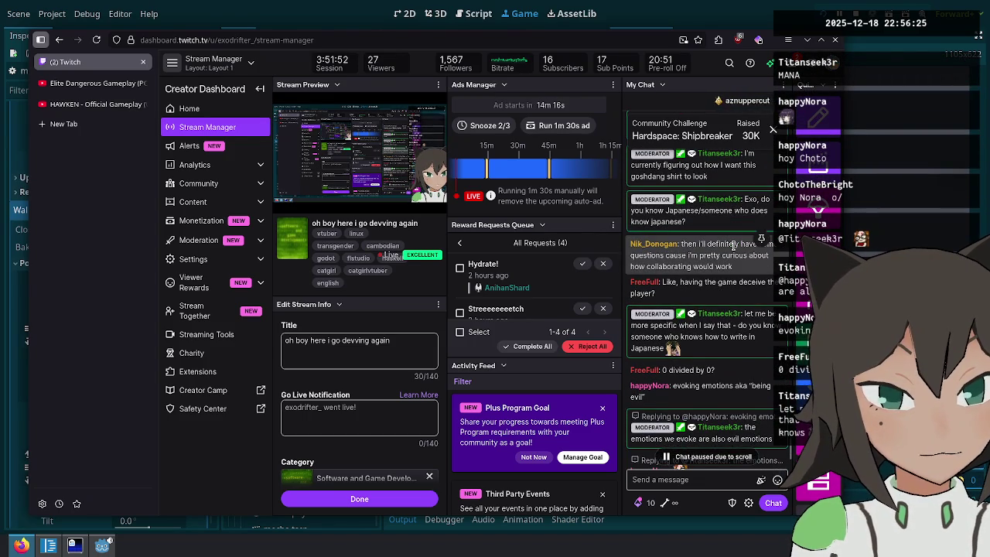
{"action": "scroll", "coordinate": [734, 248], "scroll_direction": "down", "scroll_amount": 2}
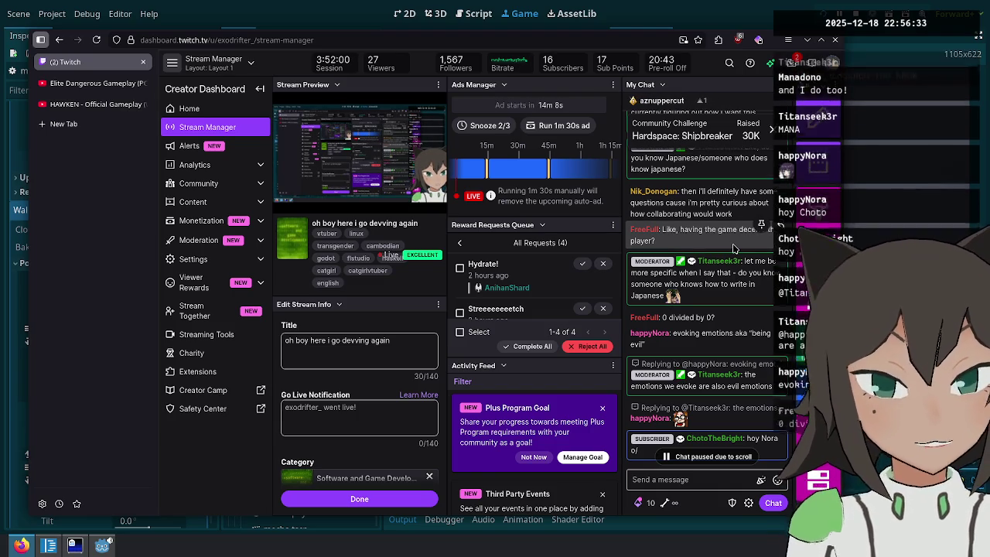
{"action": "scroll", "coordinate": [734, 248], "scroll_direction": "down", "scroll_amount": 1}
{"action": "scroll", "coordinate": [735, 248], "scroll_direction": "down", "scroll_amount": 2}
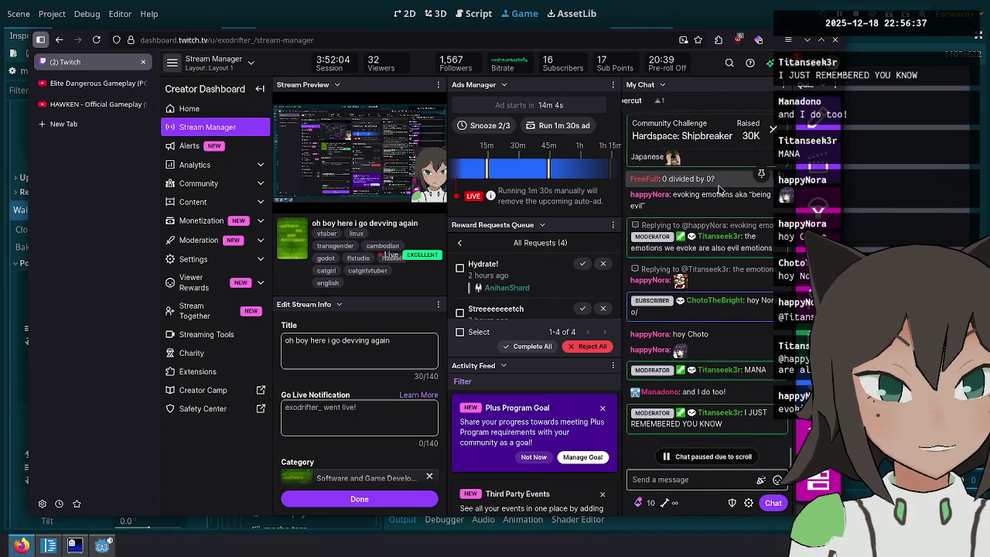
{"action": "scroll", "coordinate": [717, 189], "scroll_direction": "down", "scroll_amount": 1}
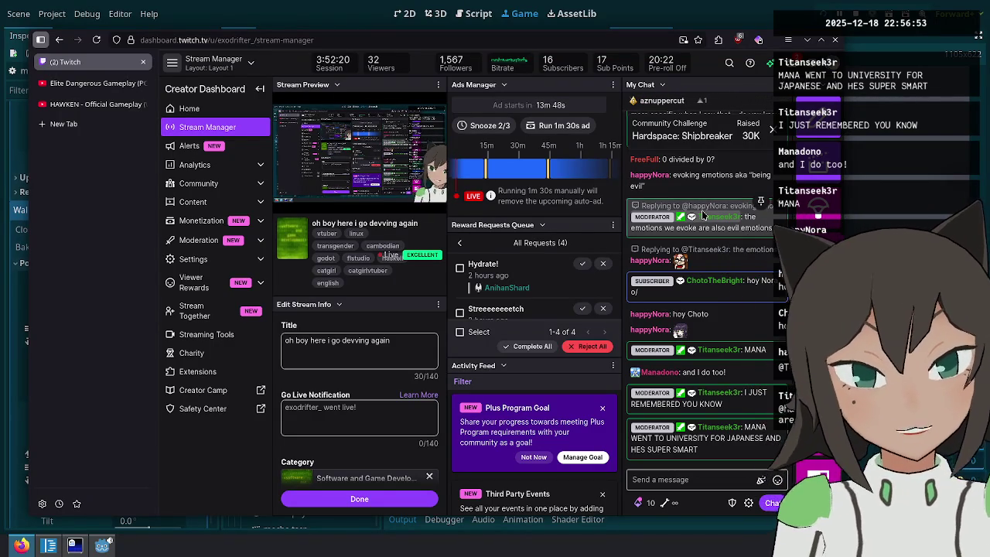
{"action": "scroll", "coordinate": [488, 302], "scroll_direction": "down", "scroll_amount": 2}
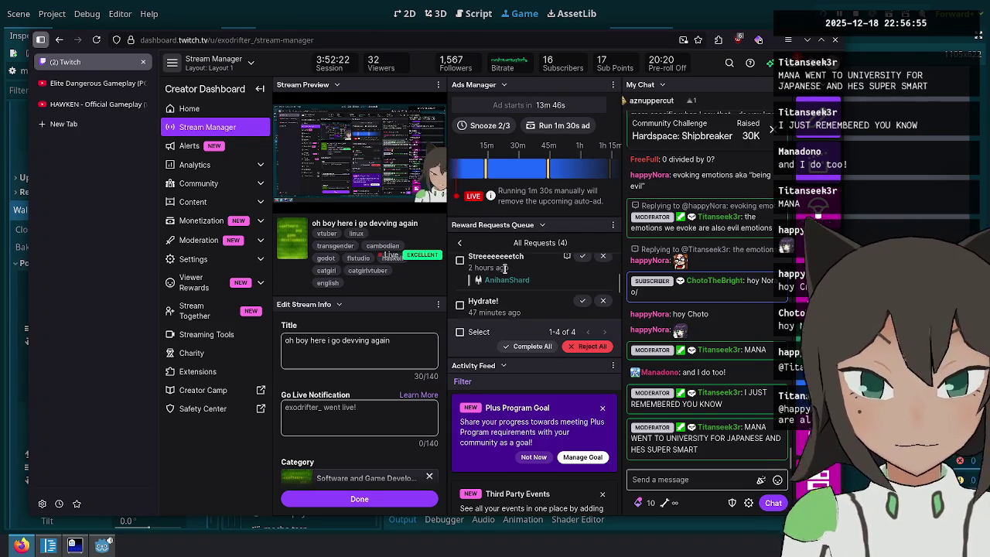
{"action": "left_click", "coordinate": [479, 332]}
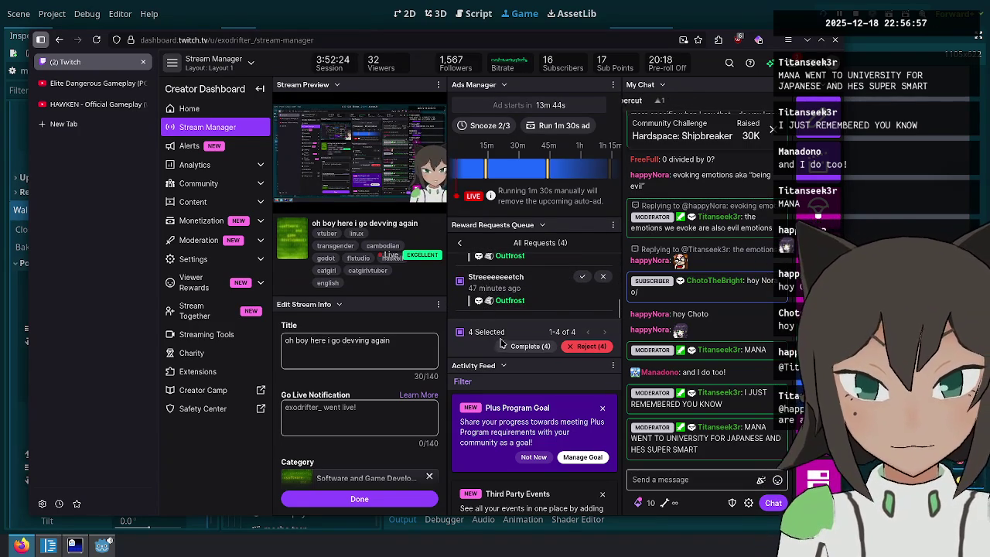
{"action": "left_click", "coordinate": [524, 347]}
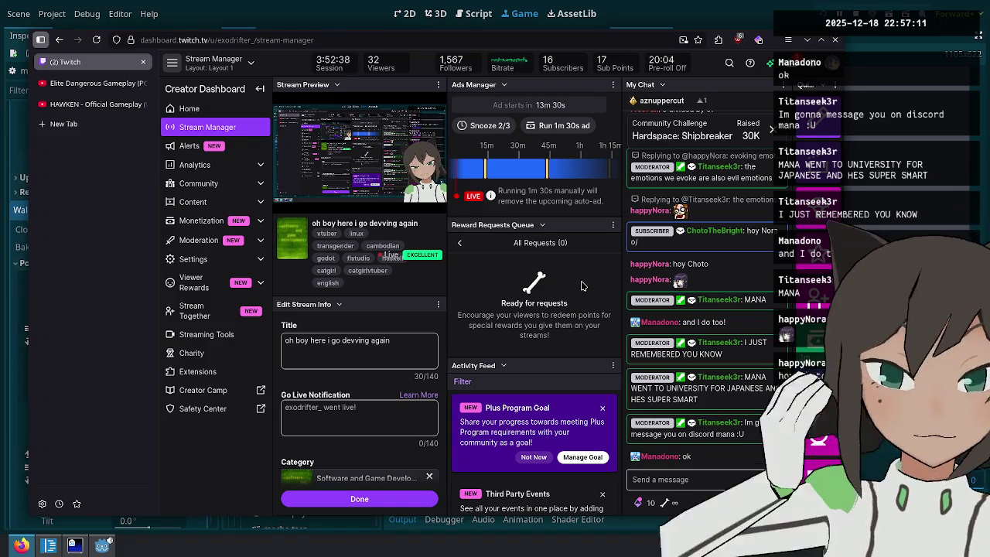
Back in Godot, open the MechaHeadBob script from the scene tree.
{"action": "key", "text": "alt+Tab"}
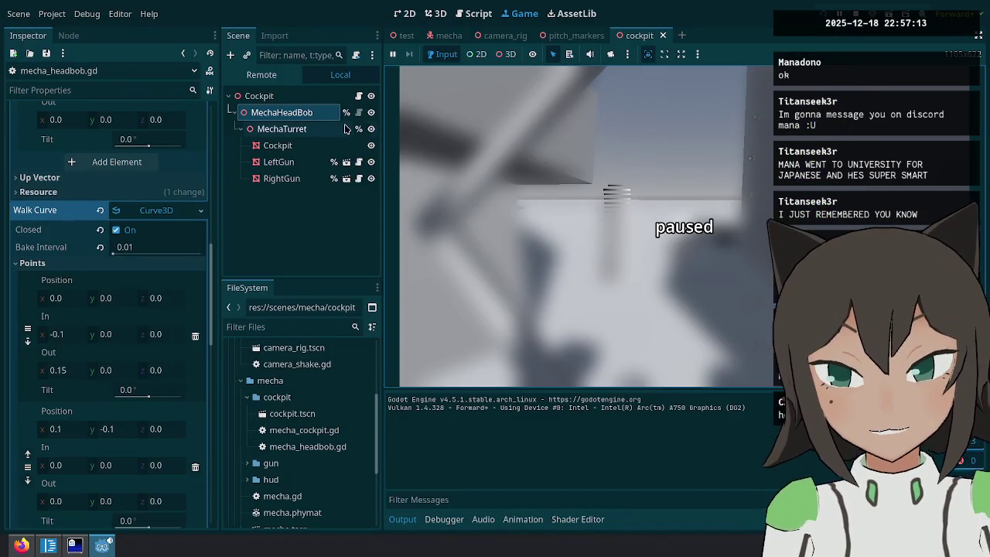
{"action": "left_click", "coordinate": [306, 115]}
{"action": "scroll", "coordinate": [120, 240], "scroll_direction": "up", "scroll_amount": 10}
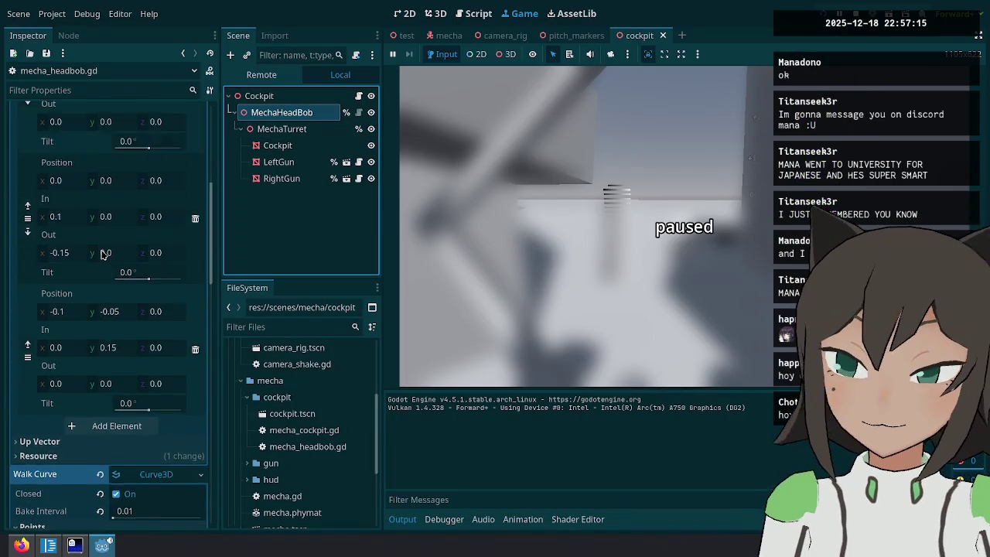
{"action": "left_click", "coordinate": [358, 112]}
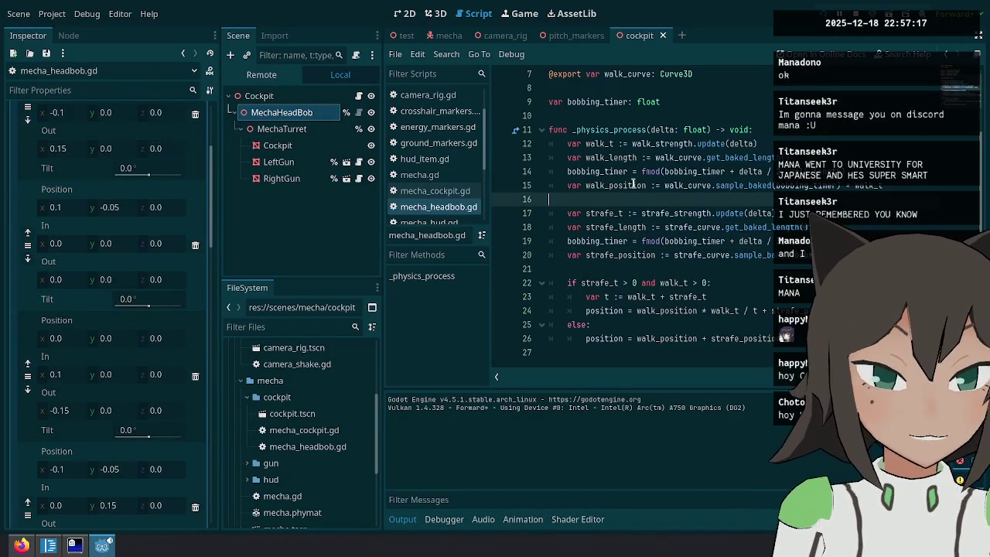
Add print(bobbing_timer, " ", walk_length) after the timer update and run the game.
{"action": "left_click", "coordinate": [606, 171]}
{"action": "key", "text": "End"}
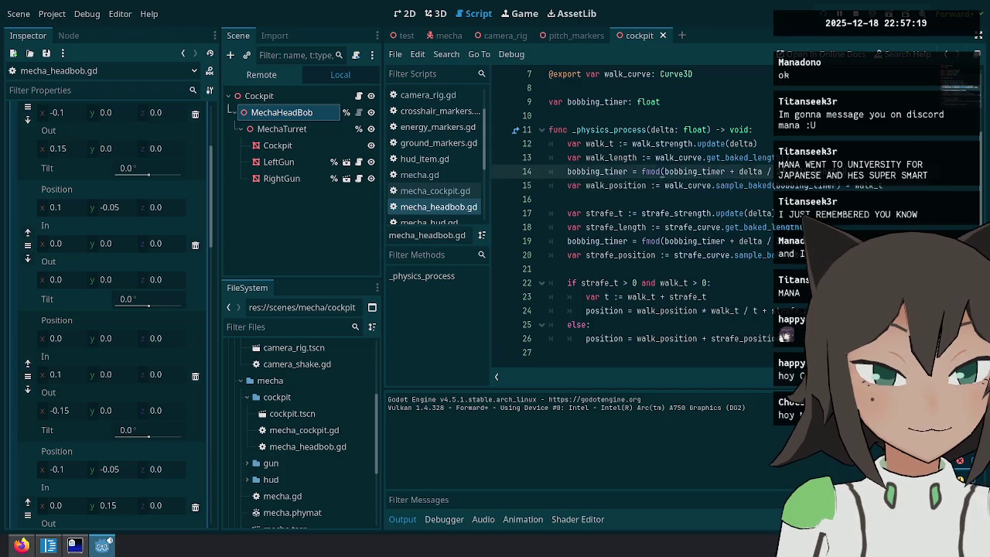
{"action": "key", "text": "Return"}
{"action": "type", "text": "rs"}
{"action": "key", "text": "Return"}
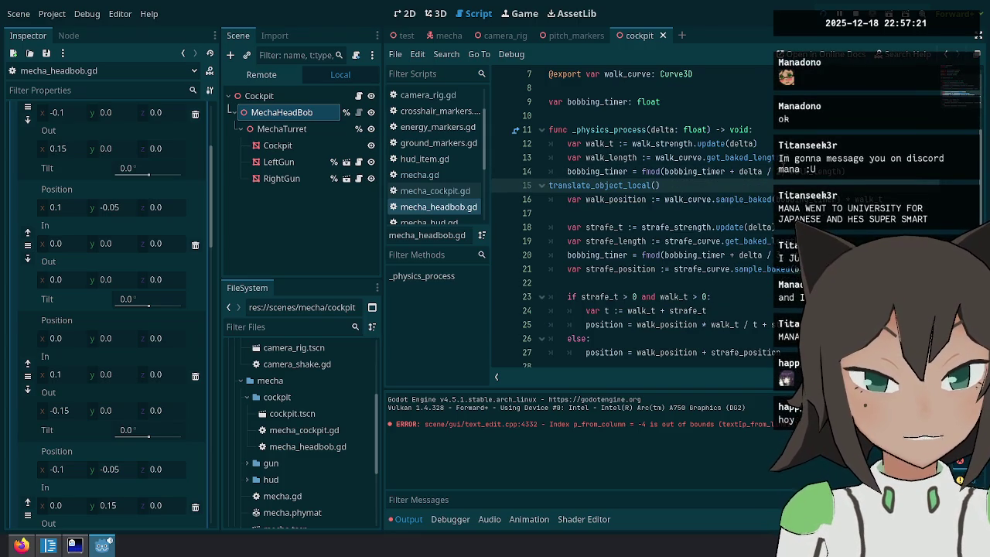
{"action": "key", "text": "shift+Home"}
{"action": "key", "text": "BackSpace"}
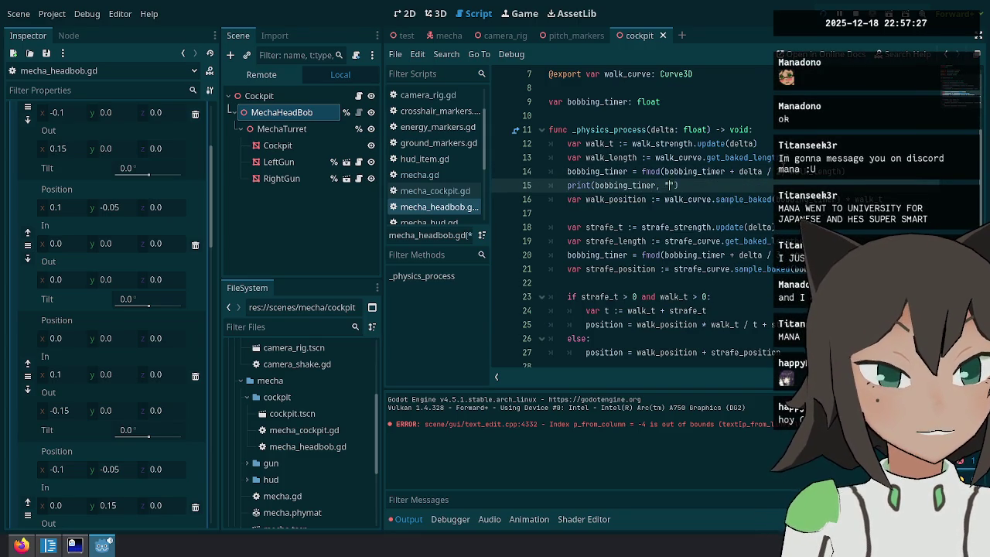
{"action": "type", "text": "\" \", walk_"}
{"action": "key", "text": "Return"}
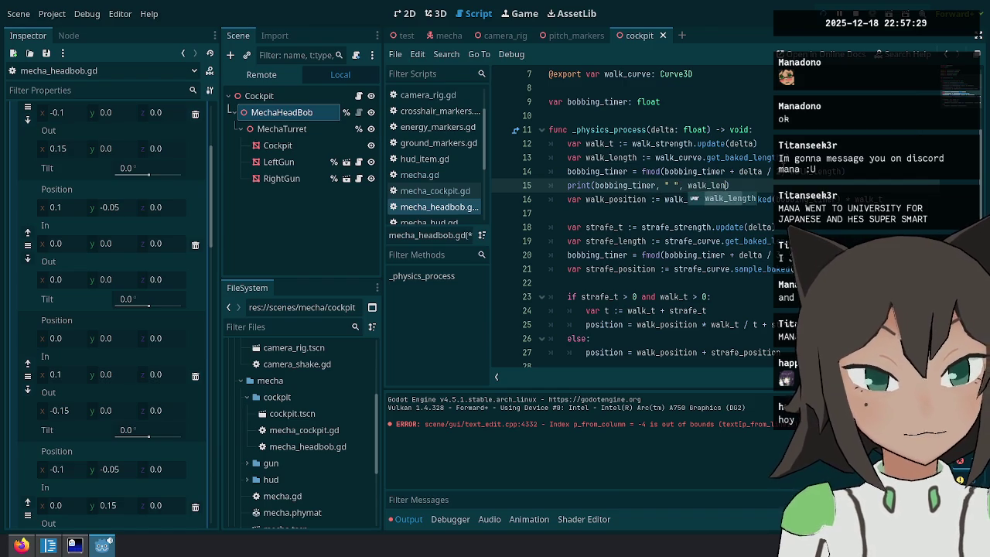
{"action": "key", "text": "F5"}
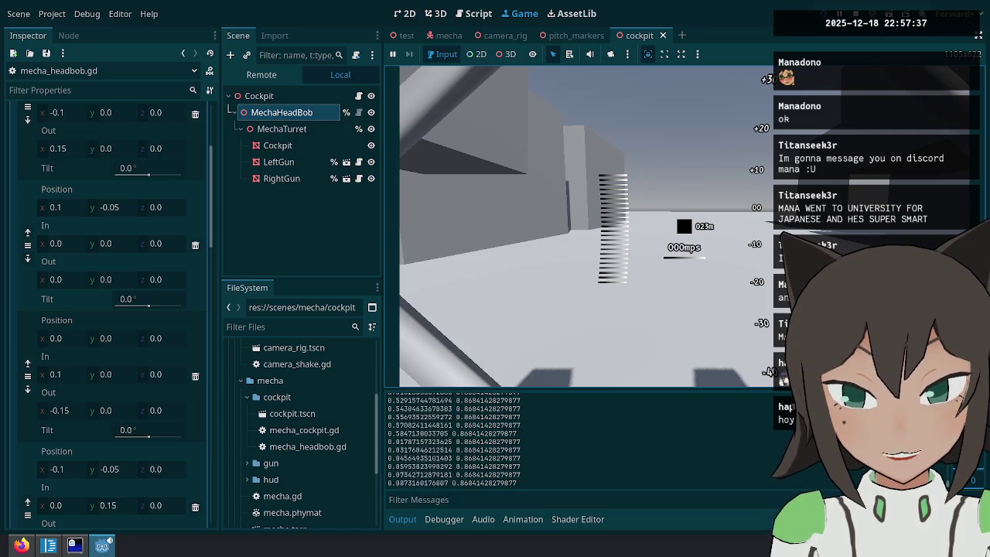
Pause the game and delete the debug print line from the headbob script.
{"action": "key", "text": "Escape"}
{"action": "left_click", "coordinate": [474, 13]}
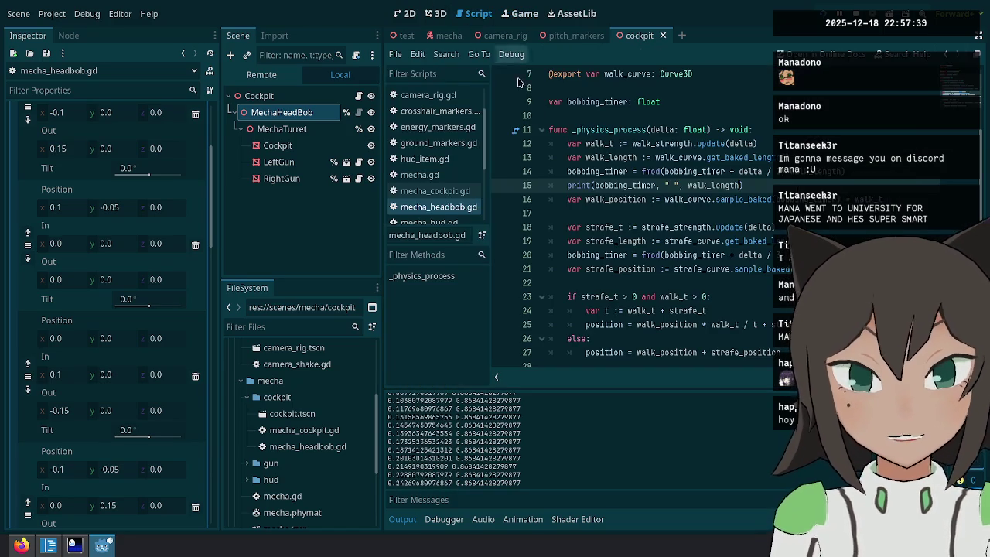
{"action": "double_click", "coordinate": [621, 185]}
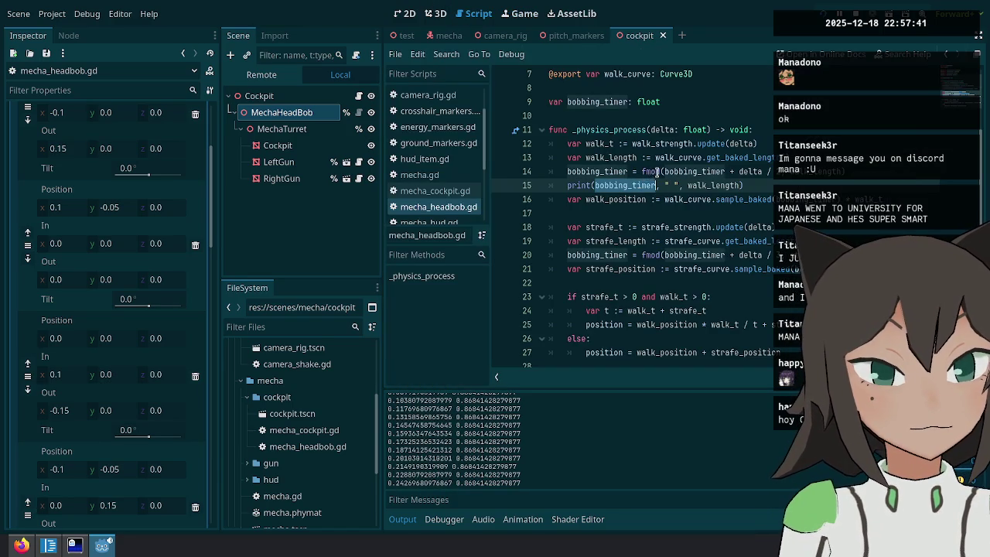
{"action": "left_click", "coordinate": [654, 172]}
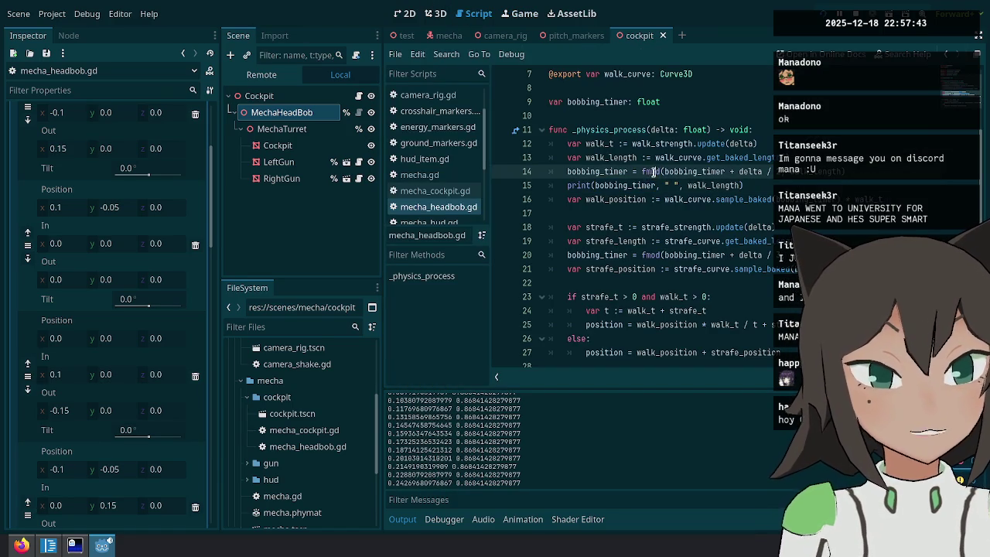
{"action": "mouse_move", "coordinate": [652, 171]}
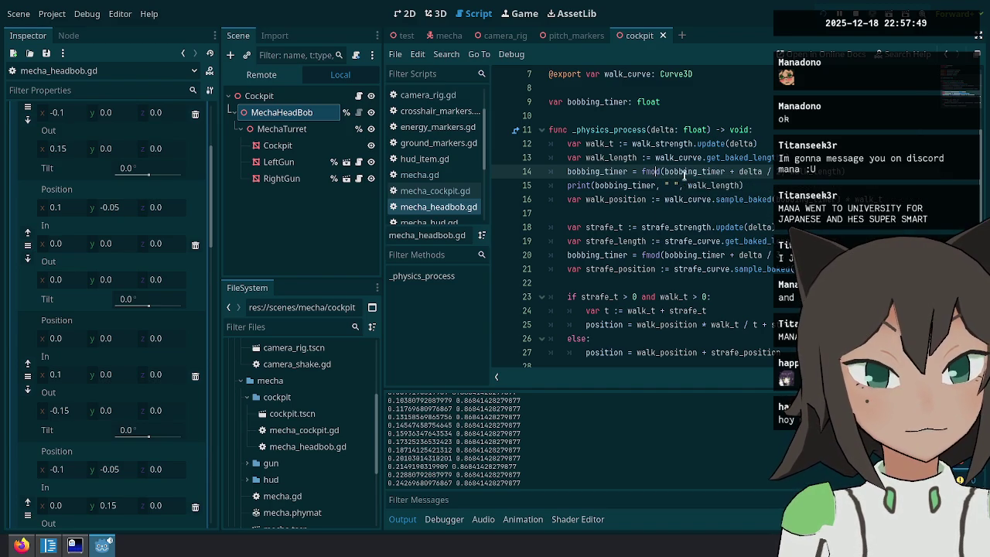
{"action": "double_click", "coordinate": [683, 171]}
{"action": "left_click", "coordinate": [665, 185]}
{"action": "key", "text": "End"}
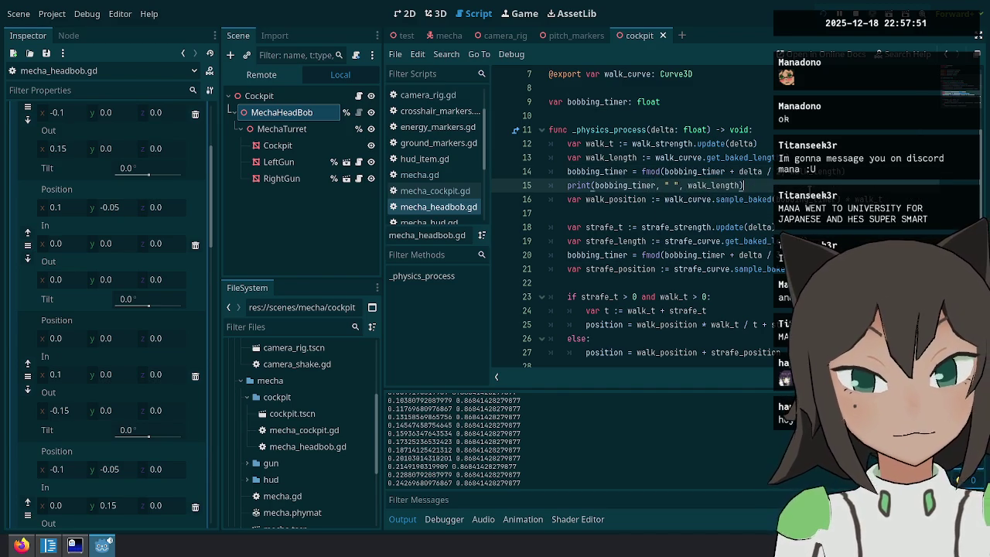
{"action": "key", "text": "ctrl+shift+Return"}
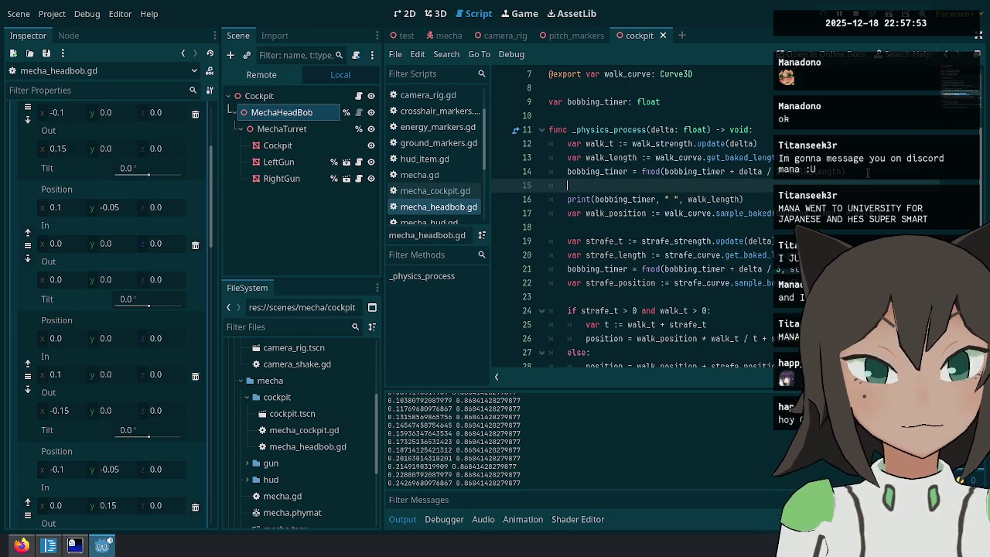
{"action": "key", "text": "Up"}
{"action": "key", "text": "Down"}
{"action": "key", "text": "ctrl+shift+k"}
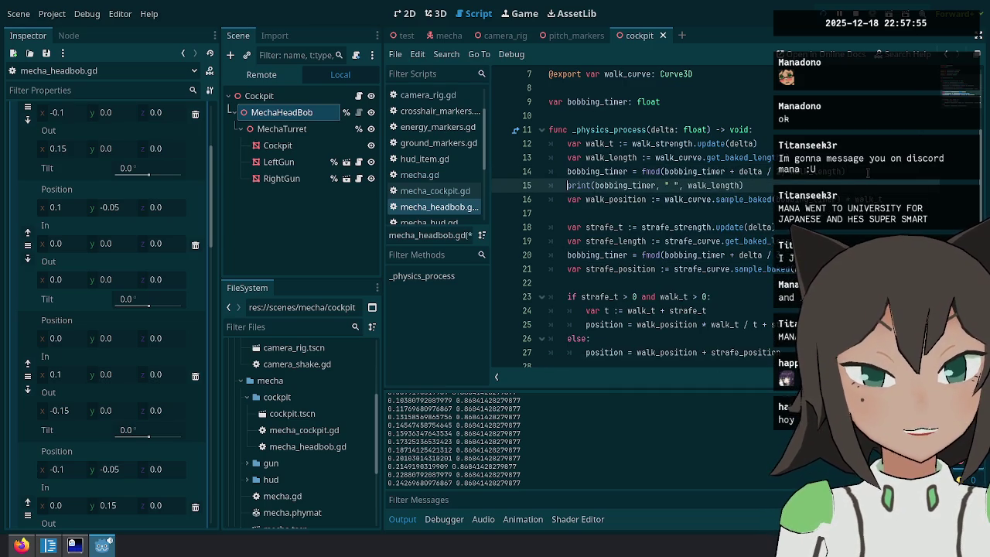
{"action": "key", "text": "ctrl+shift+k"}
Duplicate the bobbing_timer declaration and rename its occurrences to walk_timer.
{"action": "key", "text": "Up"}
{"action": "key", "text": "ctrl+Right"}
{"action": "key", "text": "Up"}
{"action": "key", "text": "Up"}
{"action": "key", "text": "Up"}
{"action": "key", "text": "Down"}
{"action": "key", "text": "Up"}
{"action": "key", "text": "ctrl+shift+d"}
{"action": "key", "text": "ctrl+Left"}
{"action": "key", "text": "ctrl+shift+Right"}
{"action": "key", "text": "ctrl+d"}
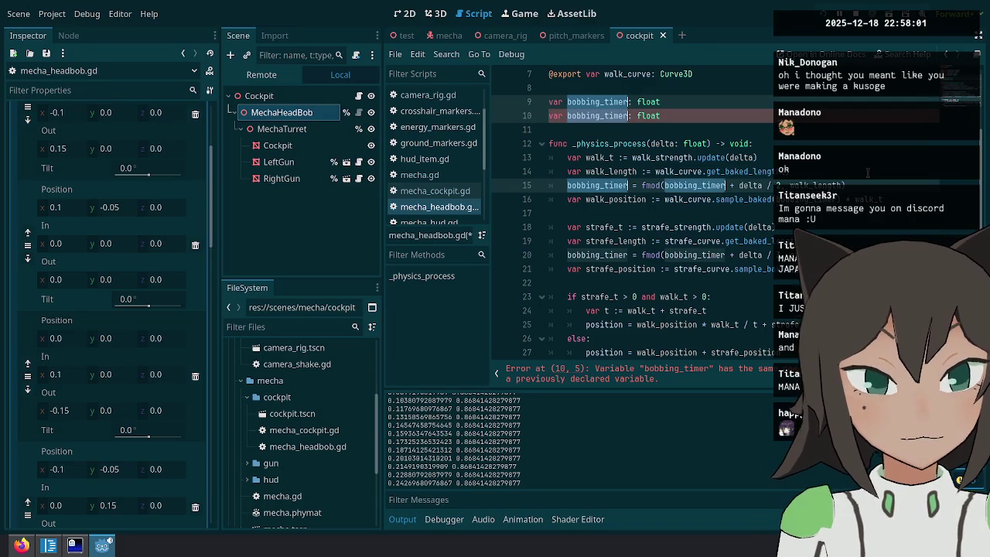
{"action": "type", "text": "walk_timer"}
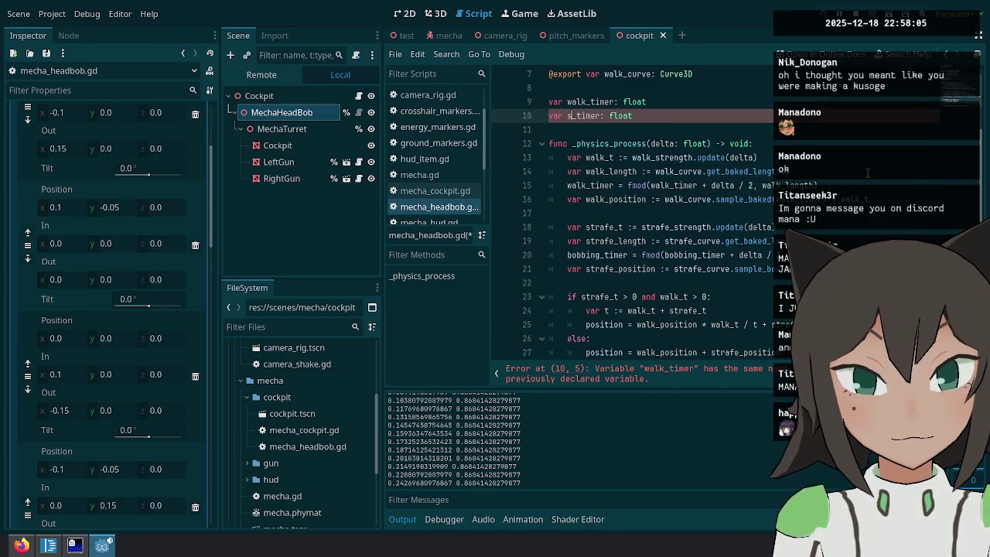
Rename the remaining bobbing_timer uses to strafe_timer, then run the game and walk forward.
{"action": "double_click", "coordinate": [600, 115]}
{"action": "key", "text": "ctrl+c"}
{"action": "double_click", "coordinate": [595, 255]}
{"action": "key", "text": "ctrl+d"}
{"action": "key", "text": "ctrl+v"}
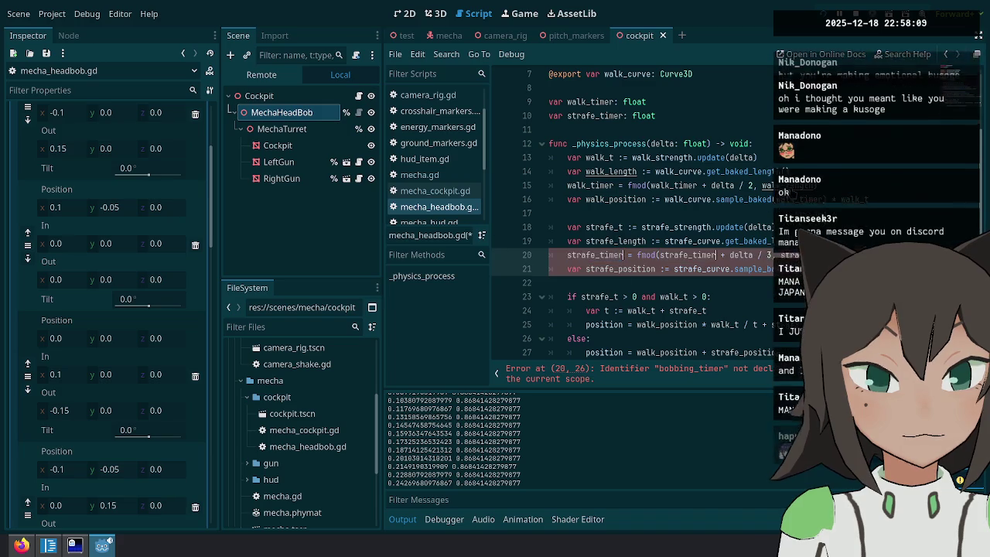
{"action": "key", "text": "F5"}
{"action": "key", "text": "w"}
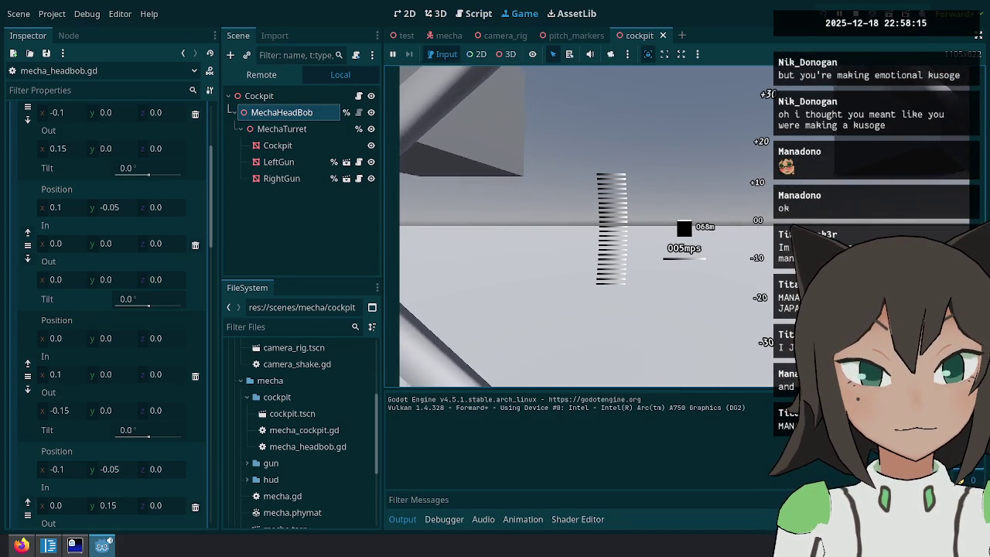
Walk the mech to check the bob, review the strafe timer line, and rerun the game.
{"action": "key", "text": "w"}
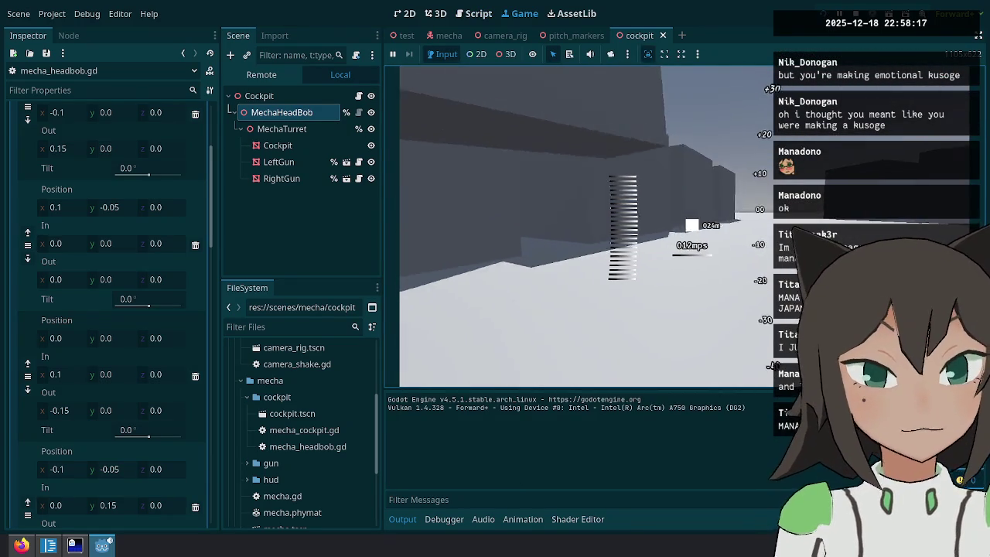
{"action": "key", "text": "w"}
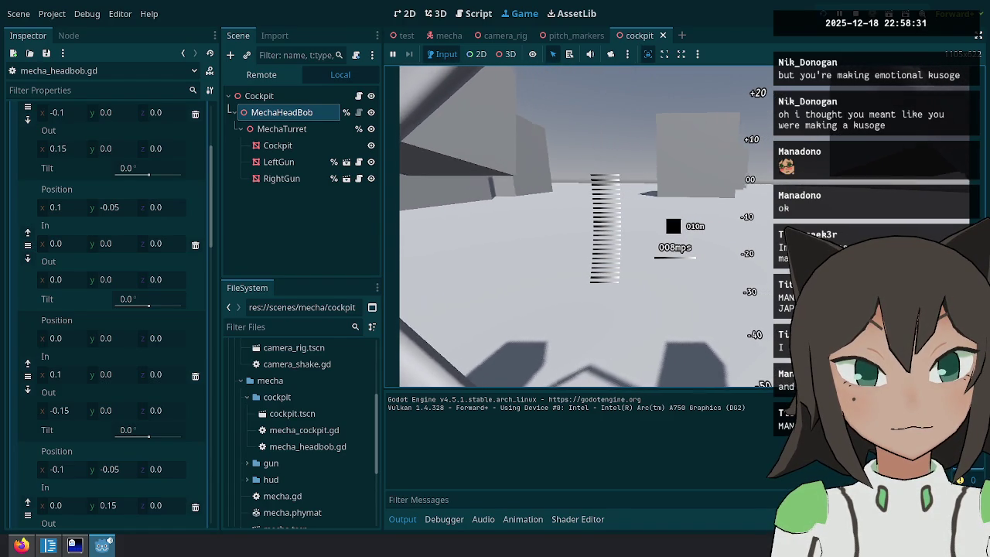
{"action": "key", "text": "Escape"}
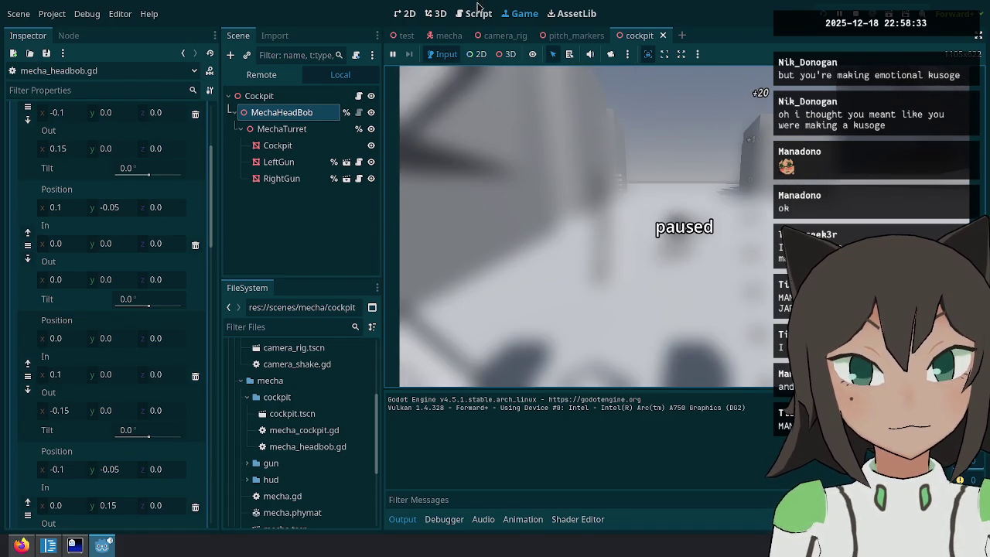
{"action": "key", "text": "ctrl+F3"}
{"action": "left_click", "coordinate": [768, 255]}
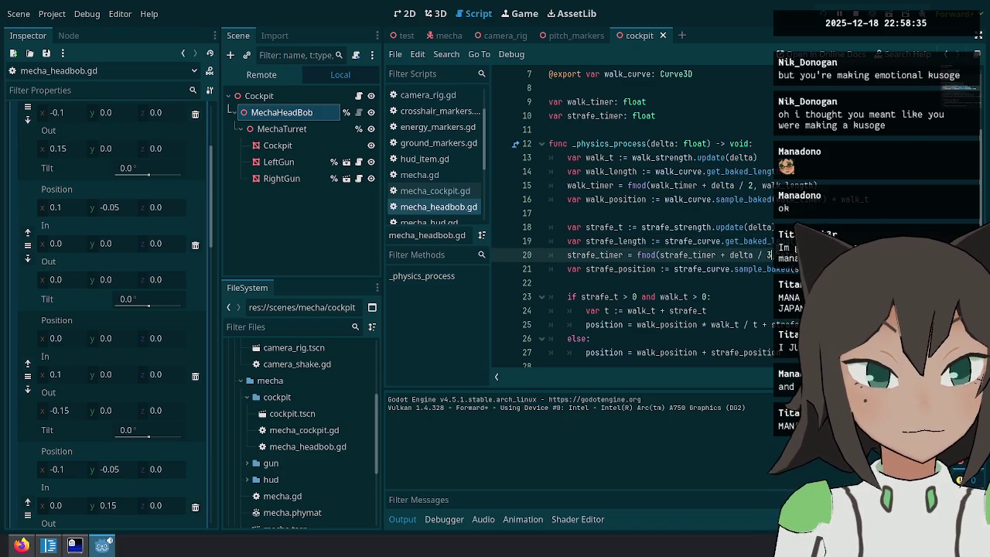
{"action": "key", "text": "Up"}
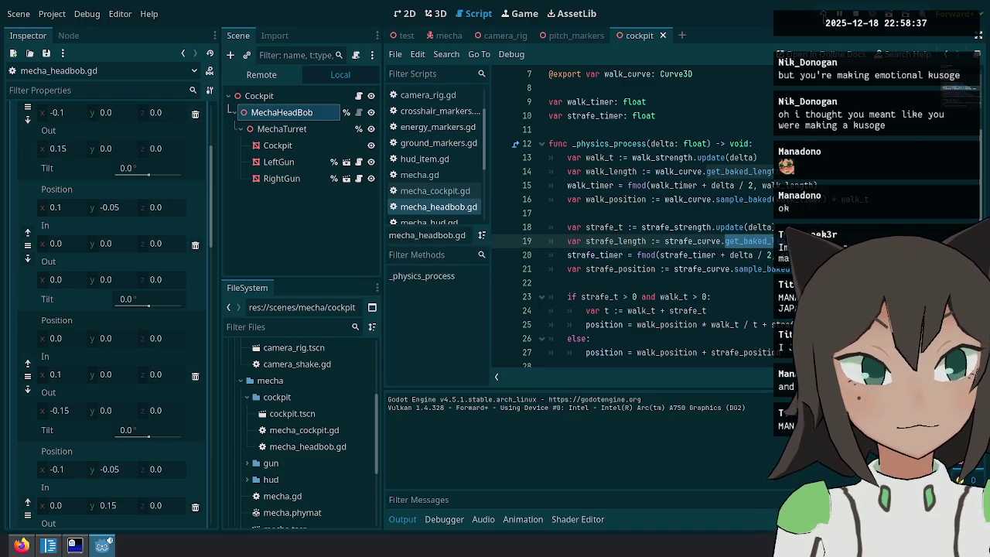
{"action": "key", "text": "F5"}
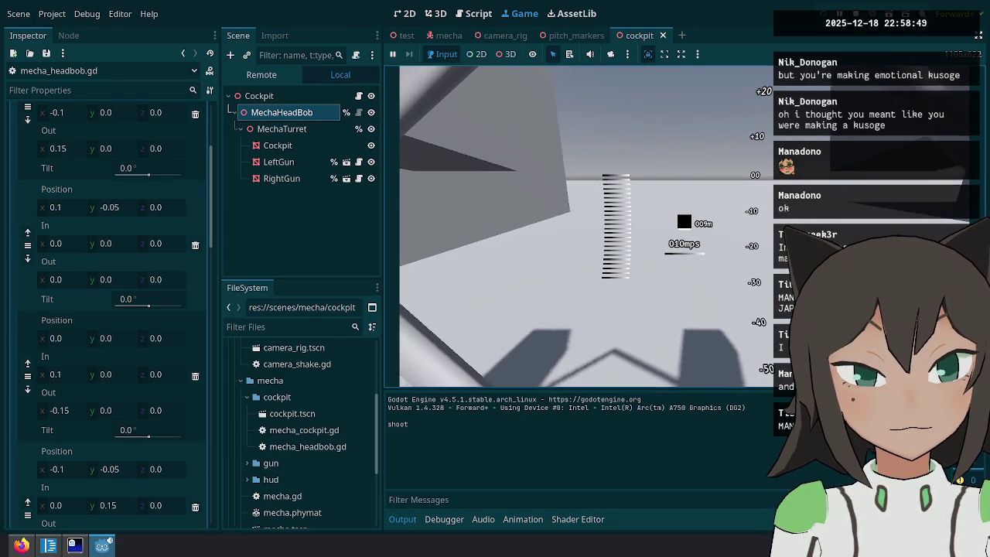
Change the walk_timer divisor to 1.5, then run the game and walk and fire to test.
{"action": "key", "text": "Escape"}
{"action": "left_click", "coordinate": [487, 13]}
{"action": "left_click", "coordinate": [747, 172]}
{"action": "left_click", "coordinate": [748, 185]}
{"action": "type", "text": "2"}
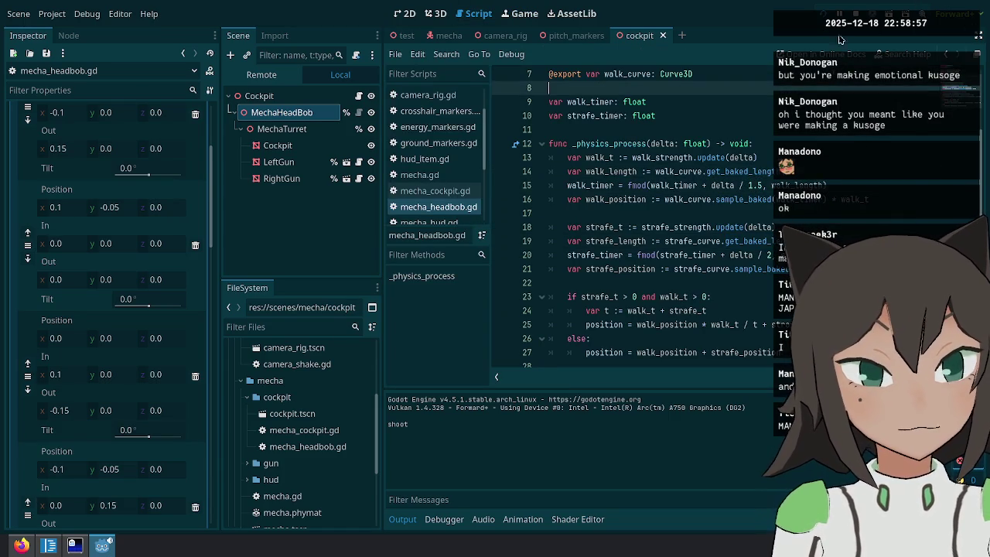
{"action": "key", "text": "F5"}
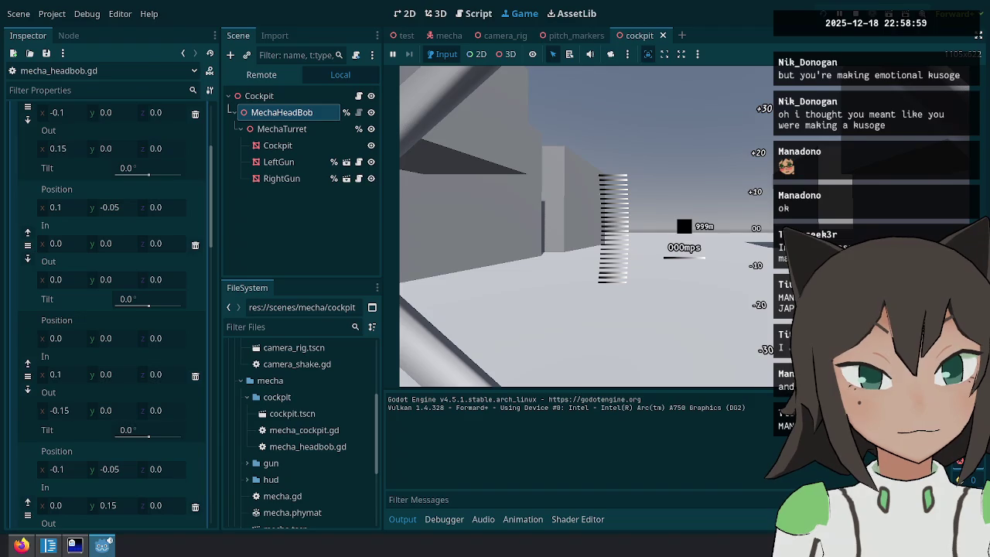
{"action": "key", "text": "w"}
{"action": "left_click", "coordinate": [585, 226]}
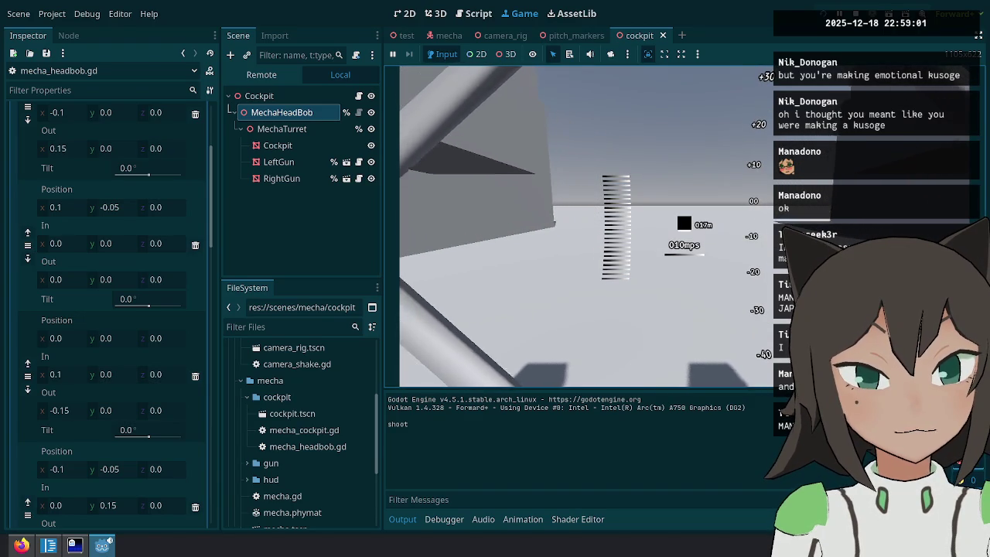
{"action": "key", "text": "w"}
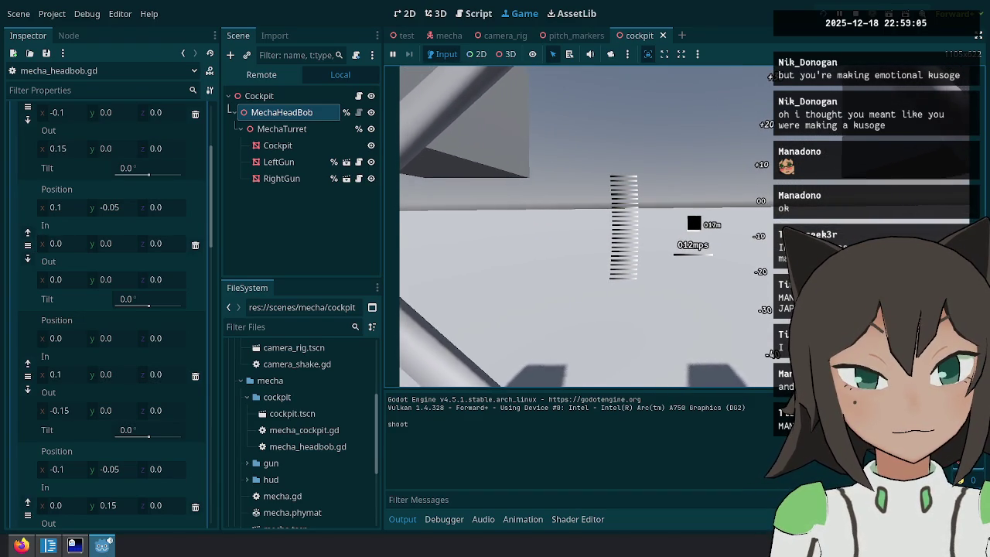
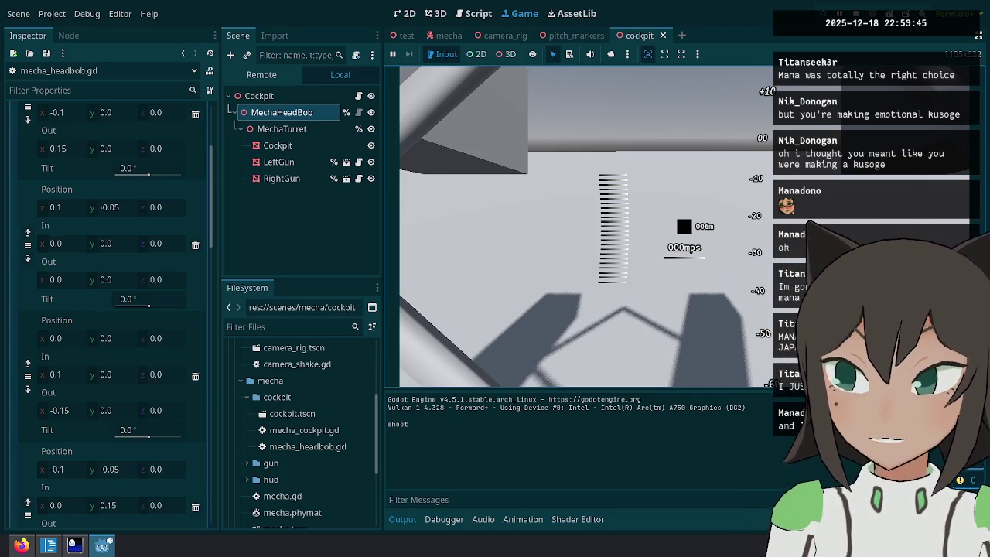
Walk and turn the mecha with W to check the head-bob, then pause the game.
{"action": "key", "text": "w"}
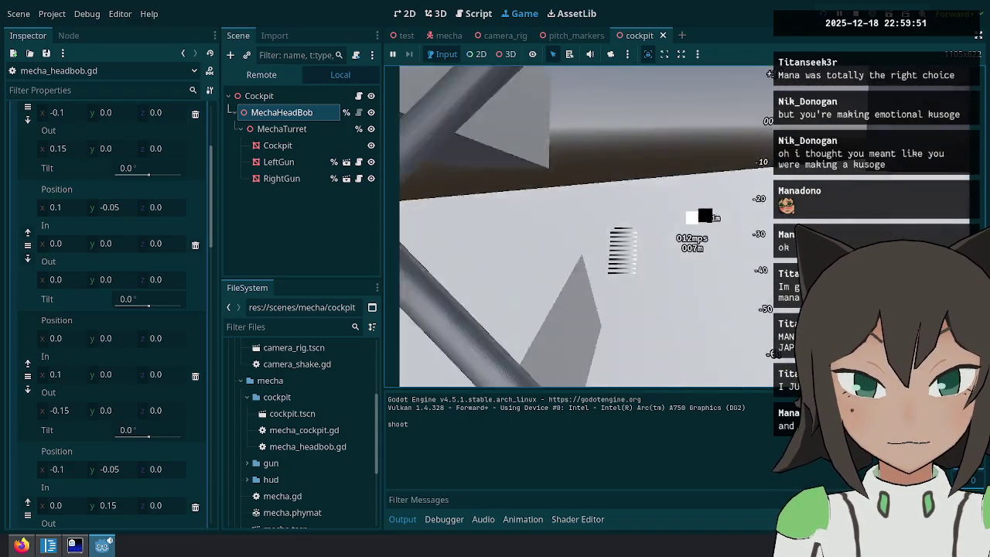
{"action": "key", "text": "w"}
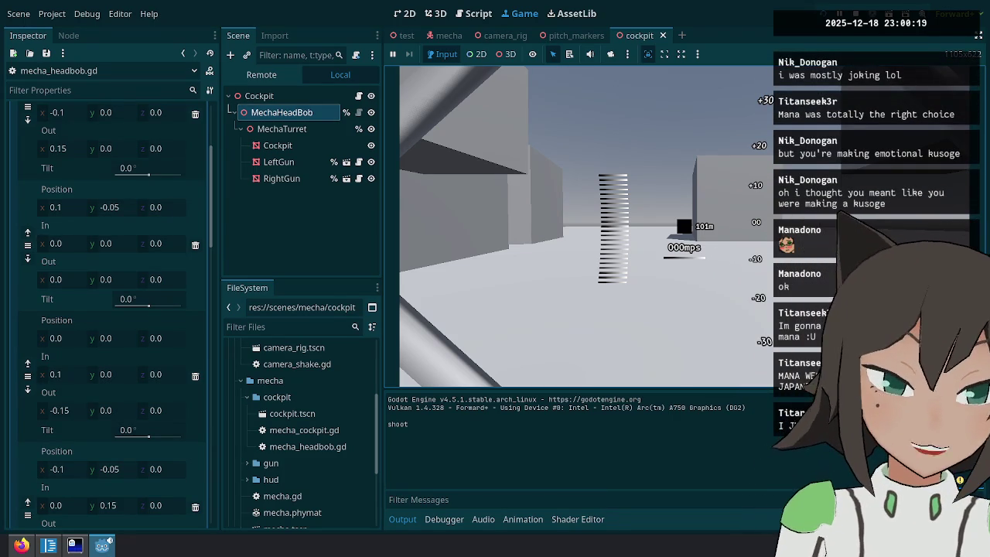
{"action": "key", "text": "w"}
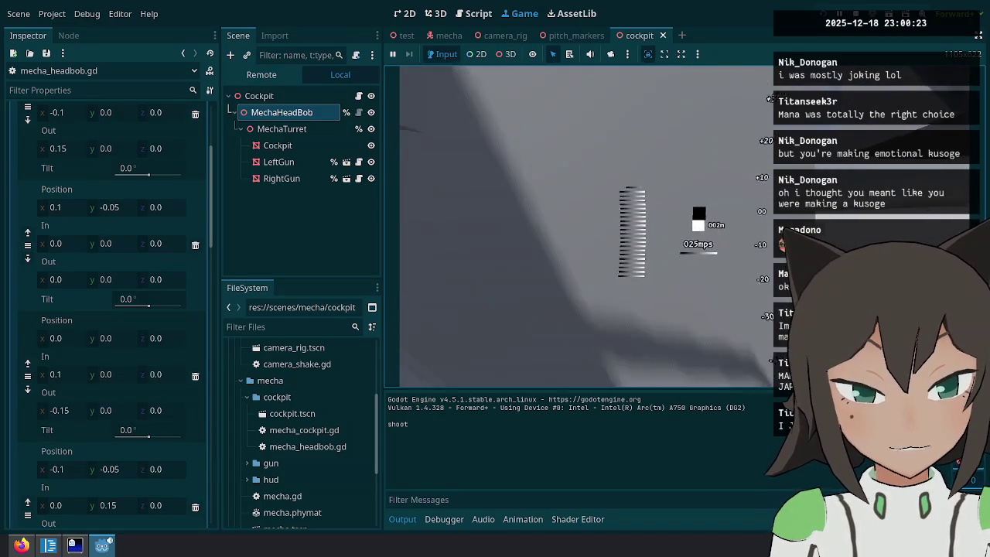
{"action": "key", "text": "w"}
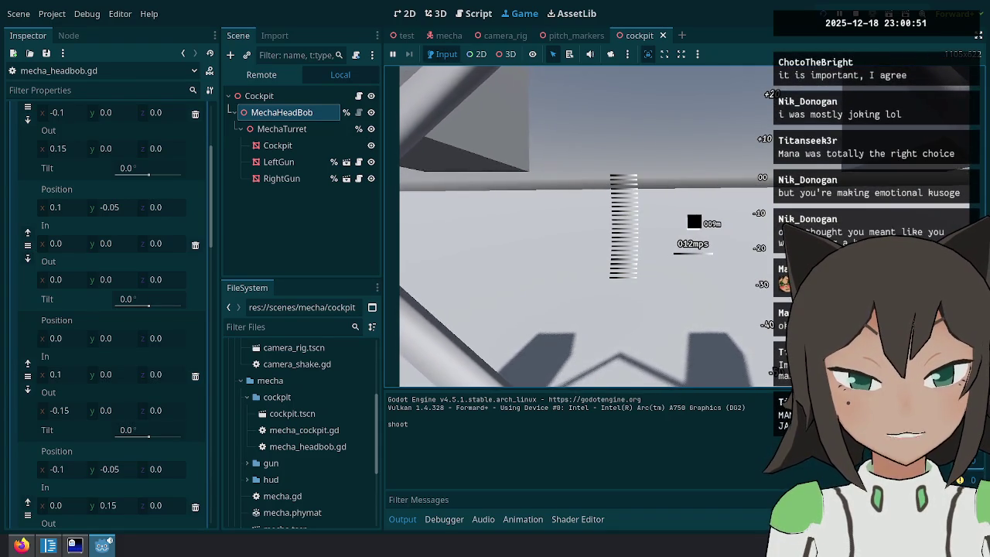
{"action": "key", "text": "Escape"}
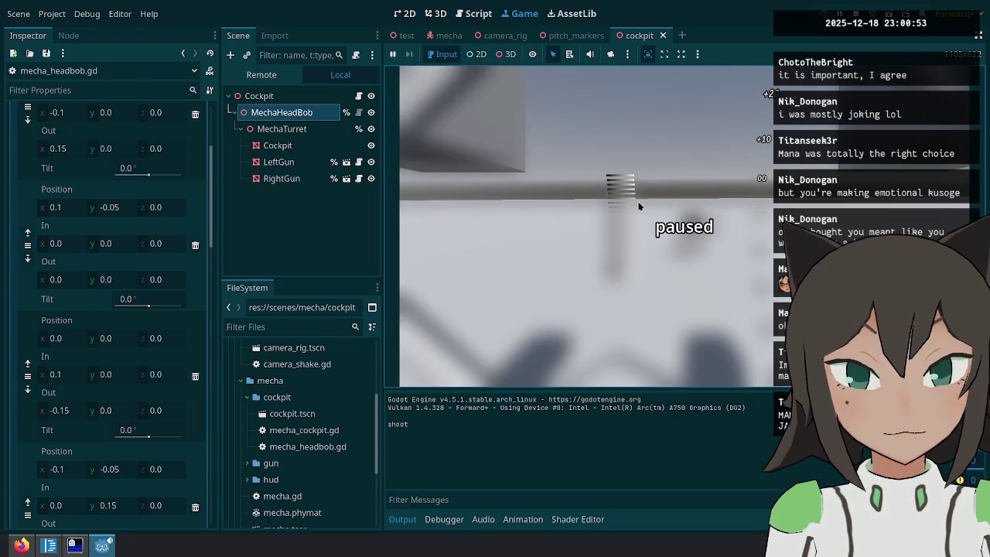
{"action": "left_click", "coordinate": [492, 12]}
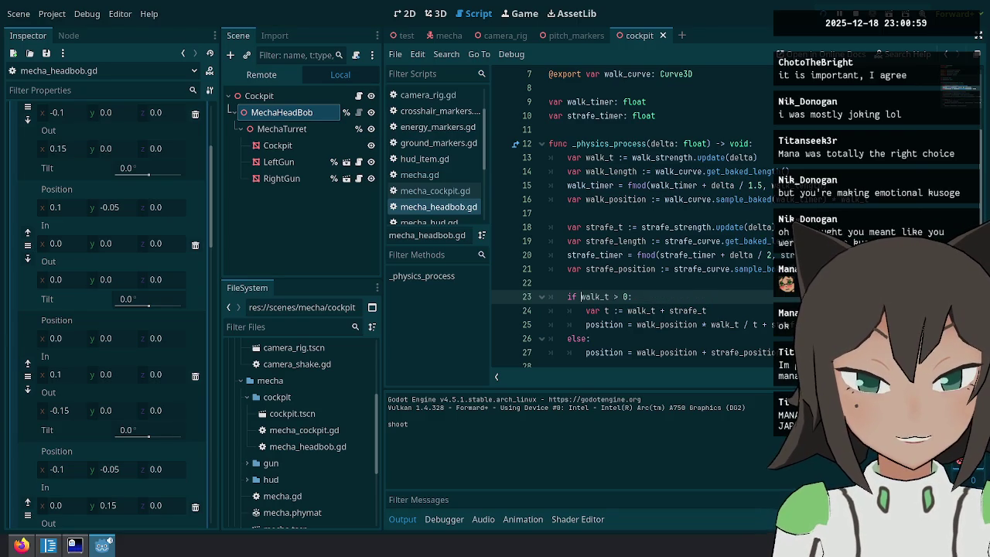
Delete the combined 'var t' line from the head-bob code.
{"action": "key", "text": "Down"}
{"action": "key", "text": "Down"}
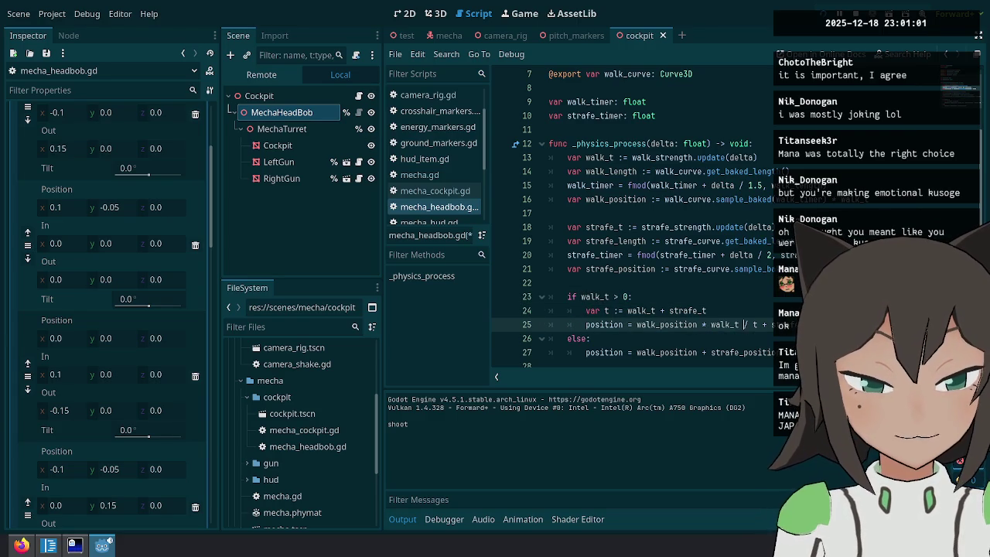
{"action": "key", "text": "BackSpace"}
{"action": "key", "text": "Up"}
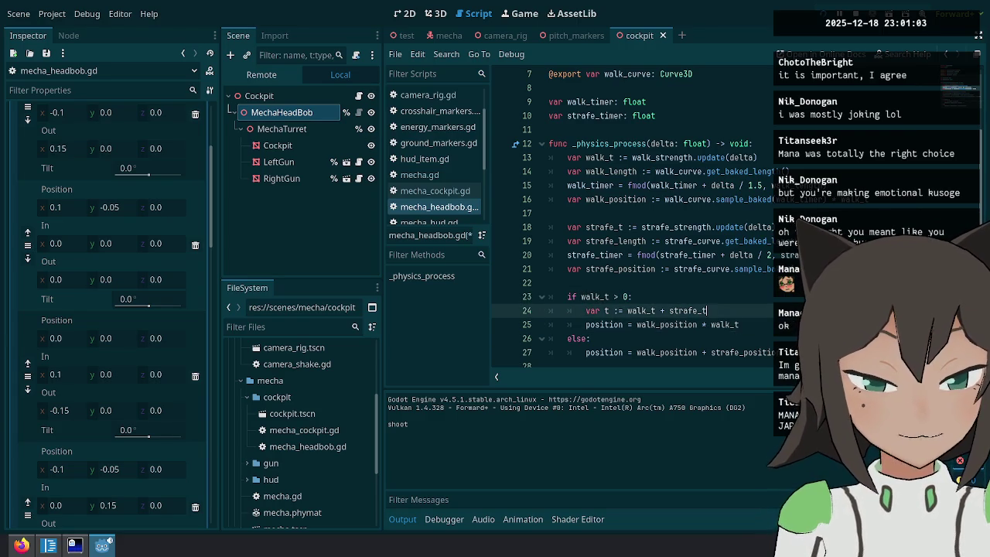
{"action": "key", "text": "ctrl+shift+k"}
{"action": "key", "text": "Down"}
{"action": "key", "text": "Down"}
Drop the '* walk_t' weighting so walking uses walk_position alone, then run the game.
{"action": "left_click", "coordinate": [702, 310]}
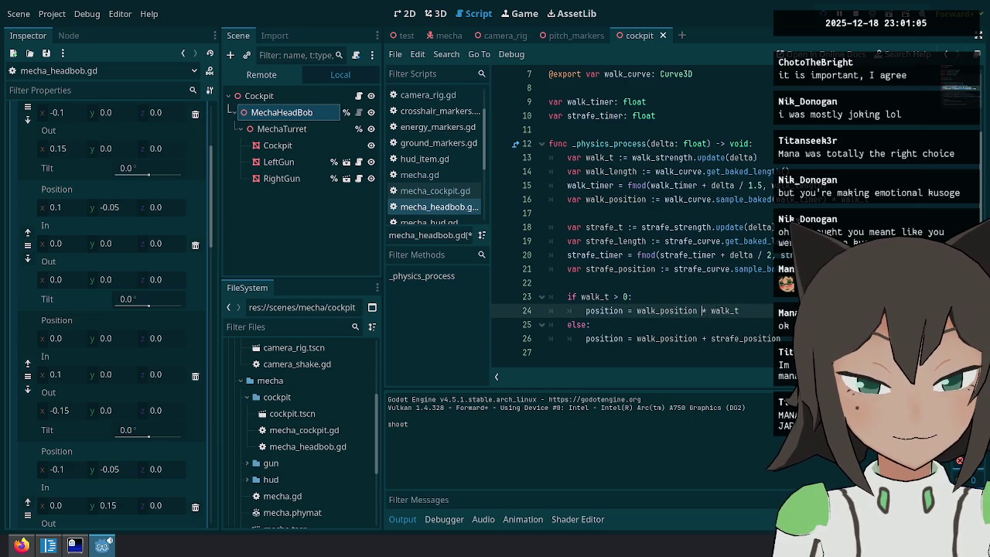
{"action": "key", "text": "BackSpace"}
{"action": "key", "text": "Up"}
{"action": "key", "text": "Up"}
{"action": "key", "text": "Down"}
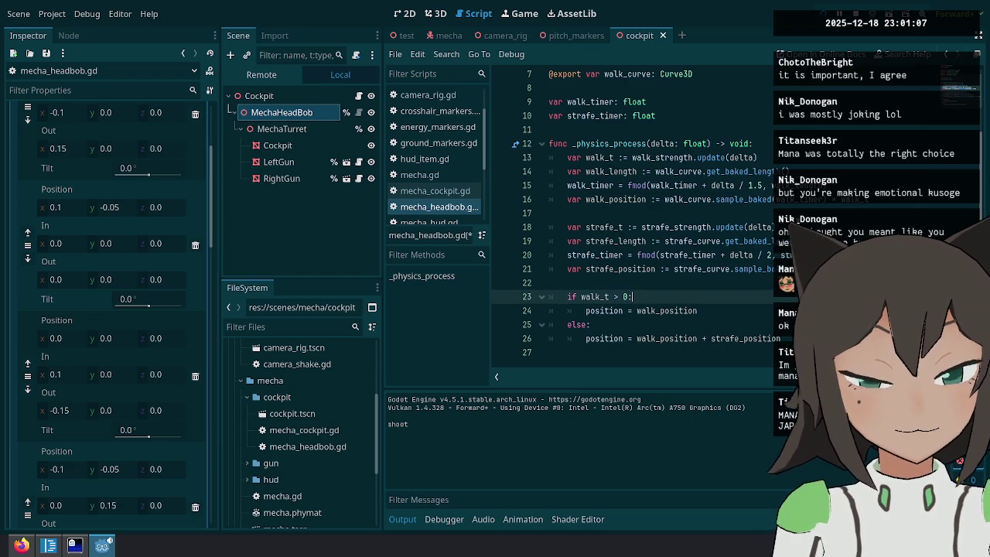
{"action": "key", "text": "Down"}
{"action": "key", "text": "Down"}
{"action": "key", "text": "Down"}
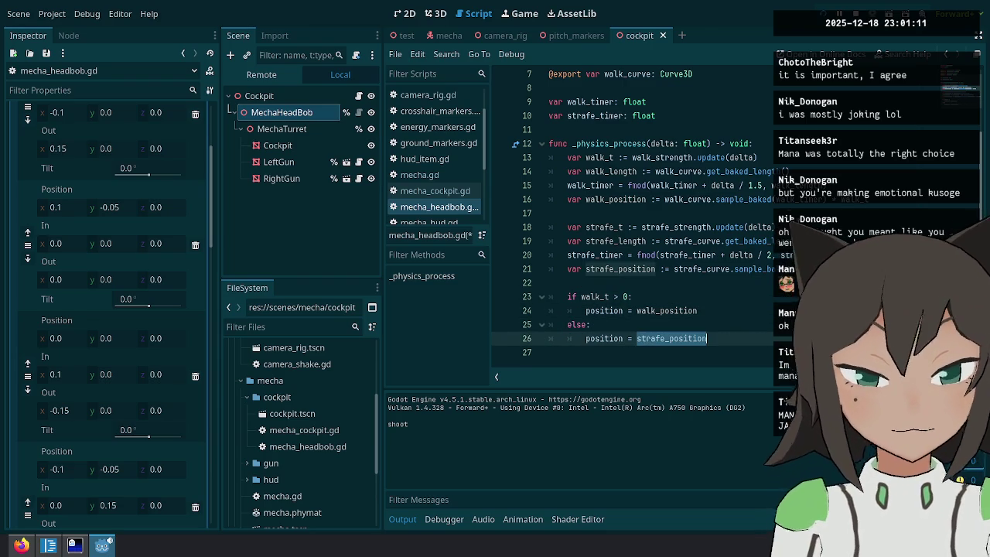
{"action": "key", "text": "F5"}
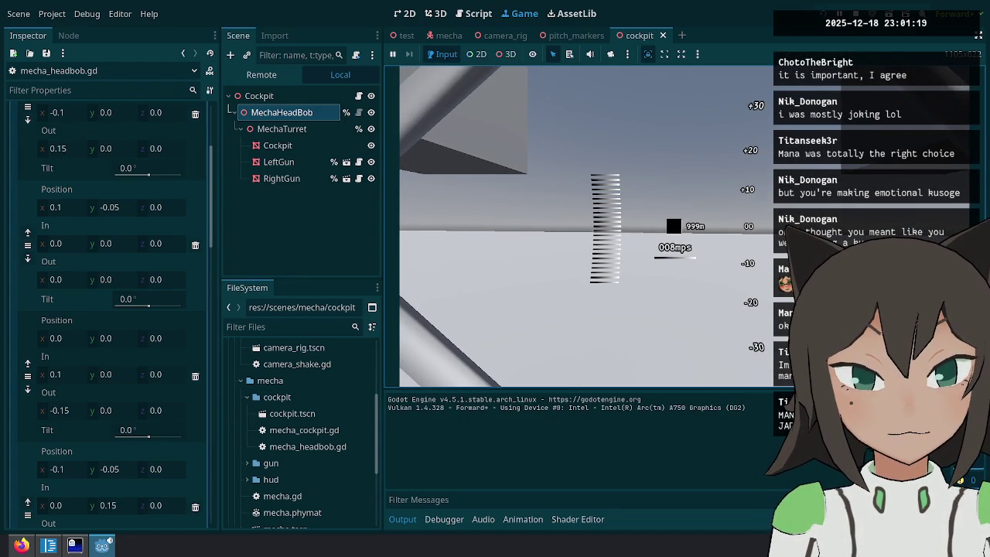
Pause the game and return to mecha_headbob.gd at walk_t on line 23.
{"action": "key", "text": "Escape"}
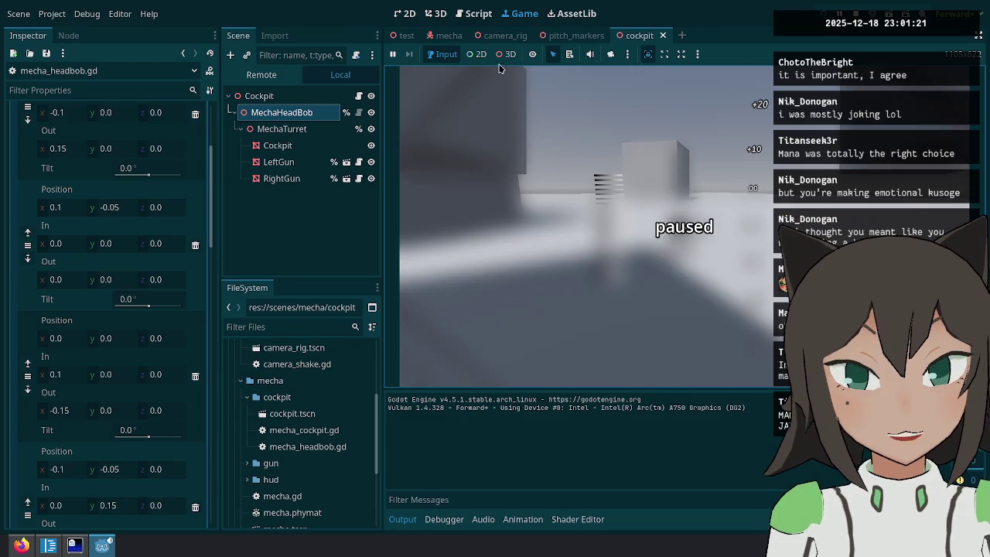
{"action": "left_click", "coordinate": [473, 13]}
{"action": "left_click", "coordinate": [638, 283]}
{"action": "left_click", "coordinate": [596, 296]}
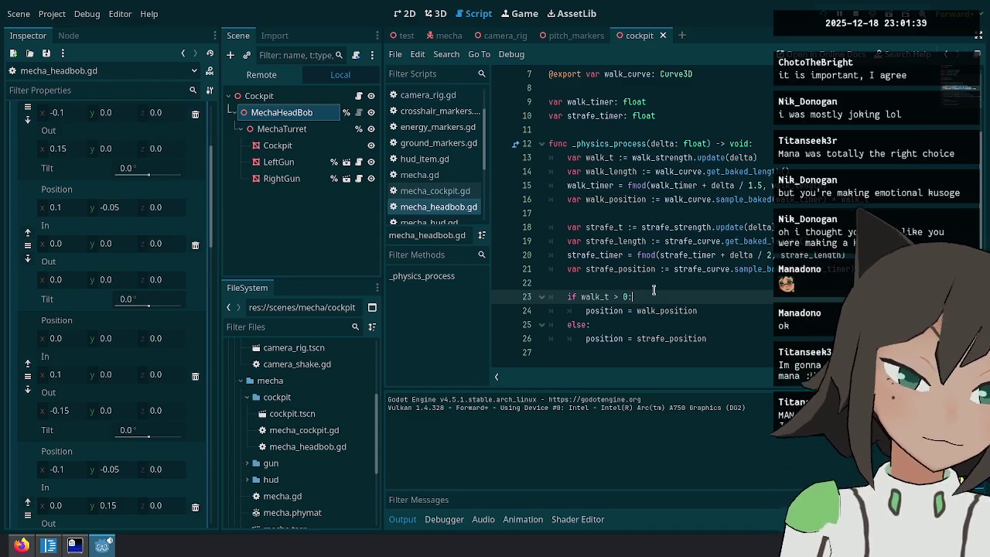
Reorder the exports so walk_strength and walk_curve sit above their strafe counterparts.
{"action": "scroll", "coordinate": [653, 290], "scroll_direction": "up", "scroll_amount": 2}
{"action": "scroll", "coordinate": [665, 232], "scroll_direction": "down", "scroll_amount": 2}
{"action": "scroll", "coordinate": [679, 186], "scroll_direction": "up", "scroll_amount": 2}
{"action": "left_click", "coordinate": [718, 116]}
{"action": "key", "text": "alt+Down"}
{"action": "key", "text": "Down"}
{"action": "key", "text": "alt+Down"}
Collapse the Walk Curve and Strafe Curve resources in the inspector and save the scene.
{"action": "left_click", "coordinate": [702, 268]}
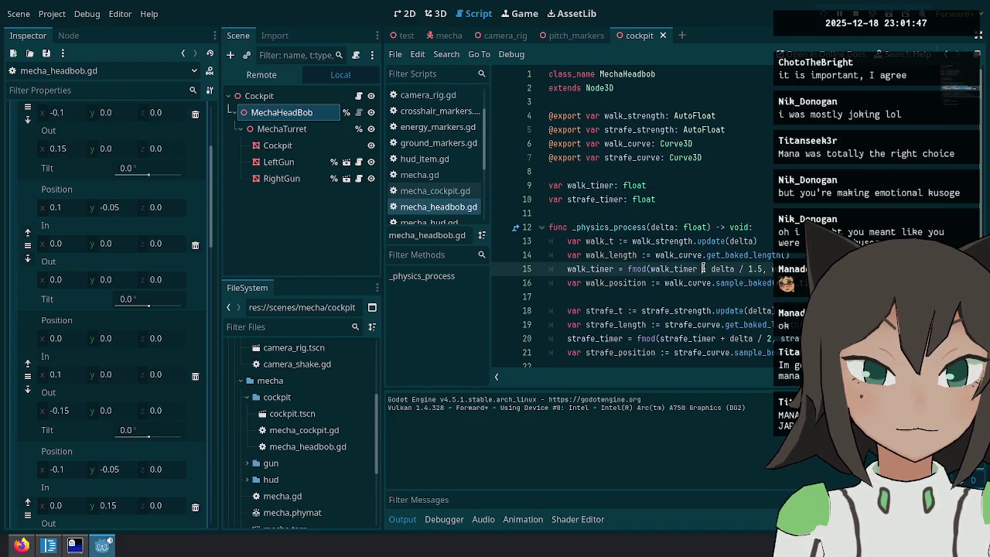
{"action": "left_click", "coordinate": [705, 242]}
{"action": "scroll", "coordinate": [765, 246], "scroll_direction": "down", "scroll_amount": 2}
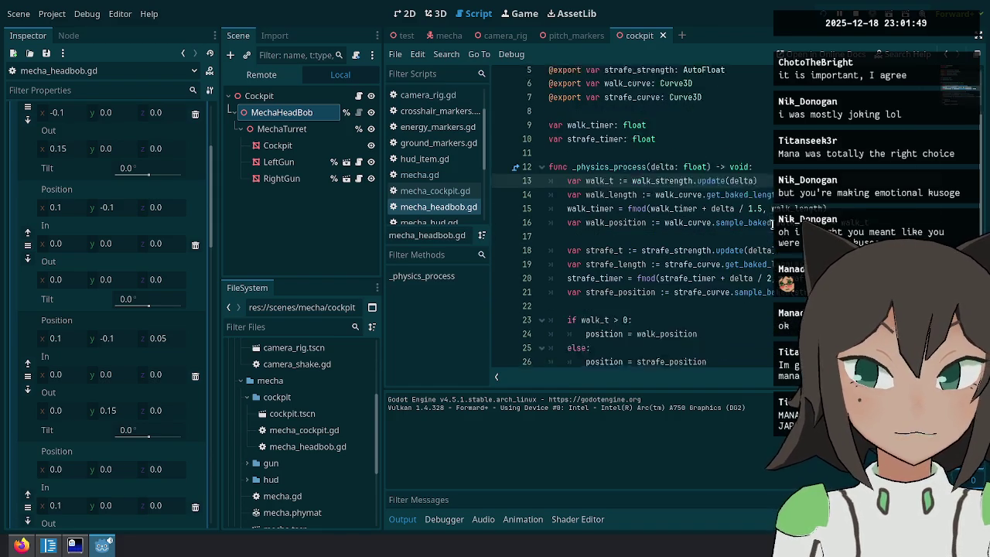
{"action": "scroll", "coordinate": [177, 237], "scroll_direction": "up", "scroll_amount": 10}
{"action": "left_click", "coordinate": [167, 165]}
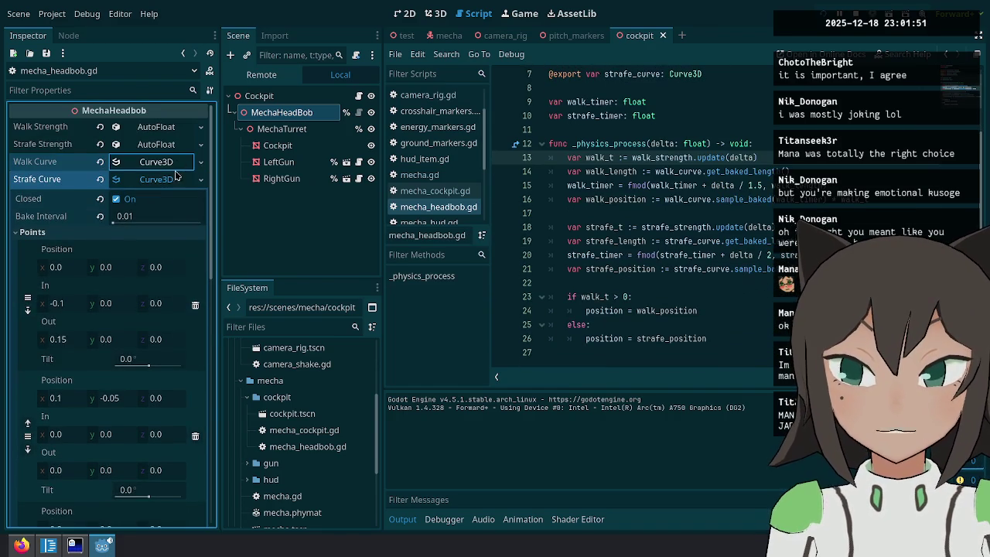
{"action": "left_click", "coordinate": [175, 179]}
{"action": "key", "text": "ctrl+s"}
Add `print(walk_t, " ", is_zero_approx(walk_t))` above the branch, save, and run the game.
{"action": "left_click", "coordinate": [629, 286]}
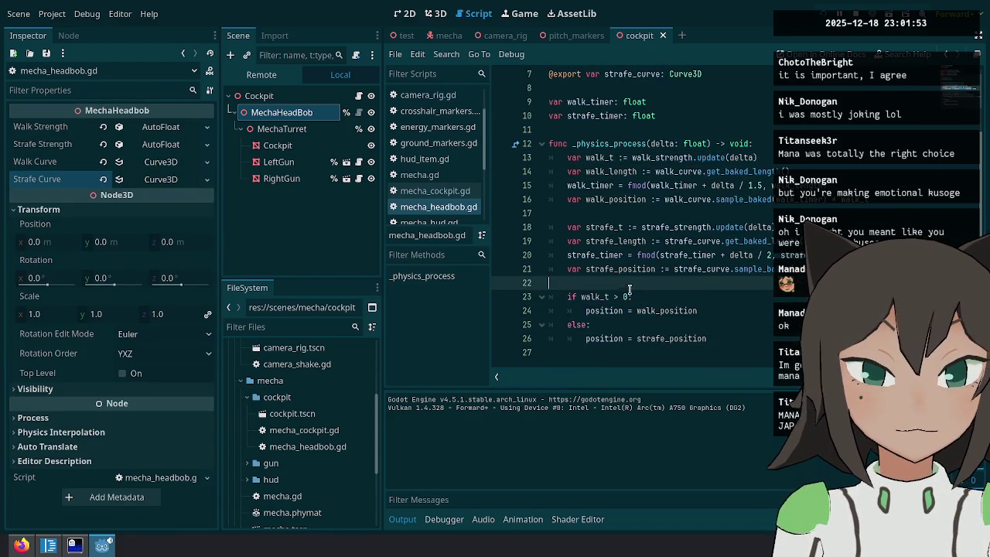
{"action": "key", "text": "Return"}
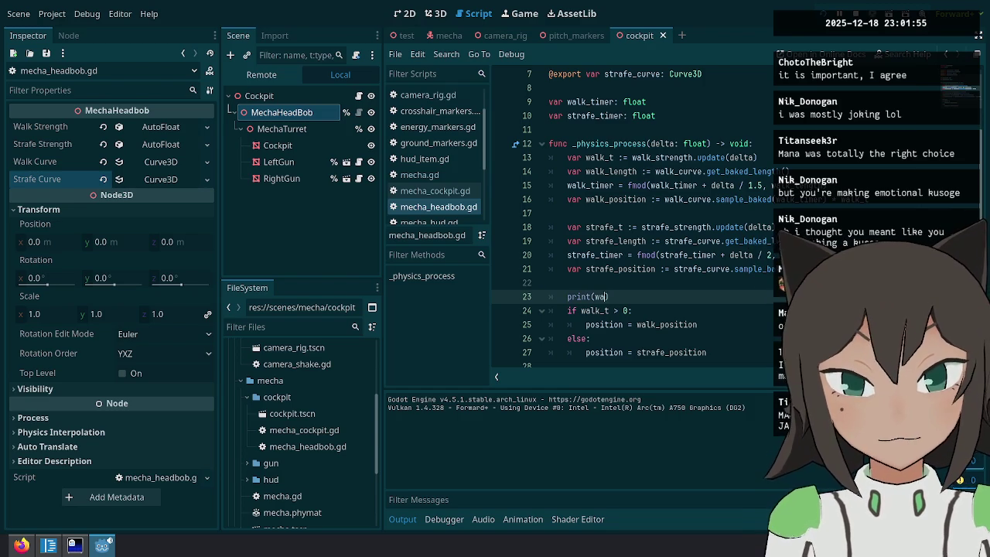
{"action": "type", "text": "t)"}
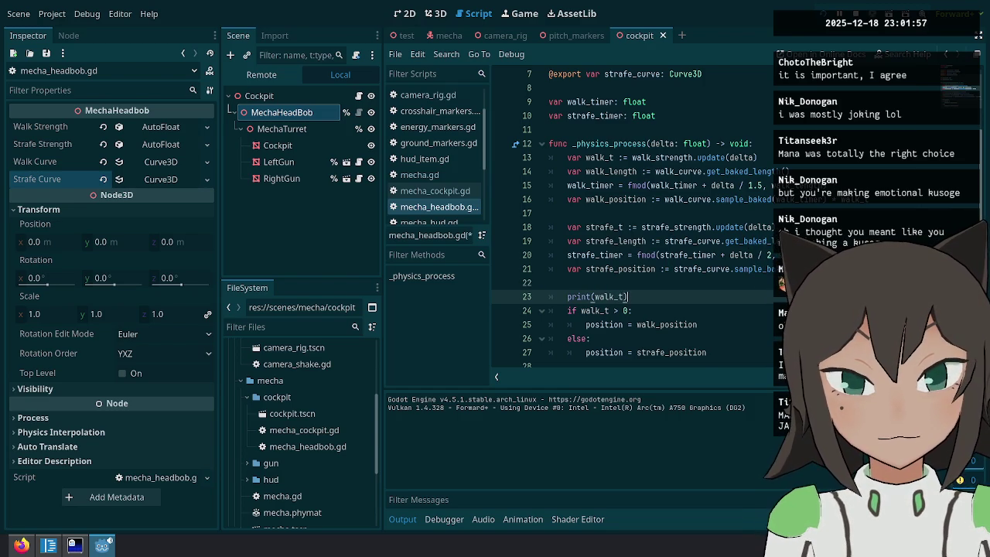
{"action": "key", "text": "Return"}
{"action": "left_click", "coordinate": [567, 296]}
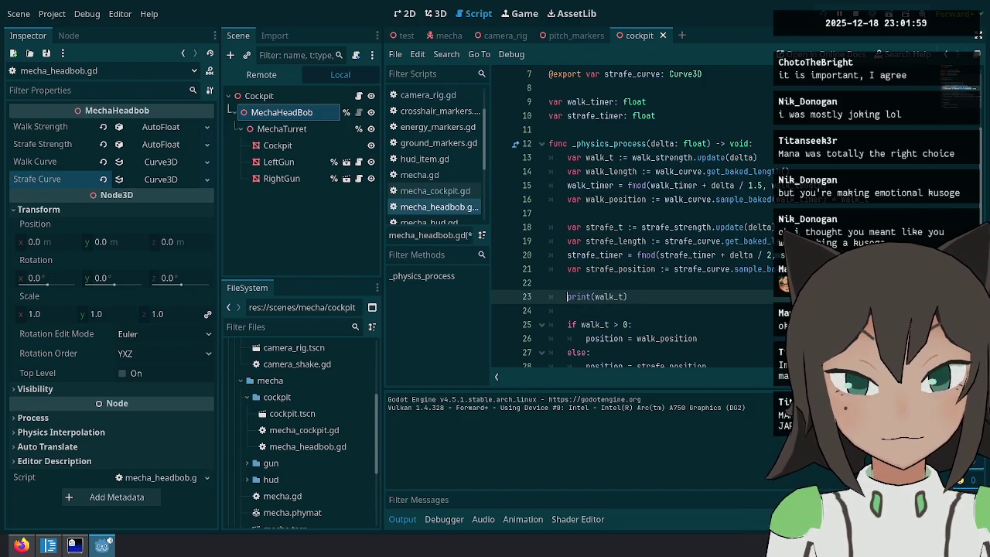
{"action": "type", "text": ", \" \", is_"}
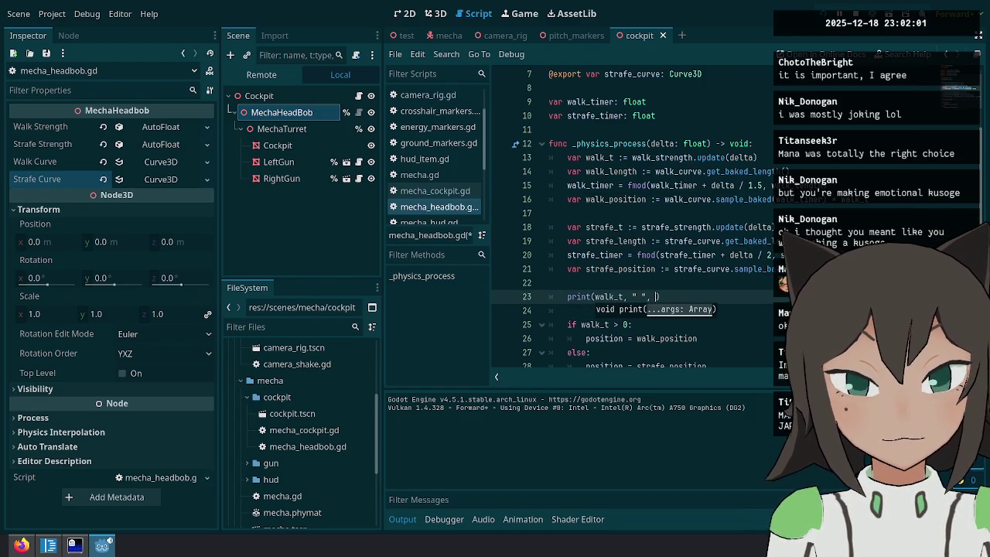
{"action": "type", "text": "apfp"}
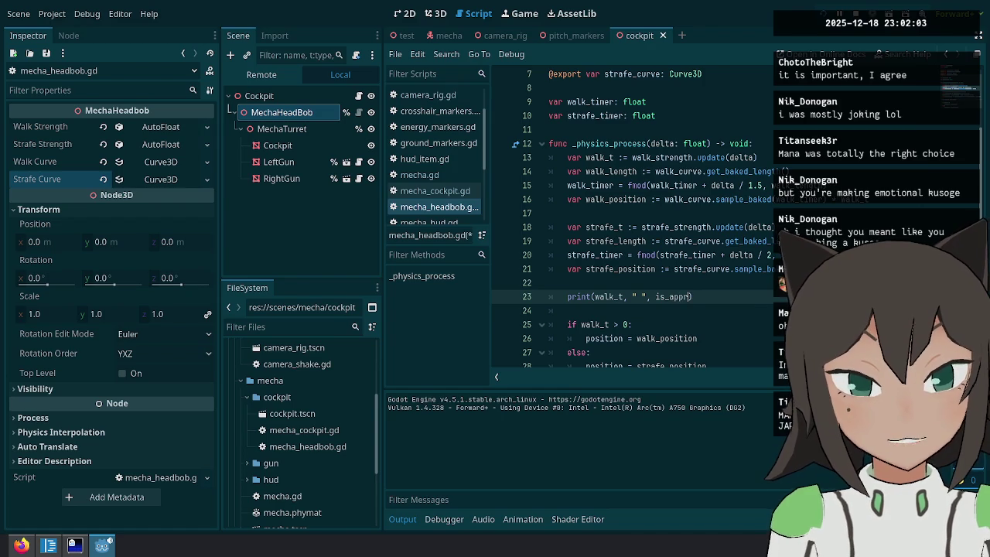
{"action": "key", "text": "Return"}
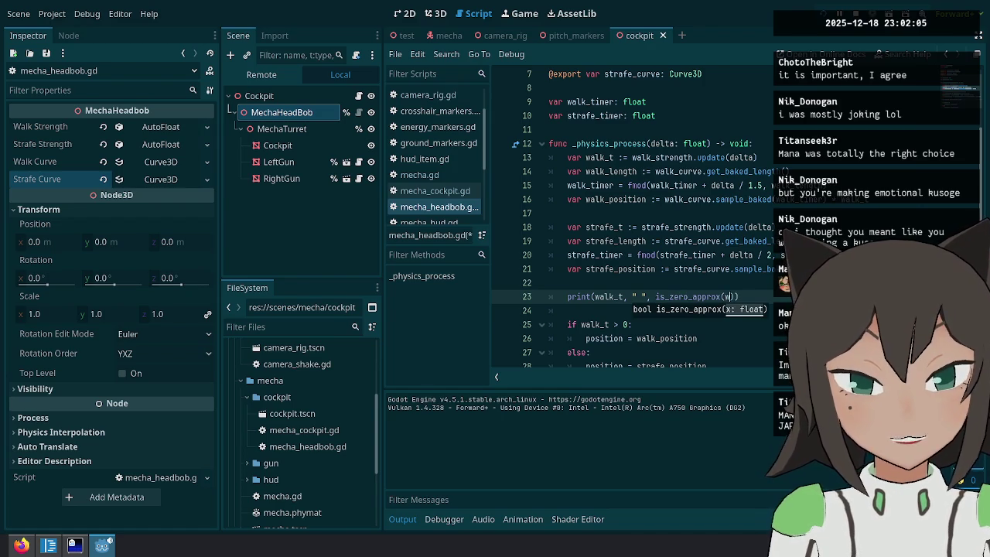
{"action": "type", "text": "alk_t"}
{"action": "key", "text": "ctrl+s"}
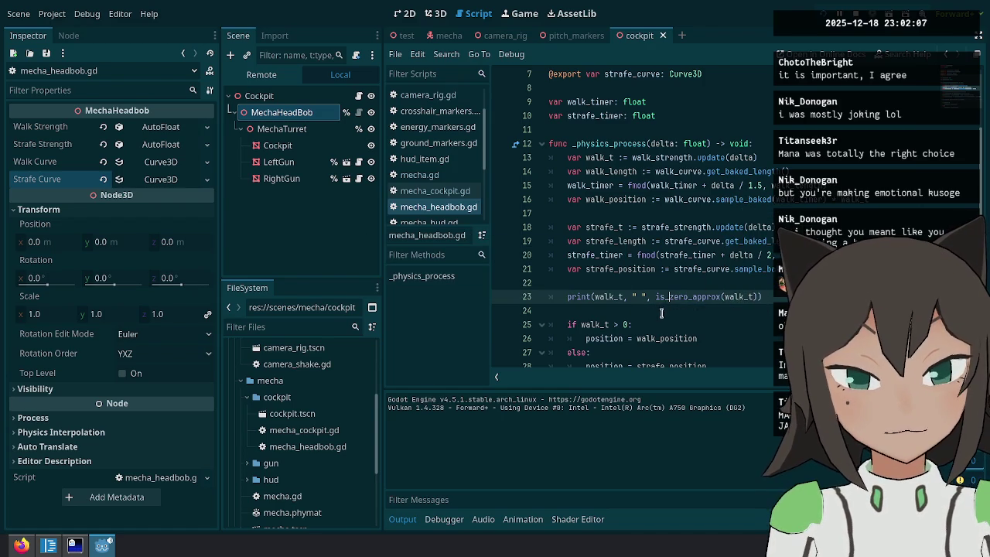
{"action": "key", "text": "F5"}
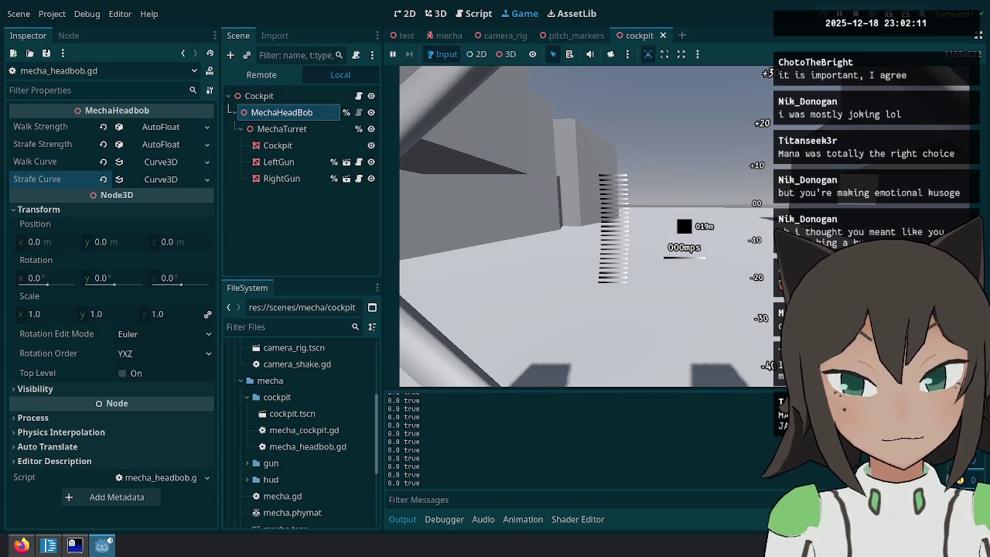
Walk and turn the mecha while walk_t climbs to 0.5 and decays, then return to the script.
{"action": "key", "text": "w"}
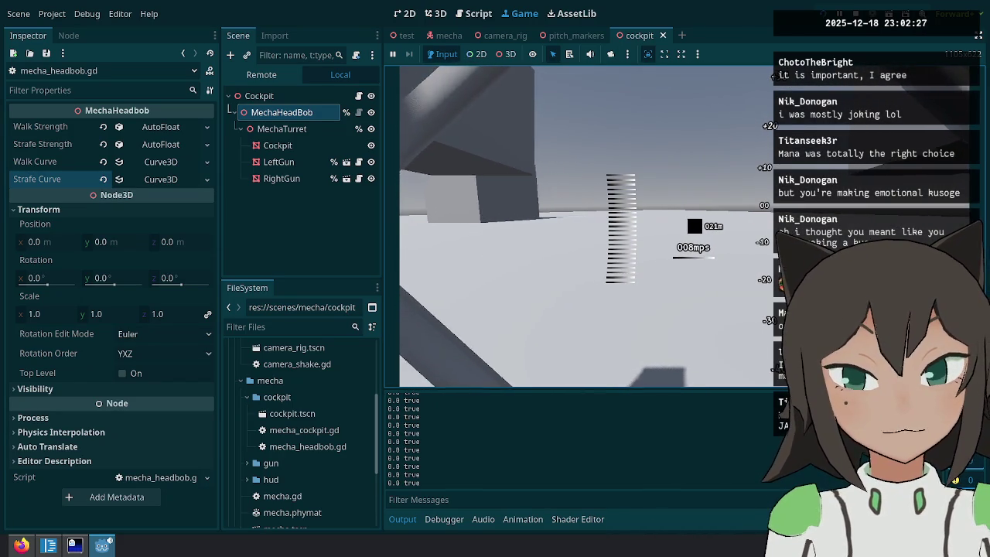
{"action": "key", "text": "w"}
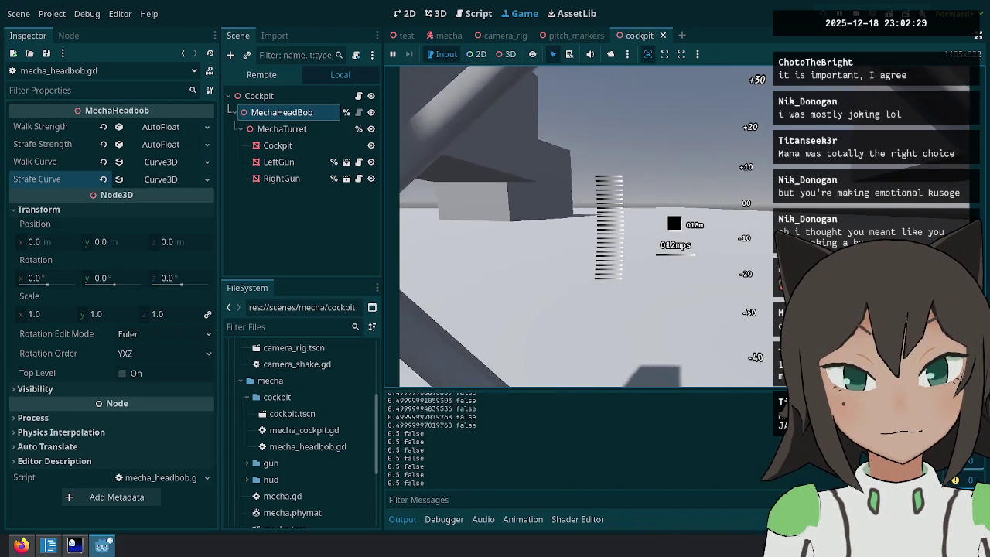
{"action": "key", "text": "a"}
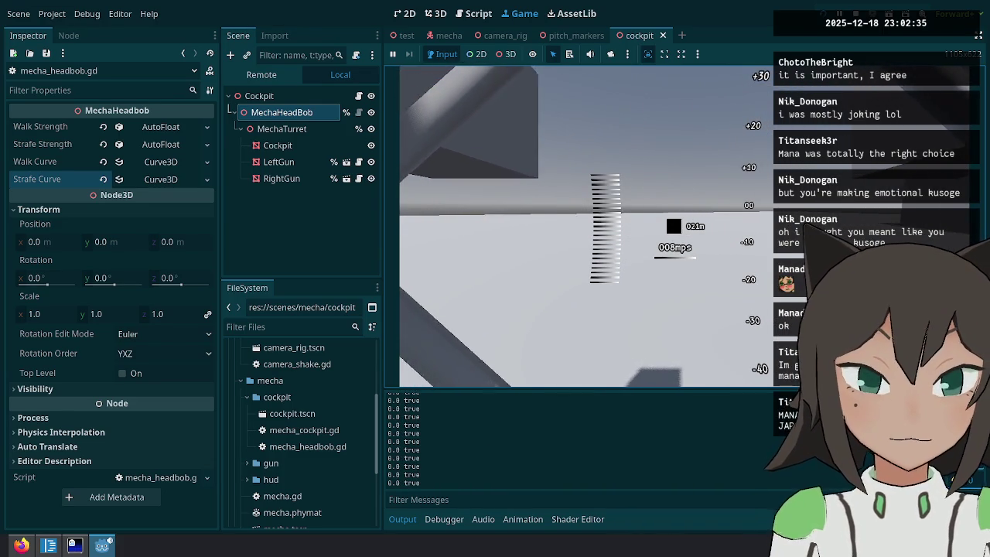
{"action": "key", "text": "Escape"}
{"action": "left_click", "coordinate": [473, 13]}
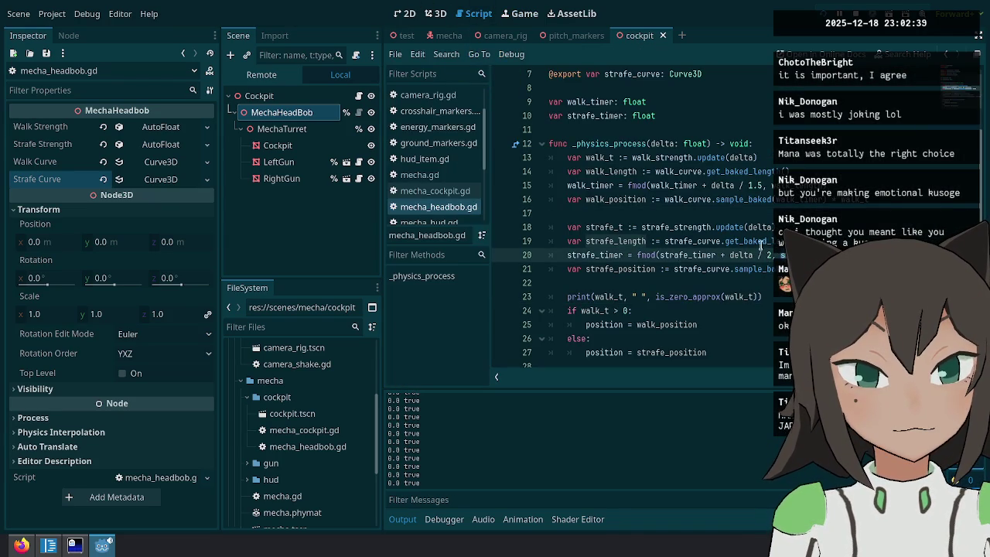
{"action": "double_click", "coordinate": [694, 240]}
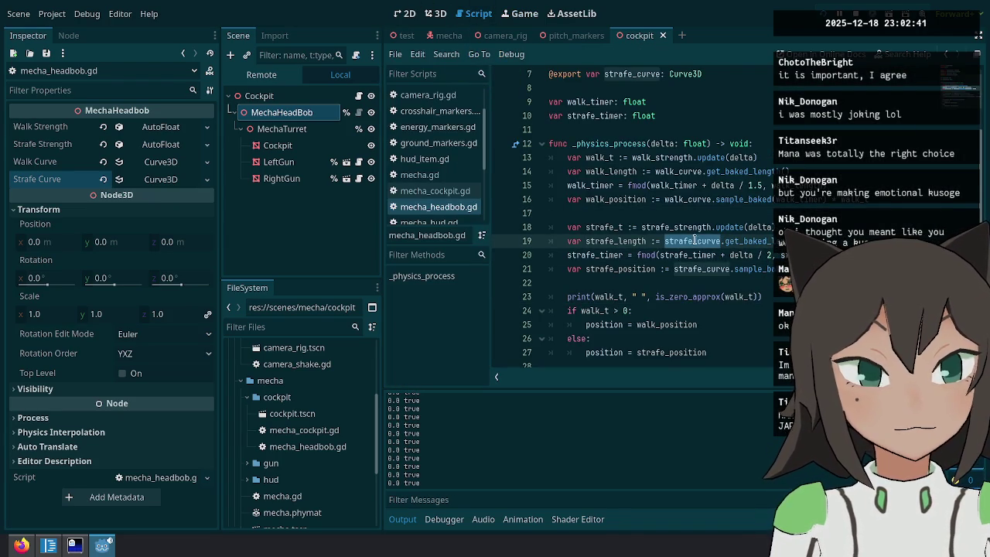
{"action": "key", "text": "Down"}
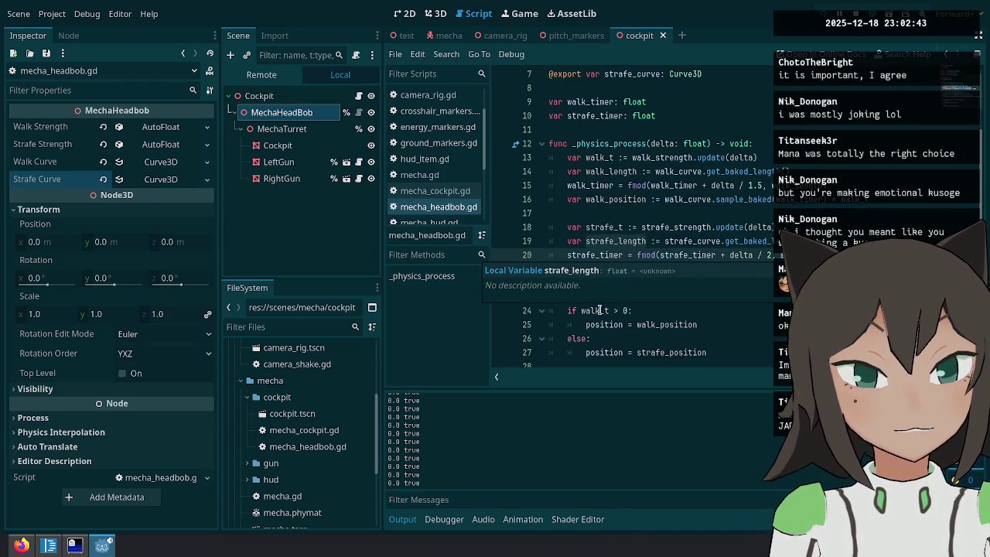
{"action": "double_click", "coordinate": [605, 254]}
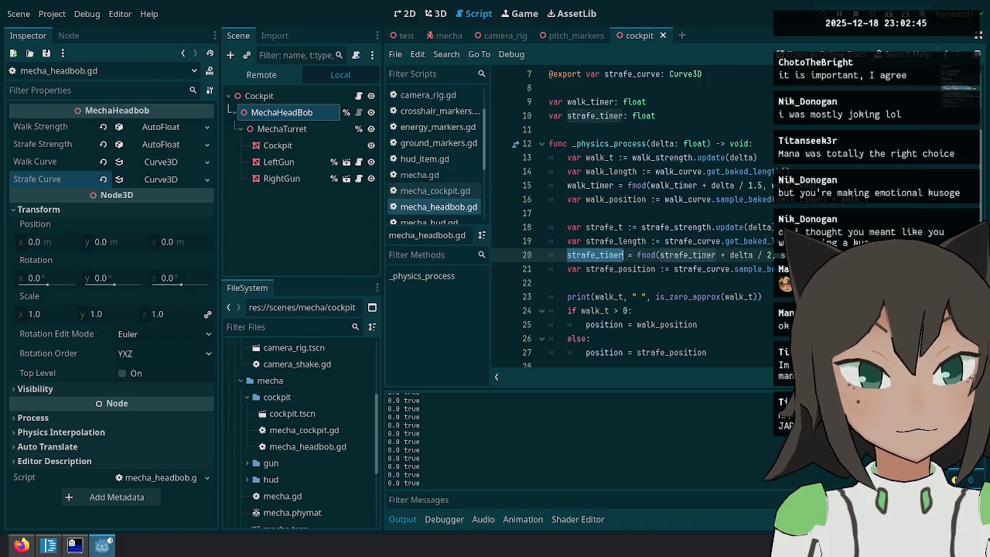
{"action": "scroll", "coordinate": [632, 255], "scroll_direction": "down", "scroll_amount": 1}
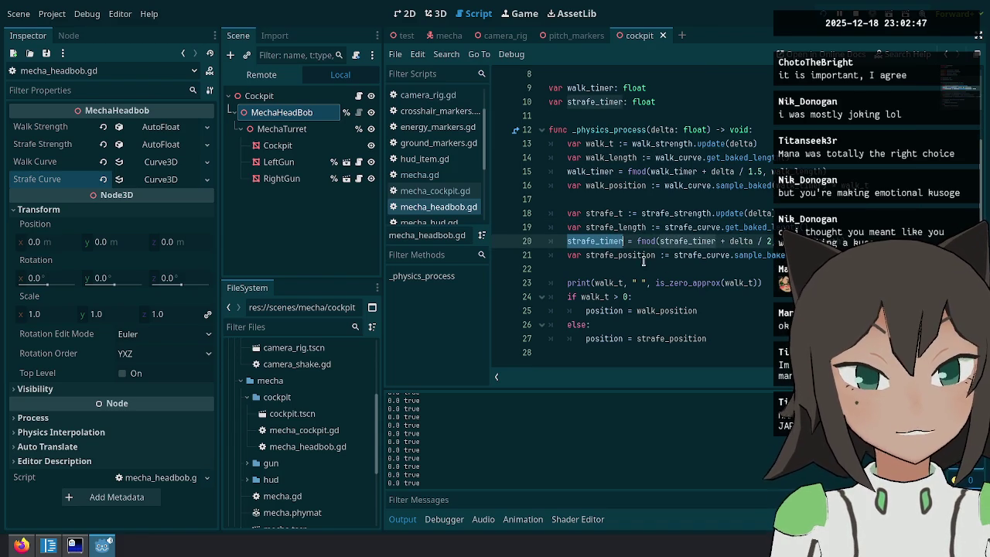
{"action": "double_click", "coordinate": [652, 255]}
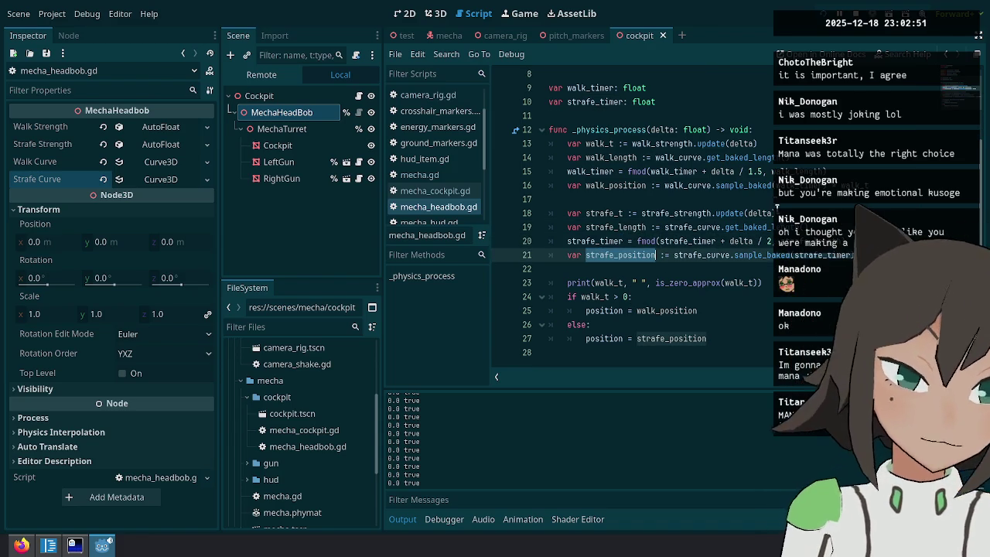
{"action": "left_click", "coordinate": [655, 296]}
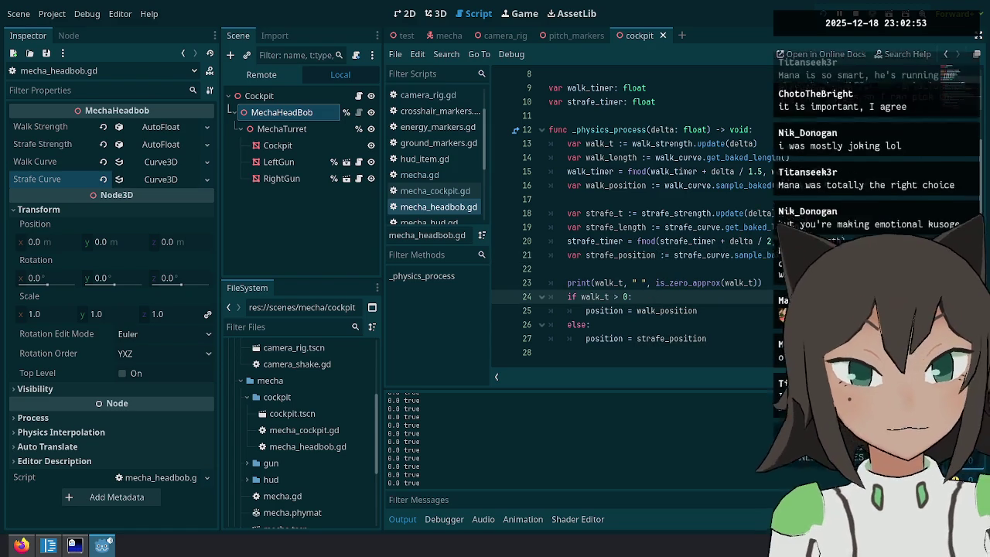
{"action": "key", "text": "shift+Home"}
{"action": "key", "text": "ctrl+c"}
{"action": "key", "text": "BackSpace"}
Paste 'if walk_t > 0' above the walk calculations and indent the four walk lines under it.
{"action": "key", "text": "Up"}
{"action": "key", "text": "Up"}
{"action": "key", "text": "Up"}
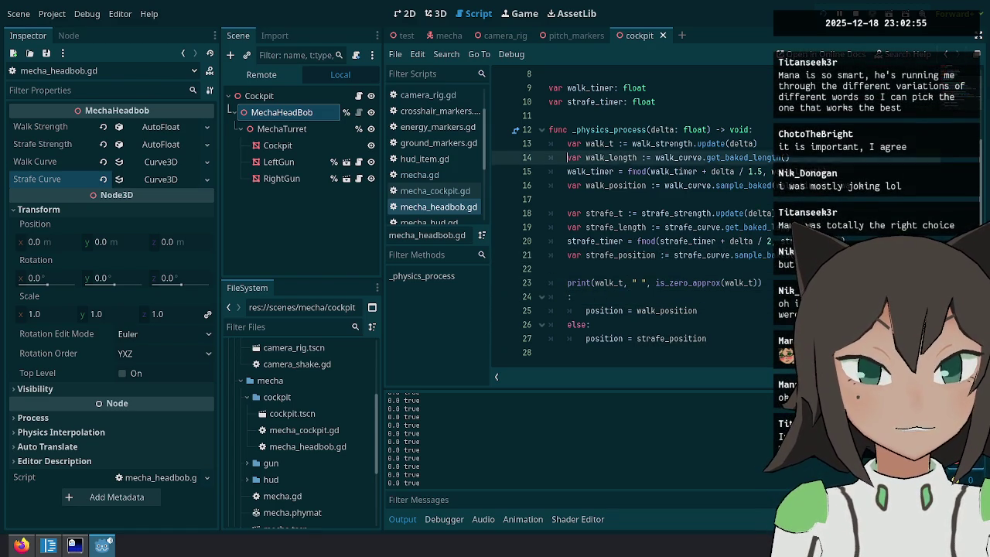
{"action": "key", "text": "Return"}
{"action": "key", "text": "Up"}
{"action": "key", "text": "ctrl+v"}
{"action": "key", "text": "shift+Down"}
{"action": "key", "text": "shift+Down"}
{"action": "key", "text": "shift+Down"}
{"action": "key", "text": "Tab"}
Make the walk branch assign position directly and end the condition line with a colon.
{"action": "key", "text": "shift+Home"}
{"action": "key", "text": "BackSpace"}
{"action": "type", "text": "r"}
{"action": "type", "text": "ositio"}
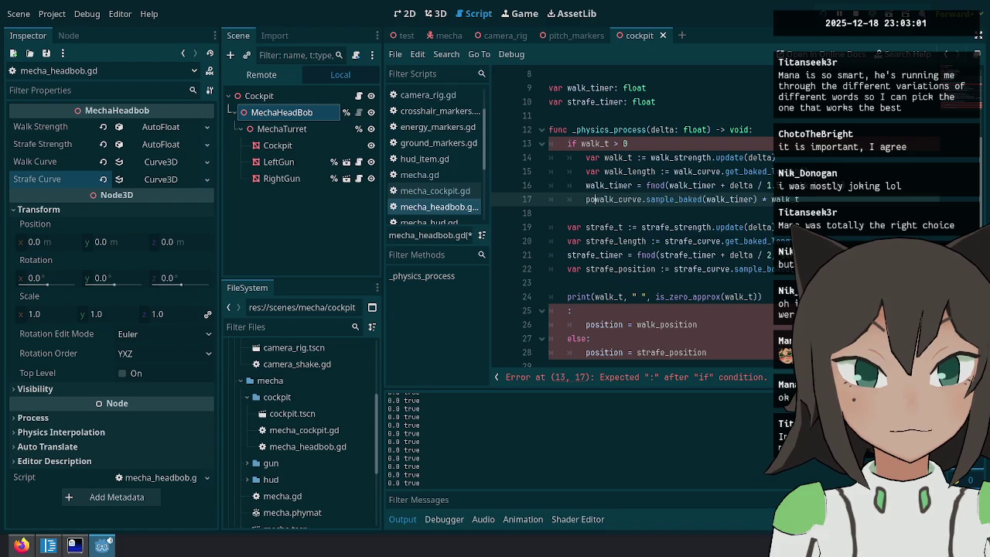
{"action": "key", "text": "BackSpace"}
{"action": "type", "text": "="}
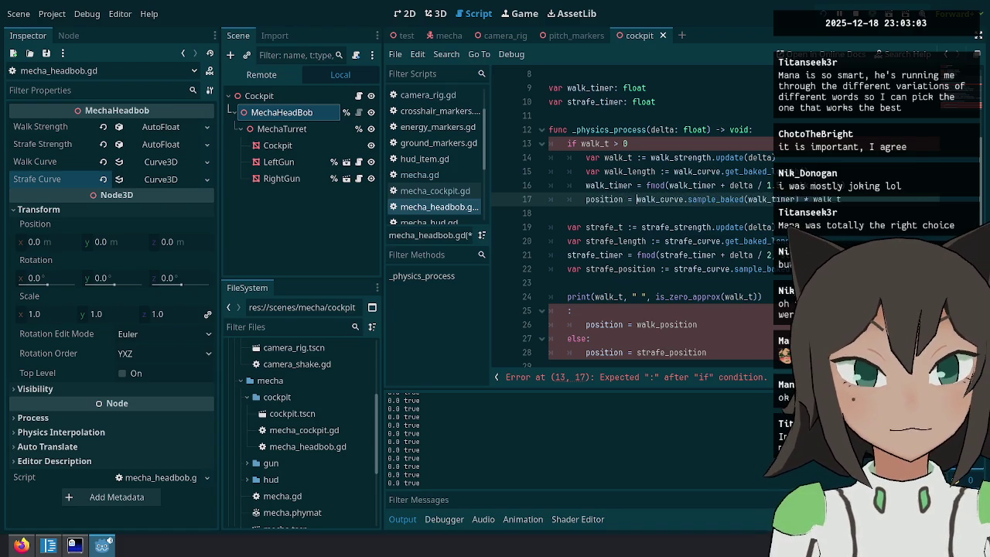
{"action": "key", "text": "Up"}
{"action": "key", "text": "Up"}
{"action": "key", "text": "Up"}
{"action": "type", "text": ":"}
{"action": "key", "text": "Down"}
Add an else: branch whose indented strafe lines set position, and delete the old print and if/else block.
{"action": "key", "text": "Down"}
{"action": "key", "text": "Down"}
{"action": "key", "text": "Down"}
{"action": "key", "text": "Return"}
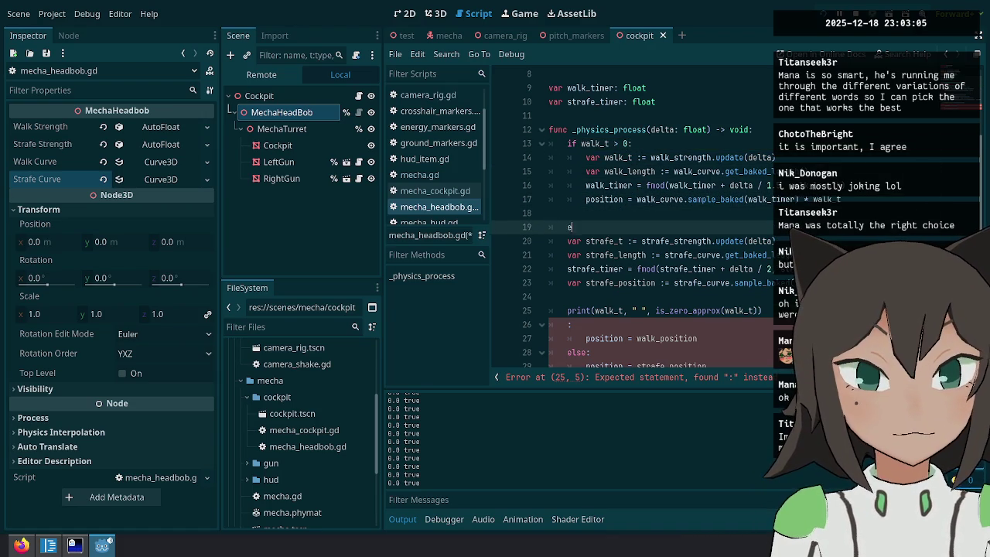
{"action": "type", "text": ":"}
{"action": "key", "text": "Down"}
{"action": "key", "text": "shift+Down"}
{"action": "key", "text": "shift+Down"}
{"action": "key", "text": "shift+Down"}
{"action": "key", "text": "Tab"}
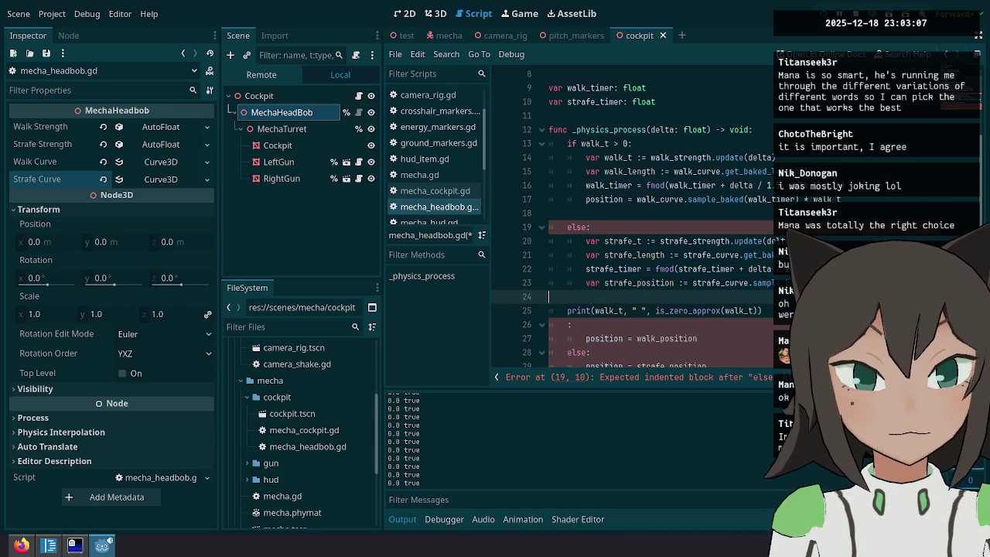
{"action": "key", "text": "Right"}
{"action": "key", "text": "ctrl+shift+Right"}
{"action": "key", "text": "ctrl+shift+Right"}
{"action": "key", "text": "Delete"}
{"action": "key", "text": "BackSpace"}
{"action": "key", "text": "BackSpace"}
{"action": "key", "text": "BackSpace"}
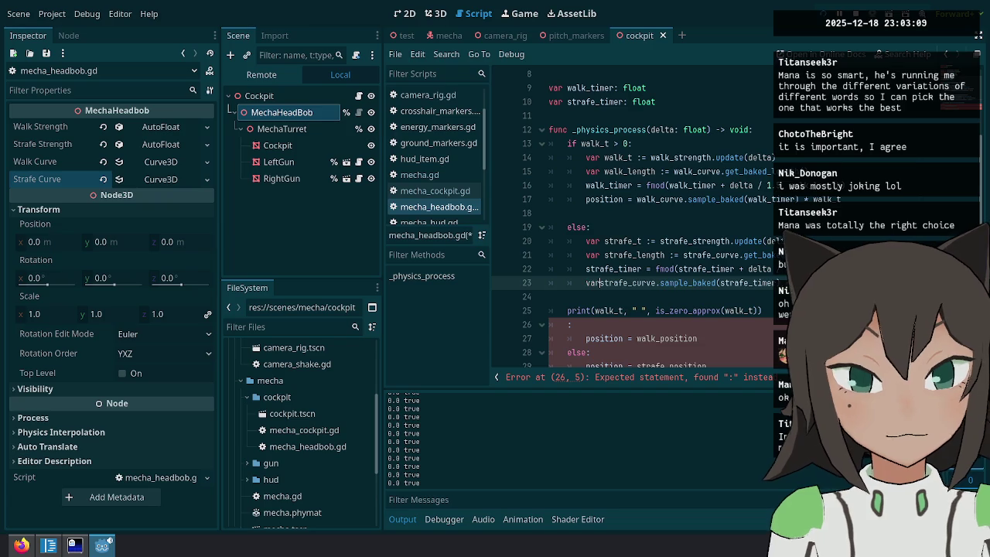
{"action": "type", "text": "position ="}
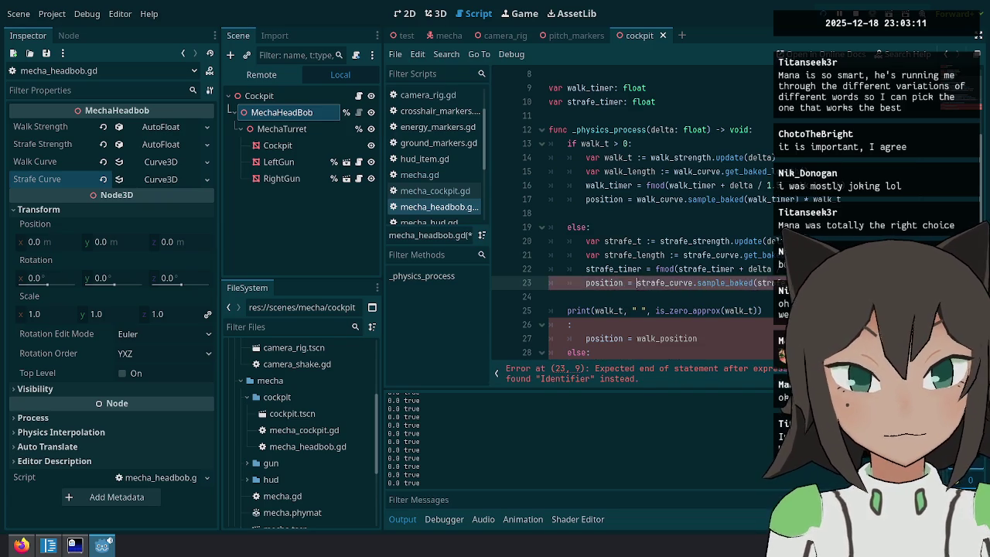
{"action": "key", "text": "Down"}
{"action": "key", "text": "ctrl+shift+k"}
{"action": "key", "text": "ctrl+shift+k"}
{"action": "key", "text": "ctrl+shift+k"}
{"action": "key", "text": "ctrl+s"}
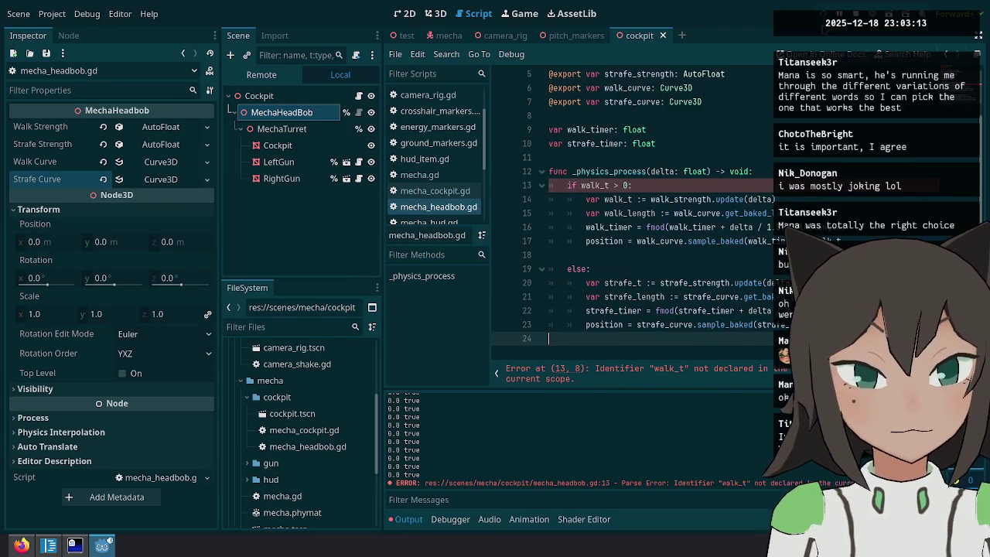
Move the walk_t declaration out to function level above the if.
{"action": "left_click", "coordinate": [614, 184]}
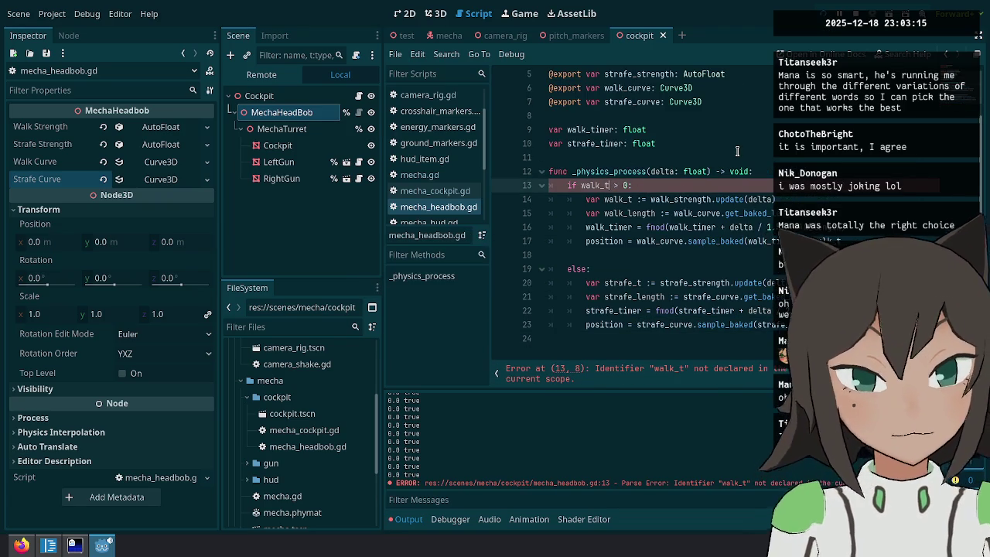
{"action": "key", "text": "Down"}
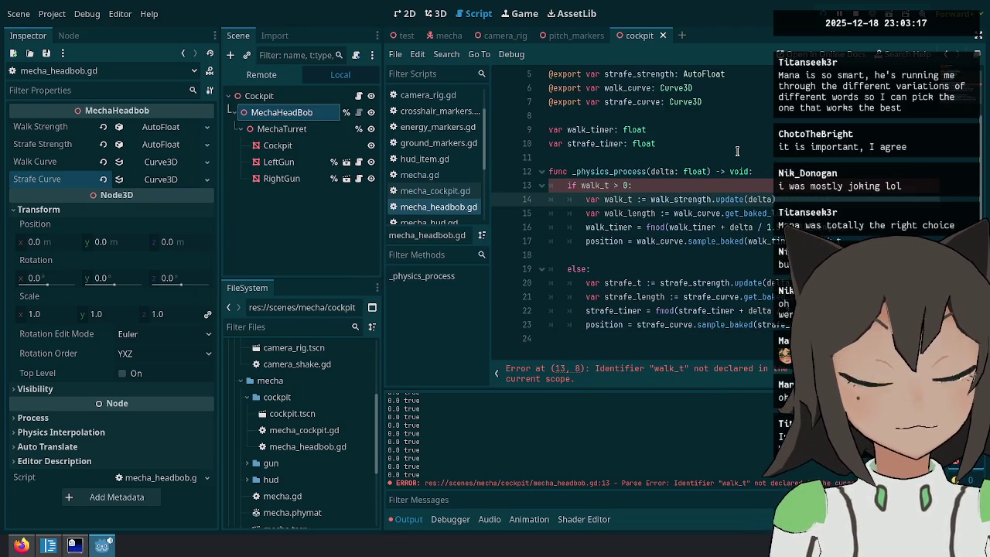
{"action": "key", "text": "alt+Up"}
{"action": "key", "text": "shift+Tab"}
{"action": "key", "text": "ctrl+shift+Return"}
{"action": "key", "text": "ctrl+shift+k"}
Move the strafe_t declaration up under walk_t, save the script, and run the game.
{"action": "key", "text": "Down"}
{"action": "key", "text": "Down"}
{"action": "key", "text": "Down"}
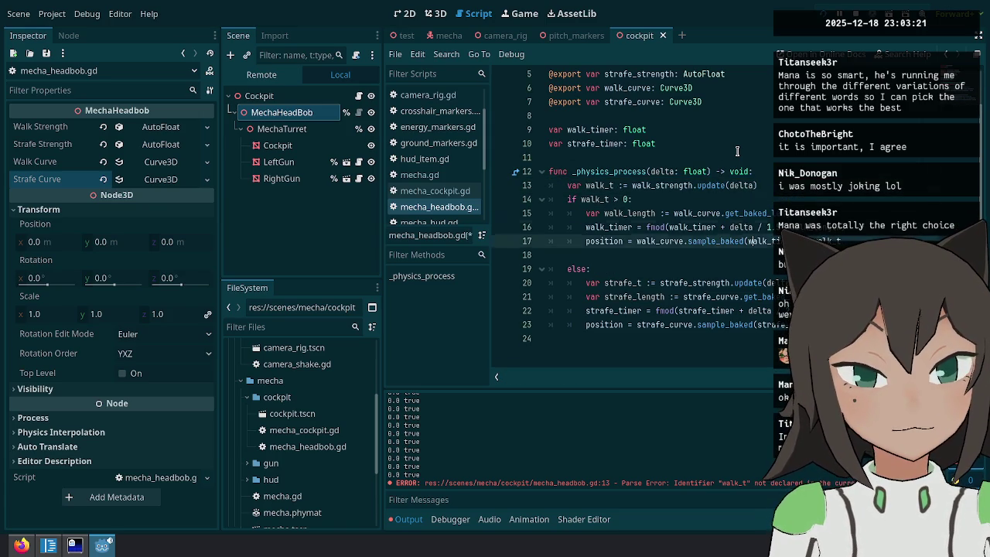
{"action": "key", "text": "ctrl+shift+k"}
{"action": "key", "text": "Up"}
{"action": "key", "text": "Up"}
{"action": "key", "text": "Up"}
{"action": "key", "text": "Up"}
{"action": "type", "text": "var strafe_t := strafe_strength.update(delta)"}
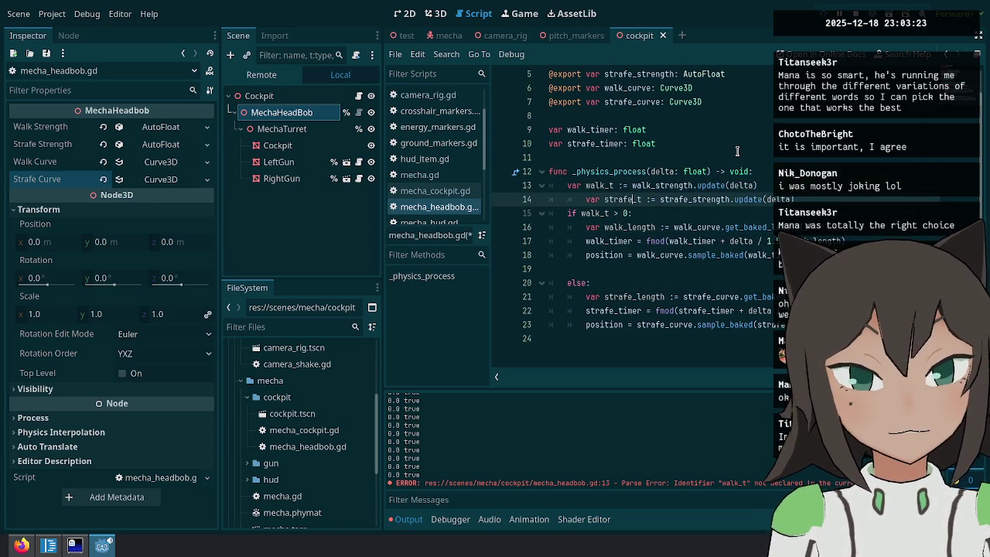
{"action": "key", "text": "Return"}
{"action": "key", "text": "Up"}
{"action": "key", "text": "BackSpace"}
{"action": "key", "text": "ctrl+s"}
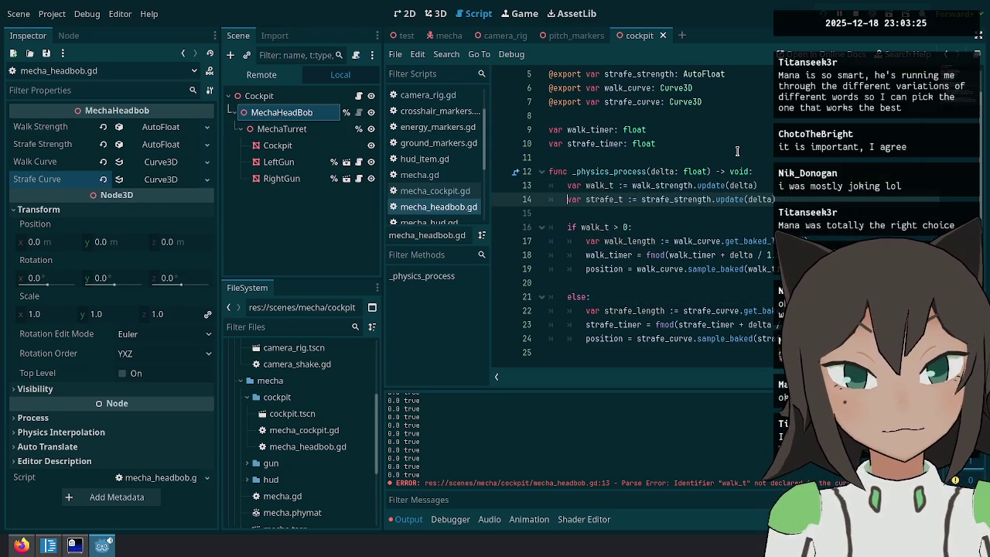
{"action": "left_click", "coordinate": [816, 8]}
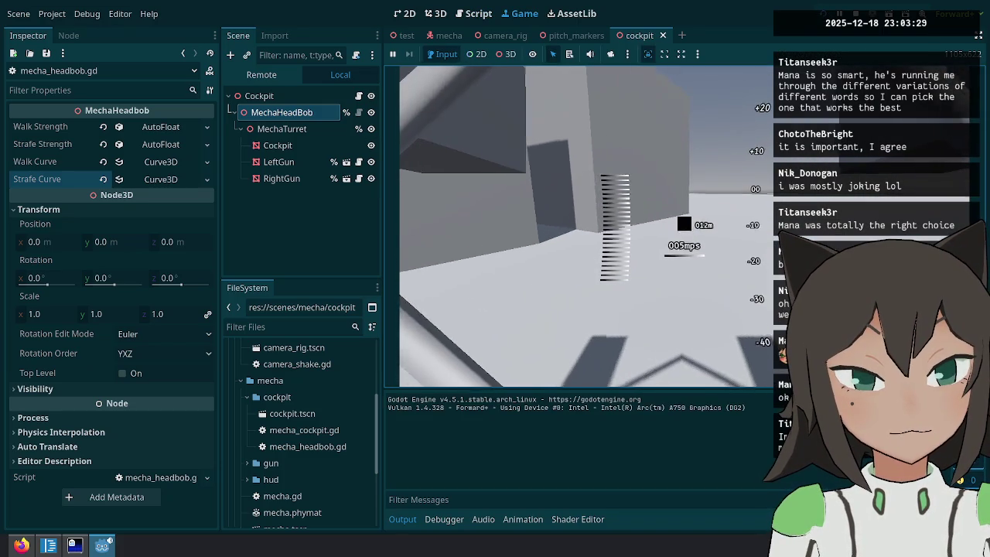
Walk the mecha forward with no parse error shown, then pause and return to mecha_headbob.gd.
{"action": "key", "text": "w"}
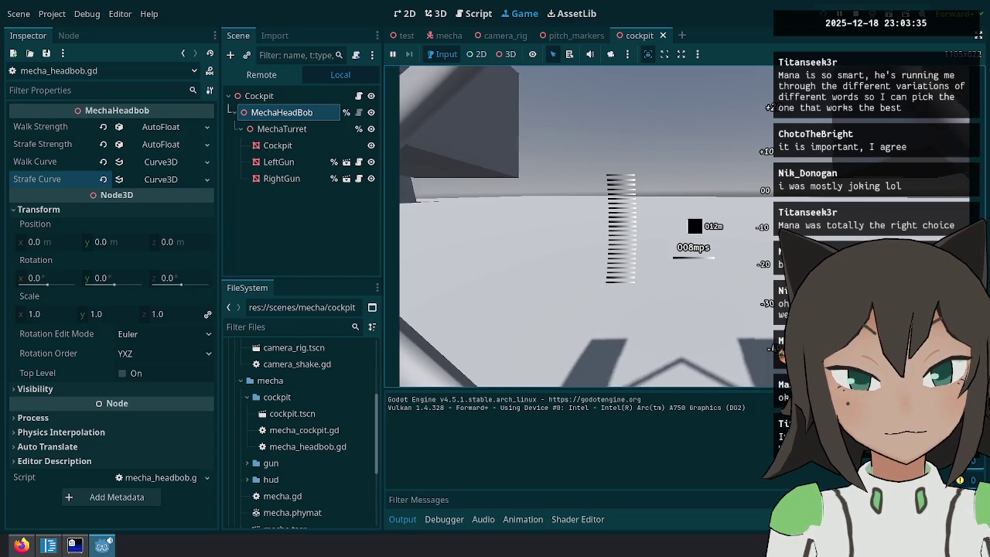
{"action": "key", "text": "Escape"}
{"action": "left_click", "coordinate": [472, 13]}
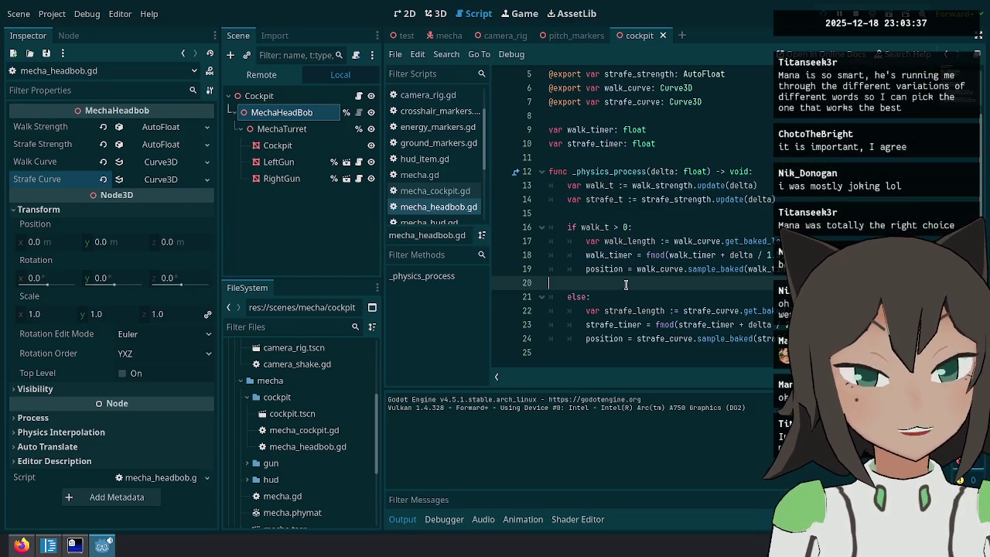
Insert `print(is_zero_approx(walk_t))` above the walk check and run the game.
{"action": "left_click", "coordinate": [604, 310]}
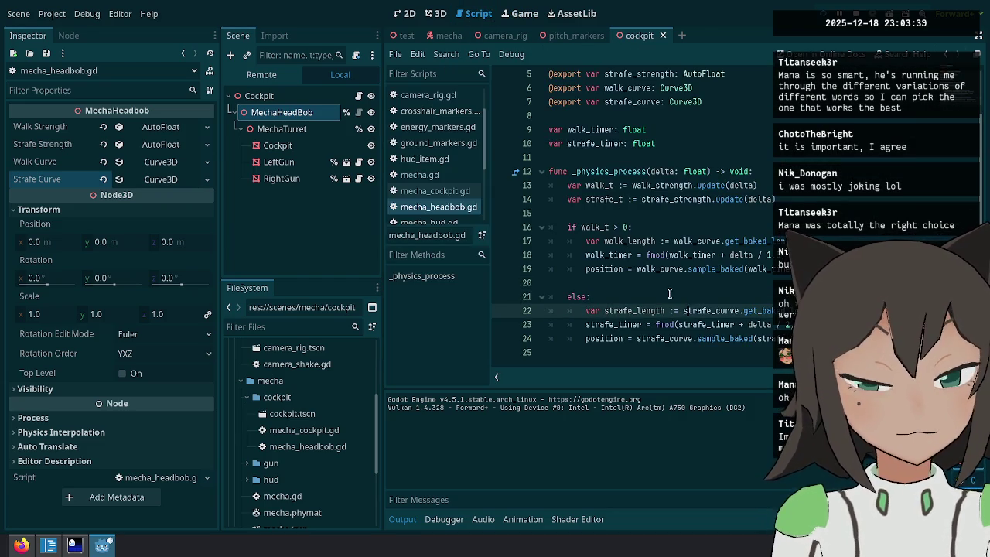
{"action": "left_click", "coordinate": [612, 227]}
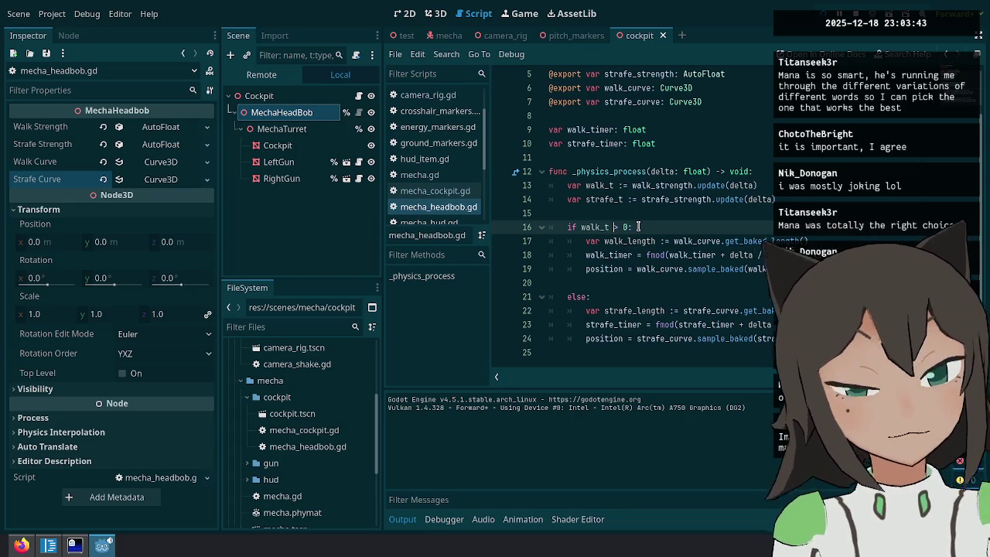
{"action": "key", "text": "Up"}
{"action": "key", "text": "Return"}
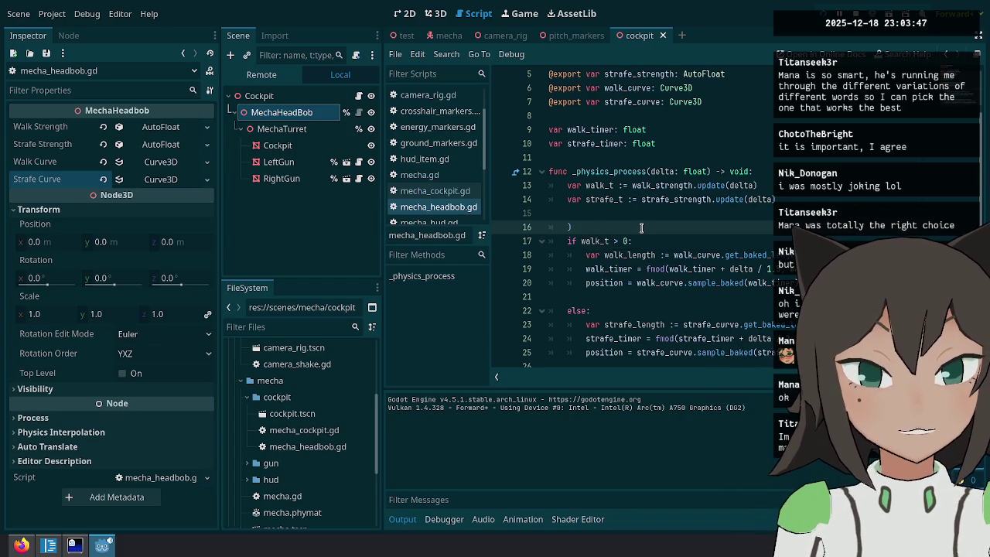
{"action": "key", "text": "BackSpace"}
{"action": "key", "text": "BackSpace"}
{"action": "type", "text": "print(is_"}
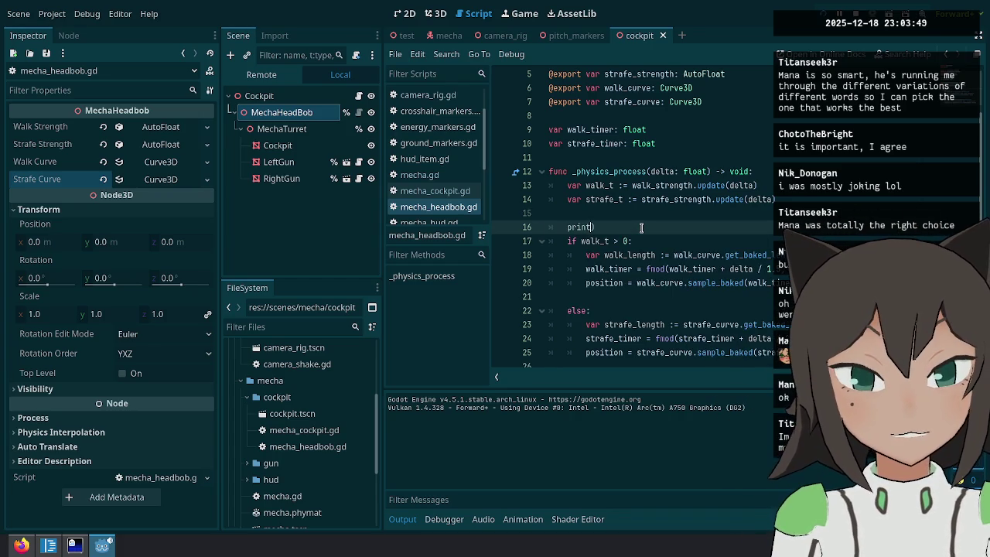
{"action": "type", "text": "ze"}
{"action": "key", "text": "Return"}
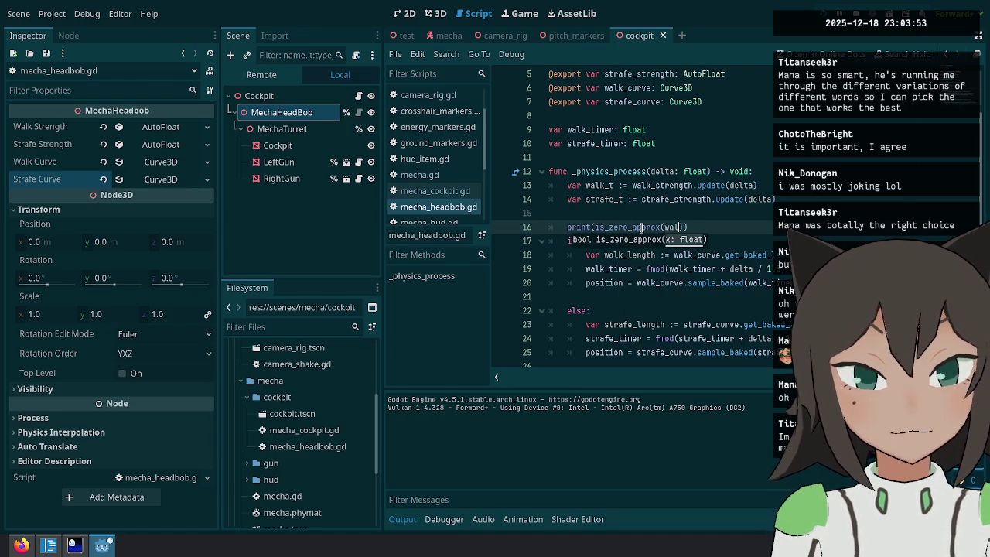
{"action": "key", "text": "F5"}
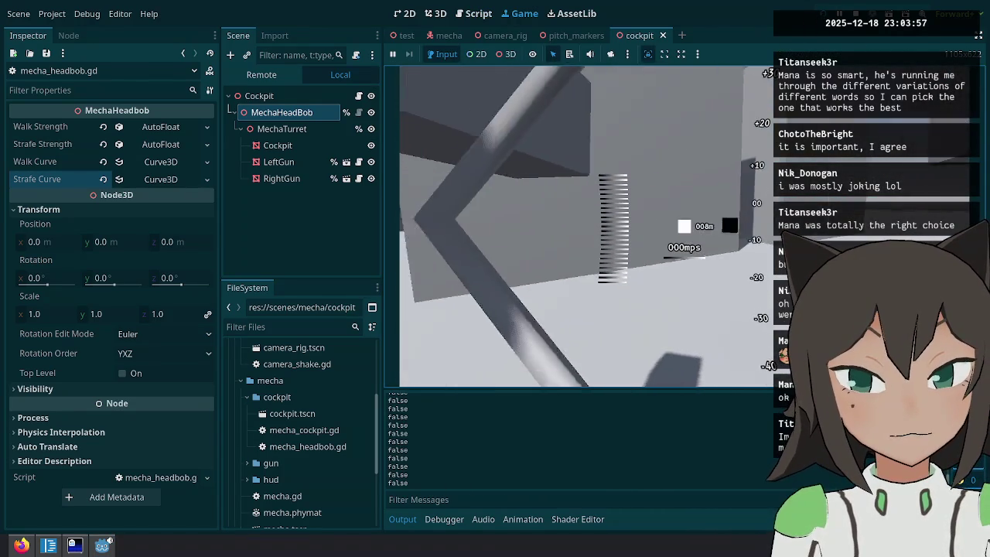
Walk the mecha while the output prints true, then pause and select walk_t on line 17.
{"action": "key", "text": "w"}
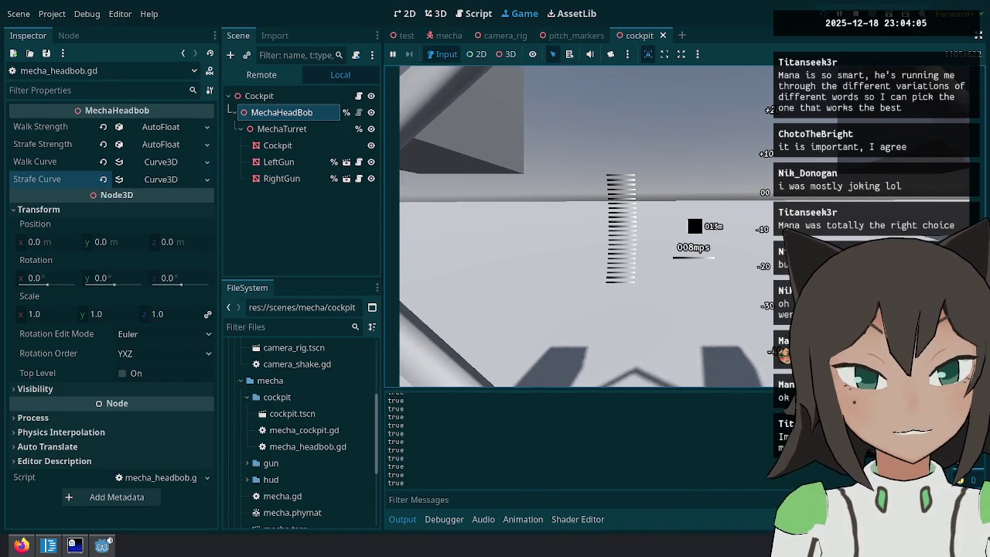
{"action": "key", "text": "Escape"}
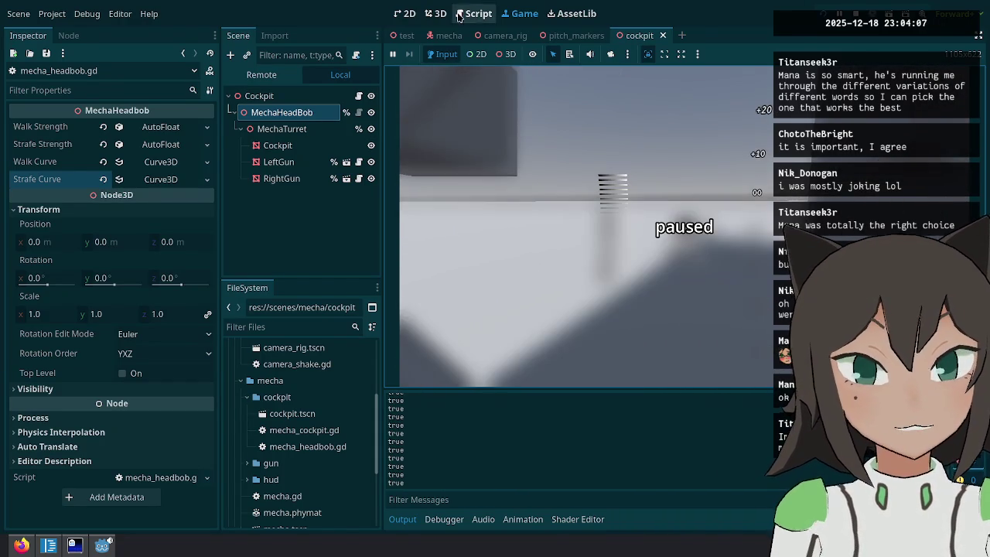
{"action": "left_click", "coordinate": [473, 13]}
{"action": "left_click", "coordinate": [586, 255]}
{"action": "double_click", "coordinate": [594, 243]}
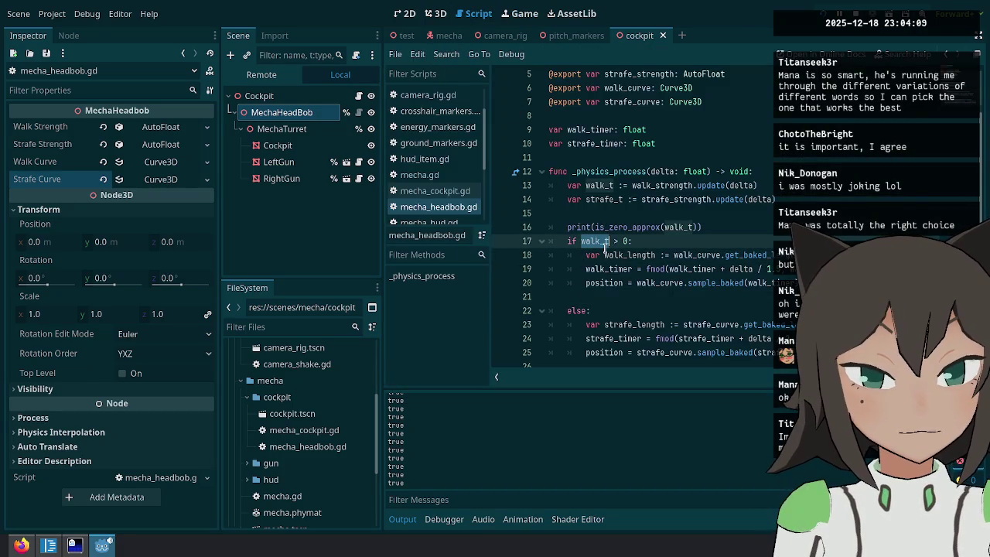
Change the walk check to `if walk_t > 0 and not is_zero_approx(walk_t):`.
{"action": "left_click", "coordinate": [631, 226]}
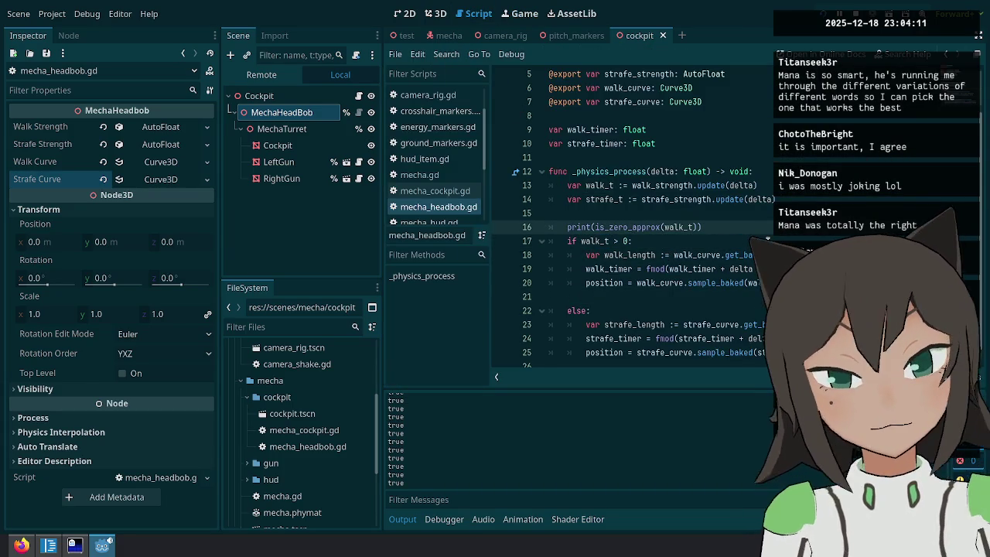
{"action": "left_click", "coordinate": [768, 242]}
{"action": "type", "text": ";s is_zero_approx(walk_t)"}
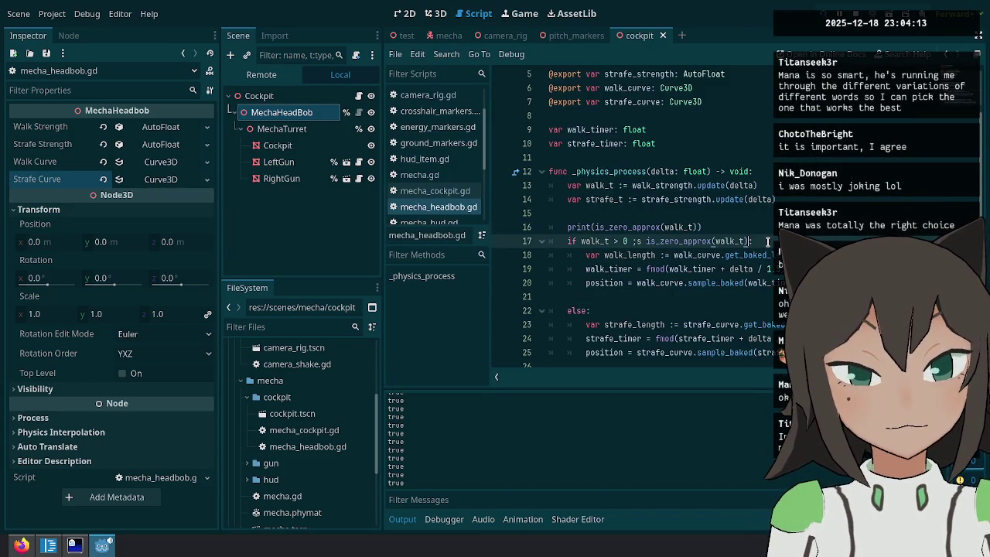
{"action": "key", "text": "ctrl+Left"}
{"action": "key", "text": "ctrl+Left"}
{"action": "key", "text": "ctrl+Left"}
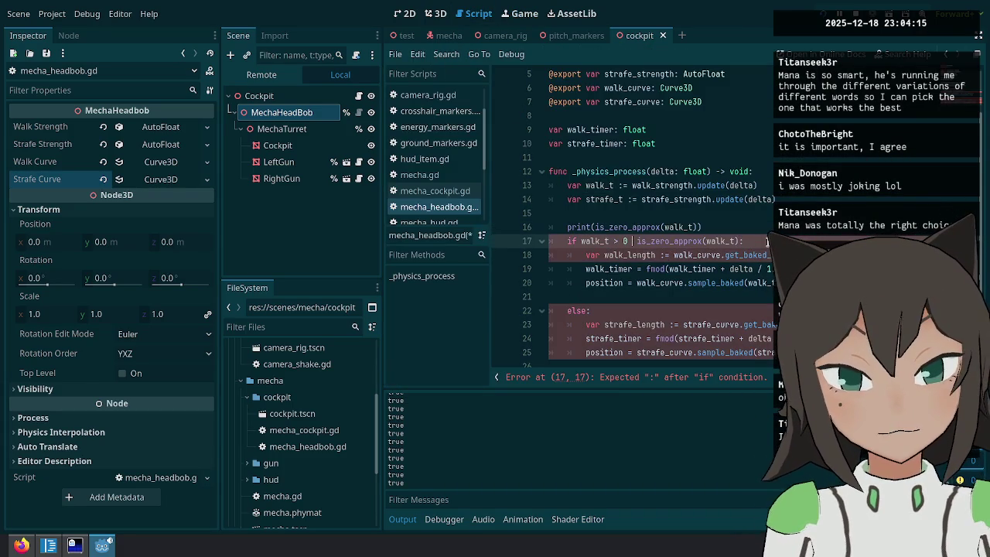
{"action": "type", "text": "not"}
{"action": "key", "text": "ctrl+Left"}
{"action": "key", "text": "ctrl+Left"}
{"action": "key", "text": "BackSpace"}
{"action": "key", "text": "BackSpace"}
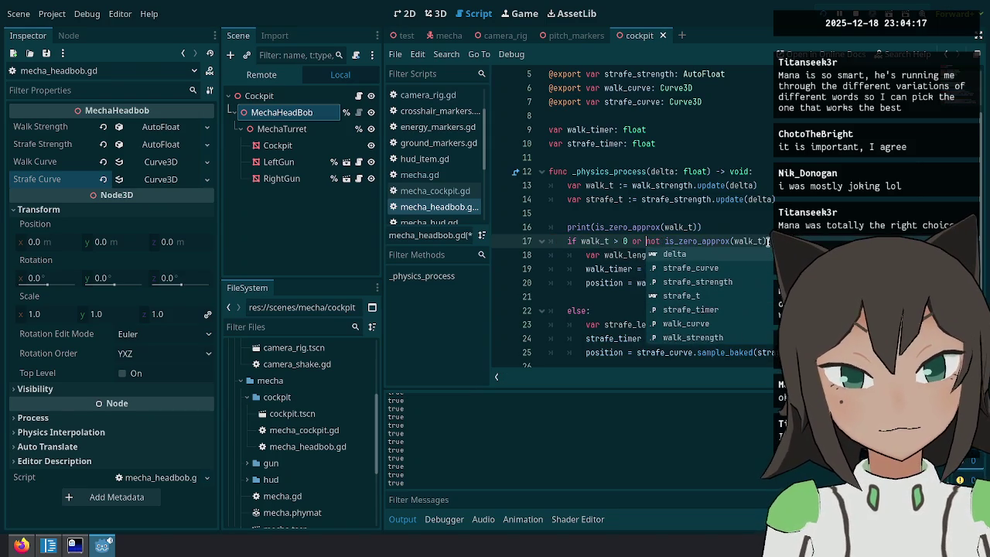
{"action": "type", "text": "0"}
{"action": "key", "text": "Delete"}
{"action": "key", "text": "Delete"}
Save mecha_headbob.gd, run the game and walk forward to check the printed walk condition, then stop it.
{"action": "key", "text": "ctrl+s"}
{"action": "left_click", "coordinate": [702, 101]}
{"action": "left_click", "coordinate": [823, 14]}
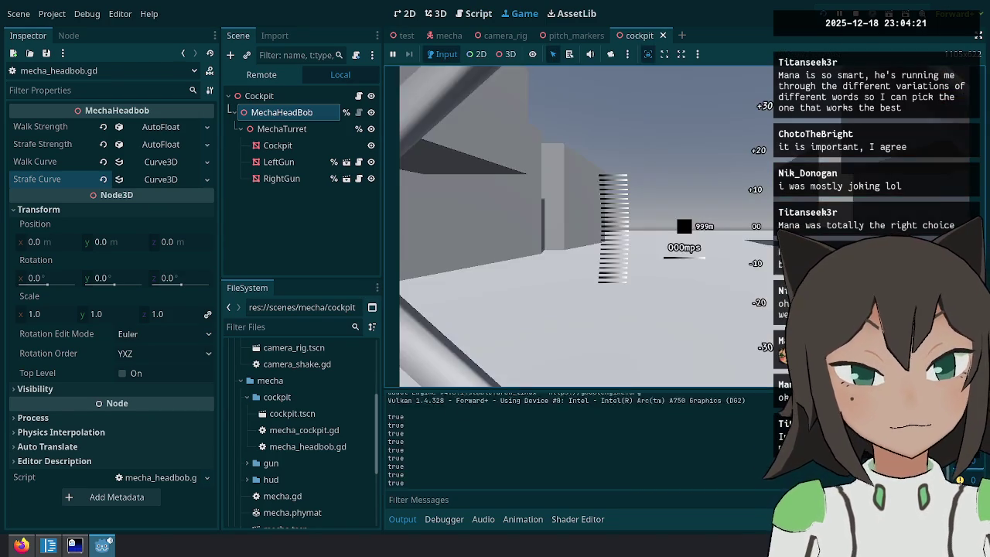
{"action": "key", "text": "w"}
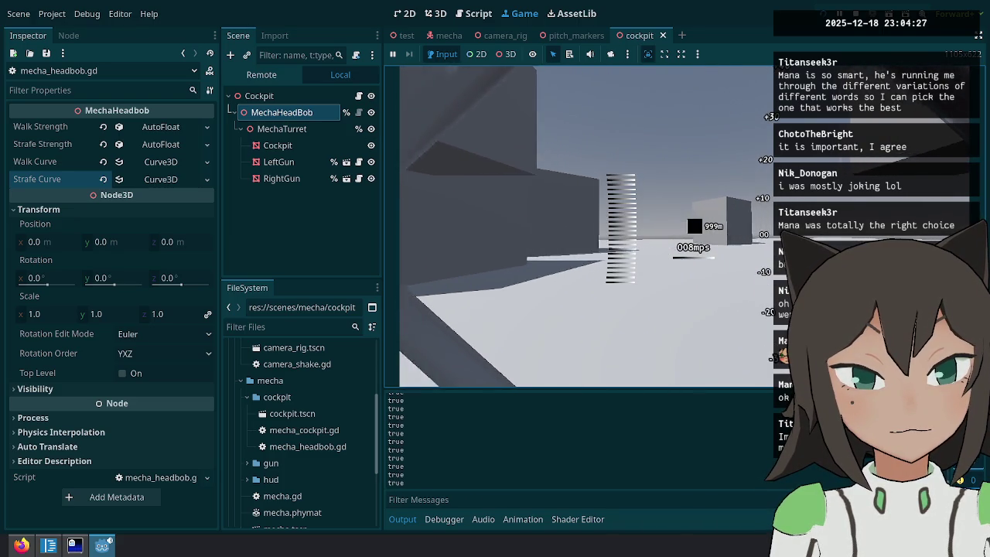
{"action": "key", "text": "Escape"}
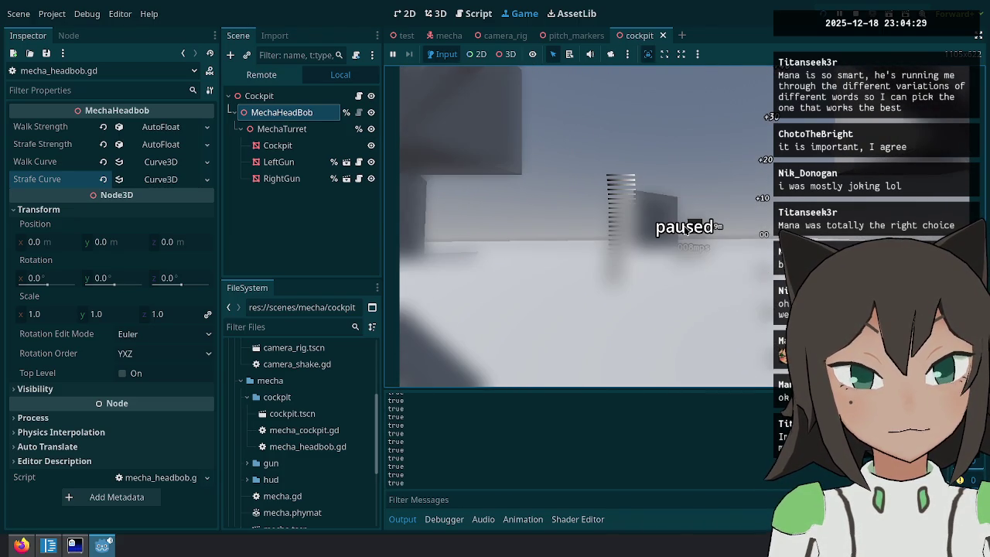
{"action": "left_click", "coordinate": [850, 16]}
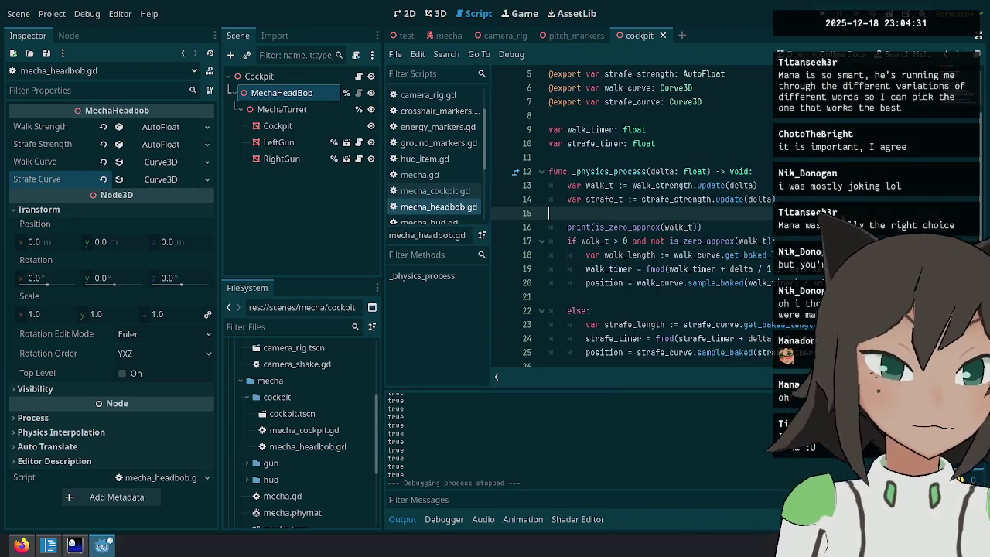
Delete the print(is_zero_approx(walk_t)) debug line from mecha_headbob.gd.
{"action": "left_click", "coordinate": [687, 310]}
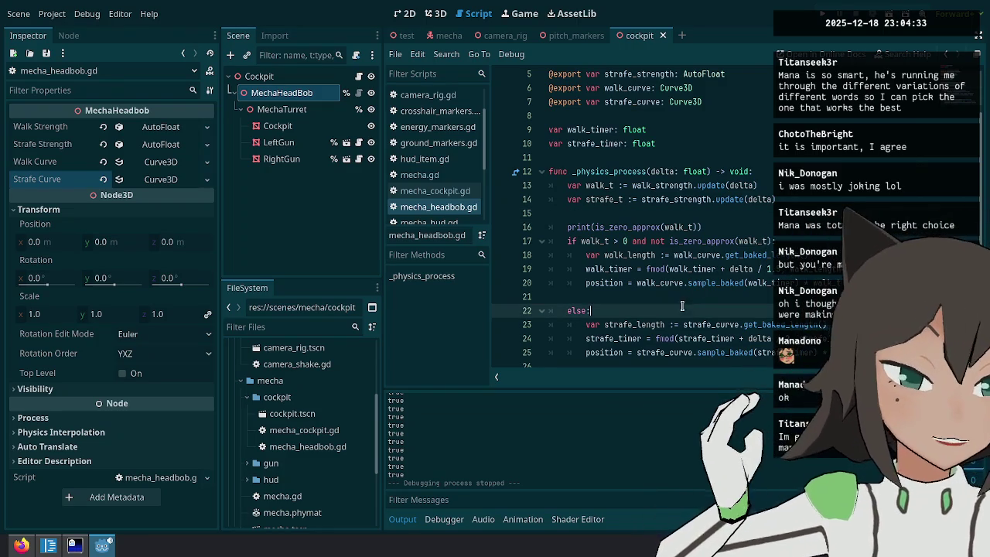
{"action": "left_click", "coordinate": [747, 229]}
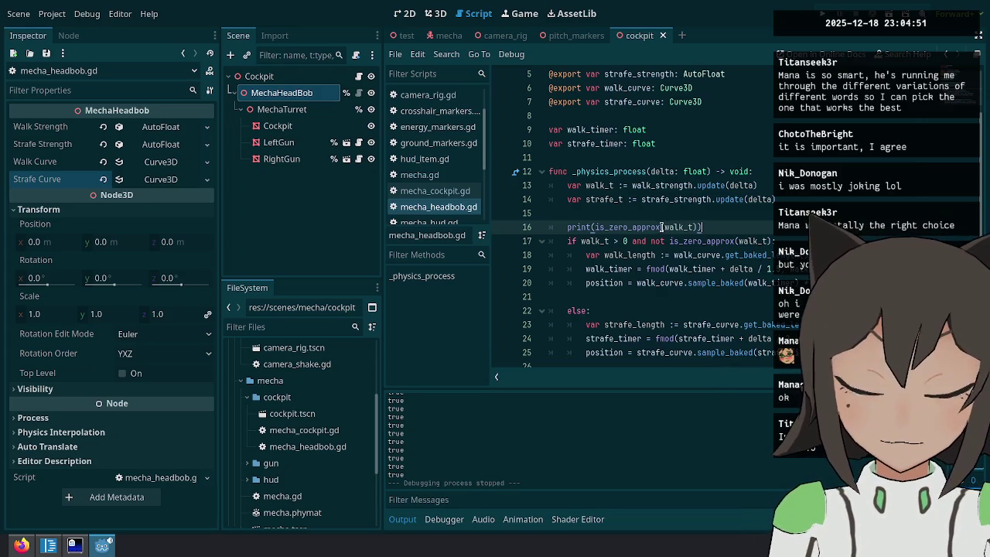
{"action": "mouse_move", "coordinate": [644, 228]}
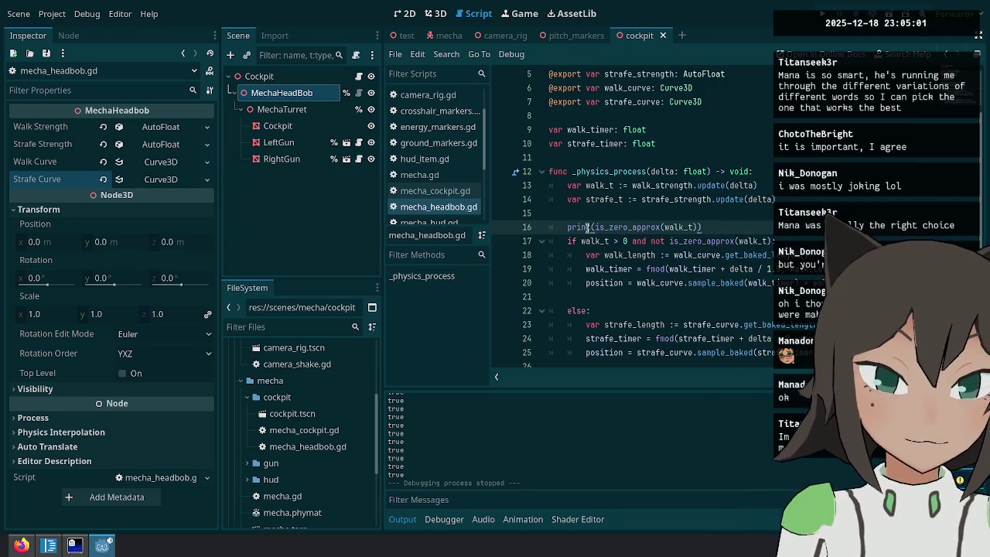
{"action": "left_click", "coordinate": [757, 224]}
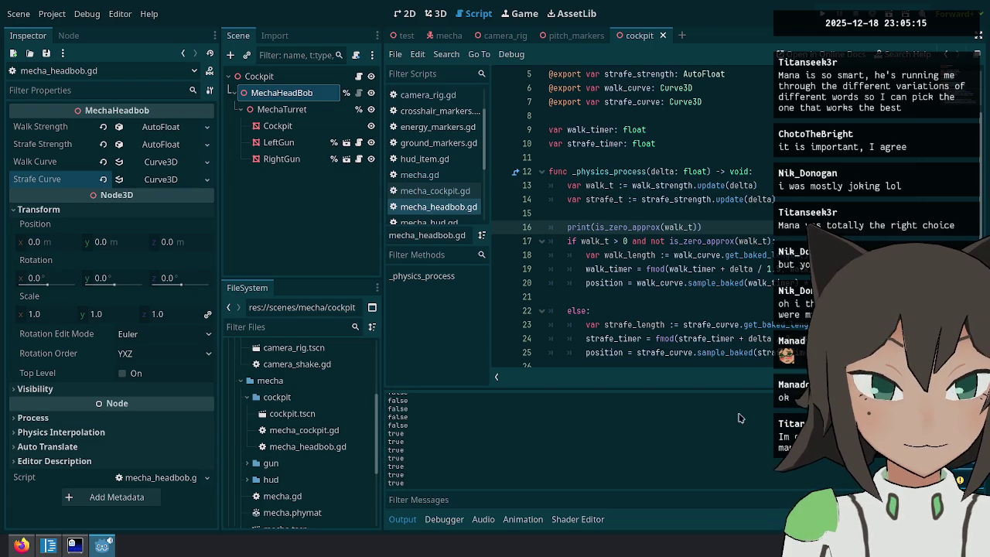
{"action": "key", "text": "ctrl+shift+k"}
{"action": "key", "text": "Up"}
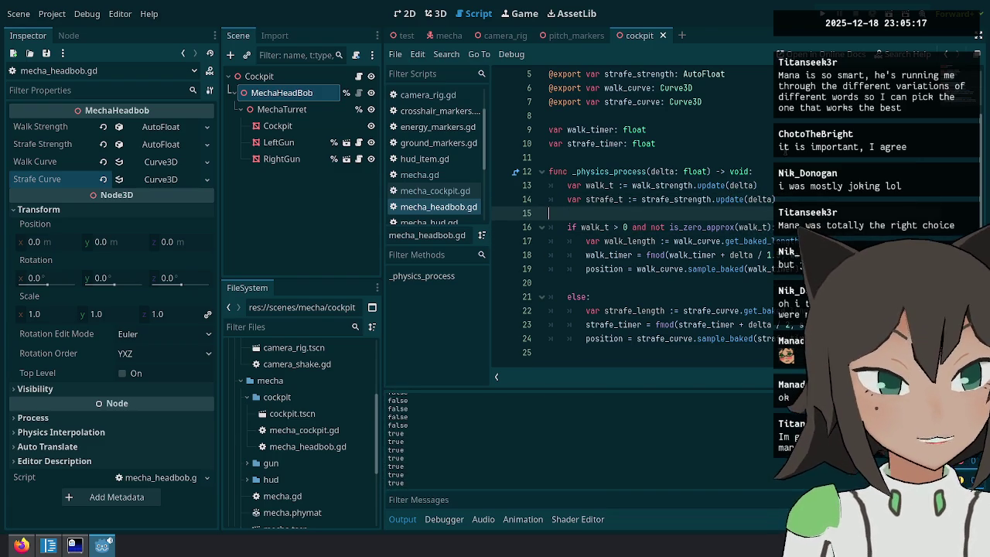
Relaunch the game, walk the mecha forward without debug prints, then pause and open the test scene.
{"action": "left_click", "coordinate": [821, 13]}
{"action": "key", "text": "w"}
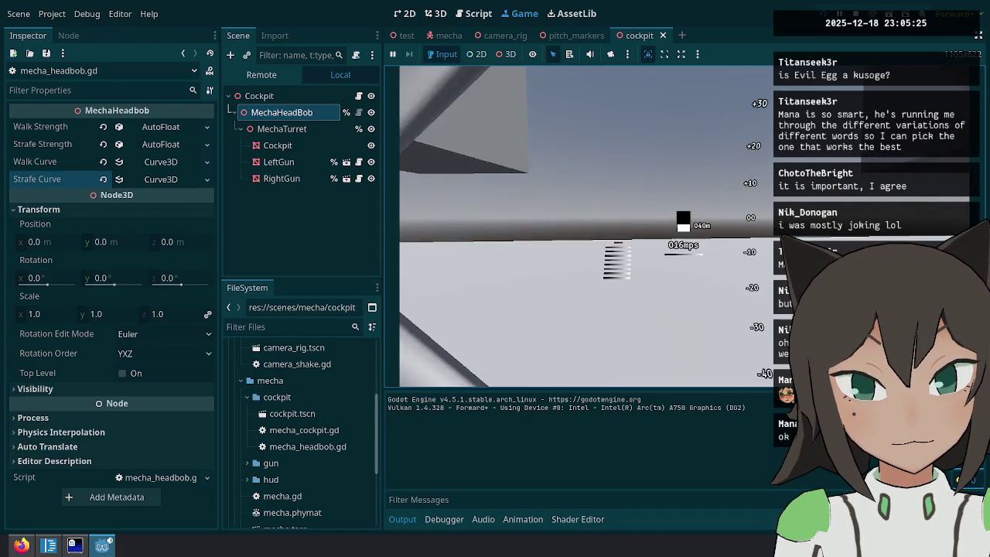
{"action": "key", "text": "Escape"}
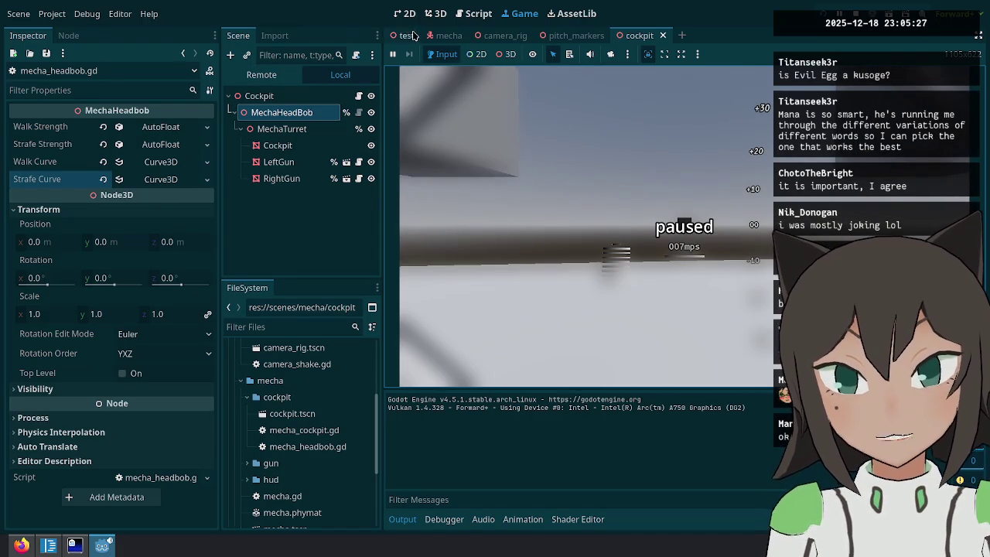
{"action": "left_click", "coordinate": [410, 34]}
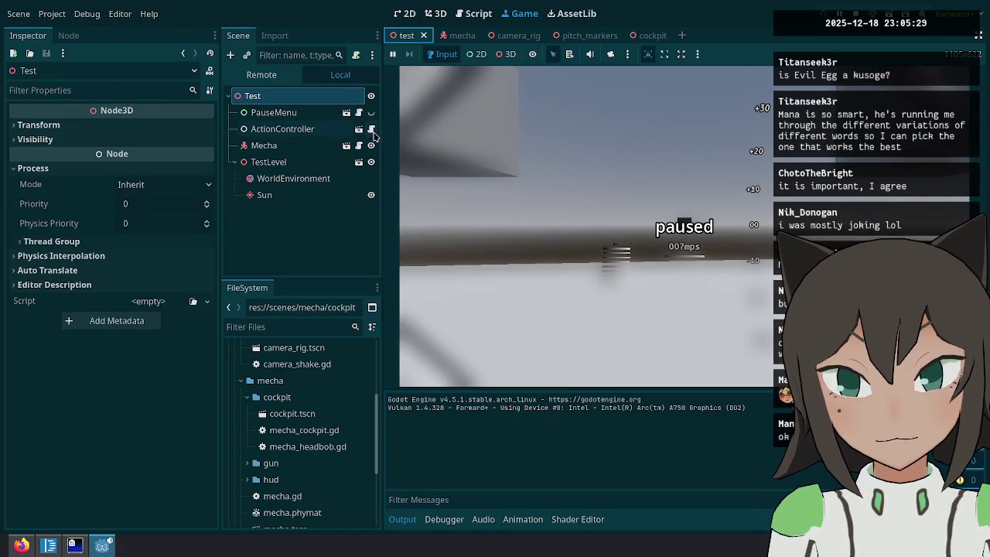
Open mecha.gd from the ActionController node, edit the line 112 condition, and save.
{"action": "left_click", "coordinate": [372, 130]}
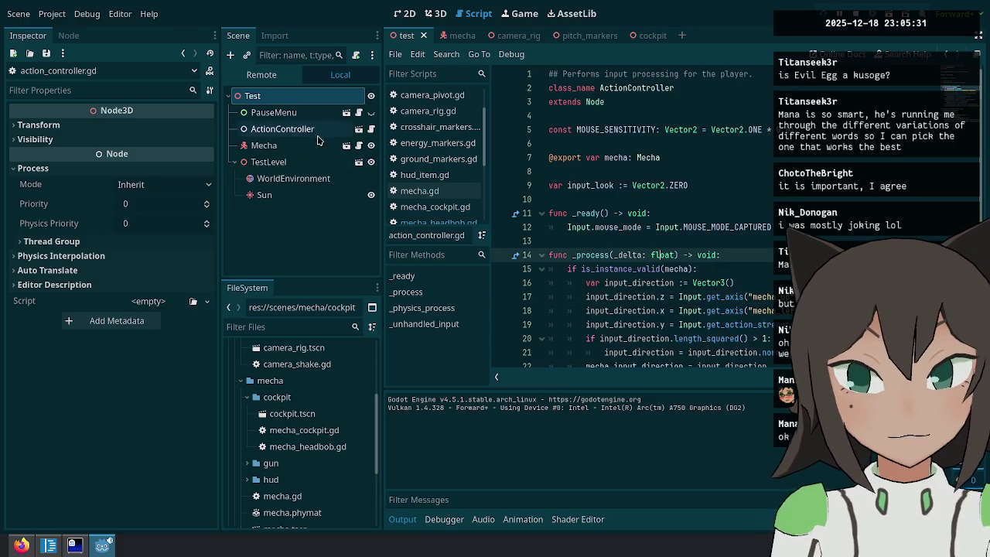
{"action": "left_click", "coordinate": [358, 145]}
{"action": "scroll", "coordinate": [659, 193], "scroll_direction": "down", "scroll_amount": 3}
{"action": "scroll", "coordinate": [659, 192], "scroll_direction": "up", "scroll_amount": 3}
{"action": "scroll", "coordinate": [659, 192], "scroll_direction": "up", "scroll_amount": 2}
{"action": "scroll", "coordinate": [660, 192], "scroll_direction": "up", "scroll_amount": 1}
{"action": "mouse_move", "coordinate": [602, 298]}
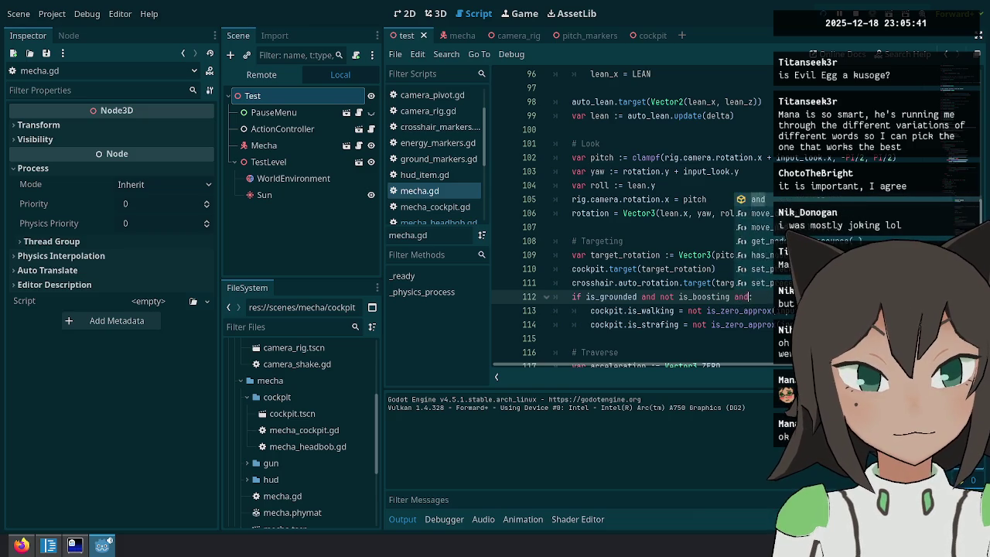
{"action": "type", "text": " is_fl"}
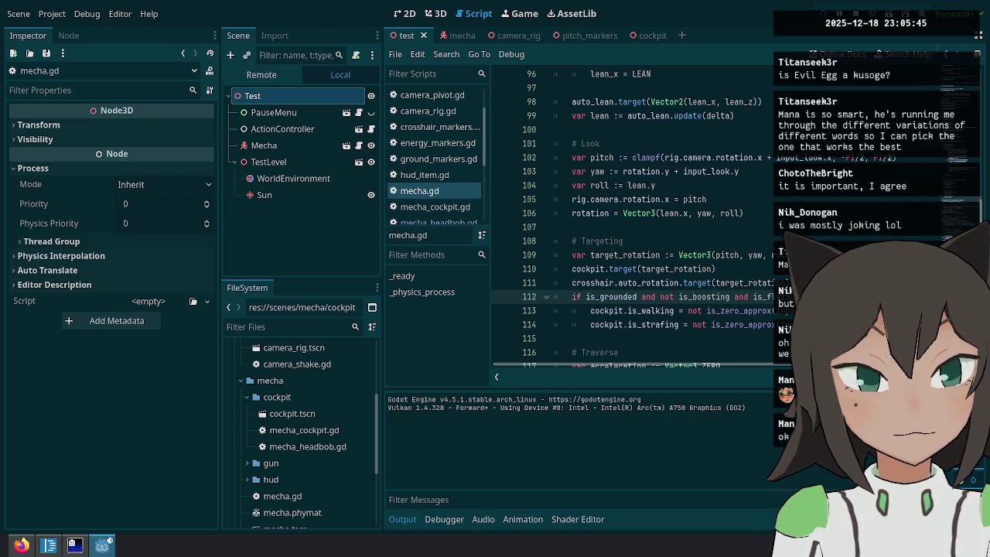
{"action": "type", "text": "not"}
{"action": "key", "text": "ctrl+s"}
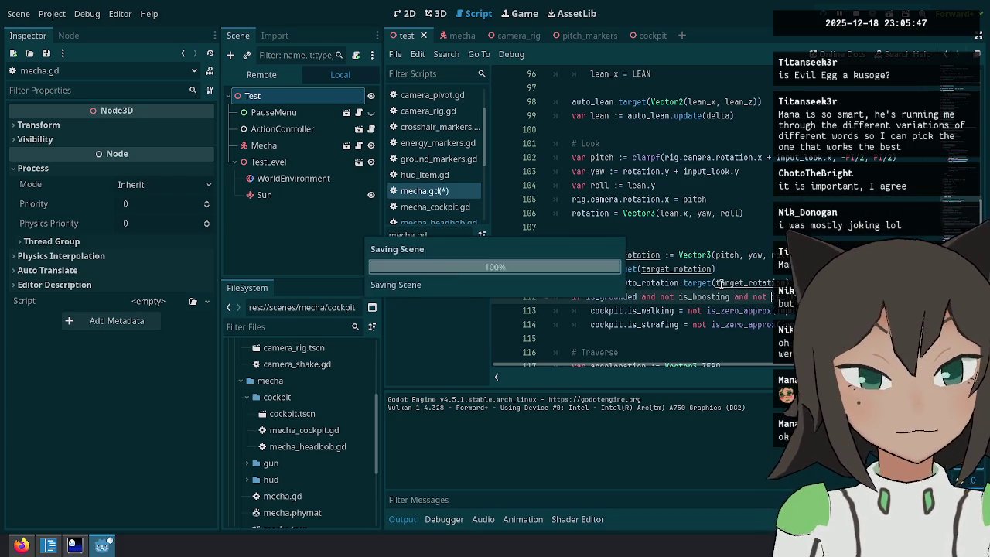
Comment out lines 107–116 to clear the is_flying parse error, save, and launch the game.
{"action": "scroll", "coordinate": [631, 217], "scroll_direction": "down", "scroll_amount": 5}
{"action": "scroll", "coordinate": [631, 217], "scroll_direction": "down", "scroll_amount": 3}
{"action": "left_click", "coordinate": [624, 201]}
{"action": "scroll", "coordinate": [622, 205], "scroll_direction": "up", "scroll_amount": 5}
{"action": "mouse_move", "coordinate": [607, 224]}
{"action": "left_mouse_down"}
{"action": "mouse_move", "coordinate": [589, 199]}
{"action": "mouse_move", "coordinate": [580, 203]}
{"action": "mouse_move", "coordinate": [580, 104]}
{"action": "left_mouse_up"}
{"action": "scroll", "coordinate": [690, 163], "scroll_direction": "up", "scroll_amount": 4}
{"action": "key", "text": "ctrl+k"}
{"action": "scroll", "coordinate": [604, 214], "scroll_direction": "down", "scroll_amount": 14}
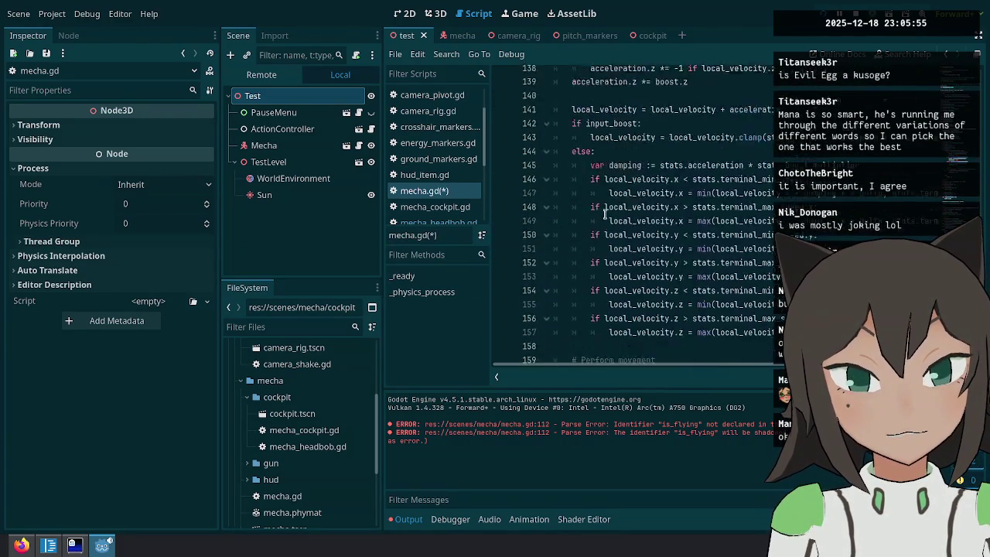
{"action": "scroll", "coordinate": [604, 214], "scroll_direction": "down", "scroll_amount": 5}
{"action": "key", "text": "ctrl+s"}
{"action": "left_click", "coordinate": [745, 199]}
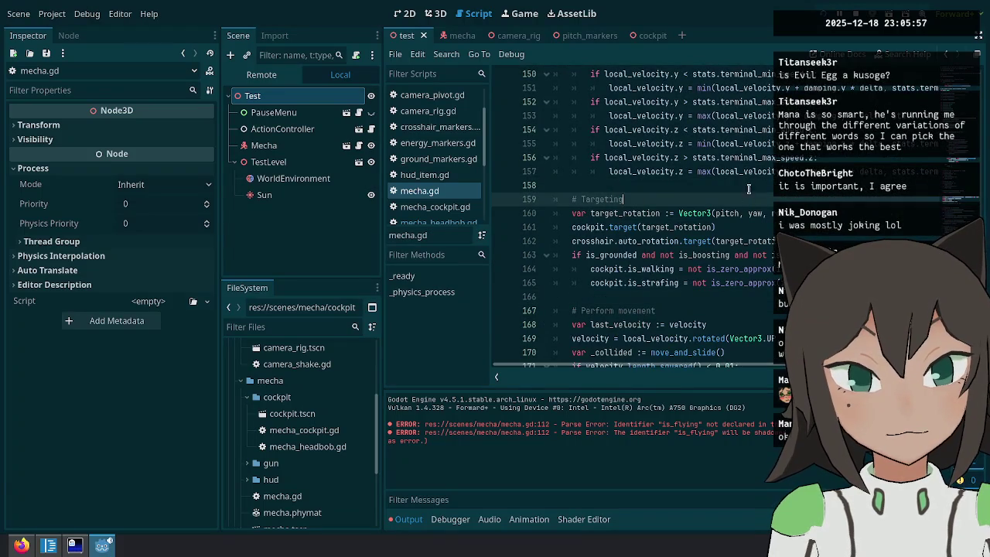
{"action": "key", "text": "F5"}
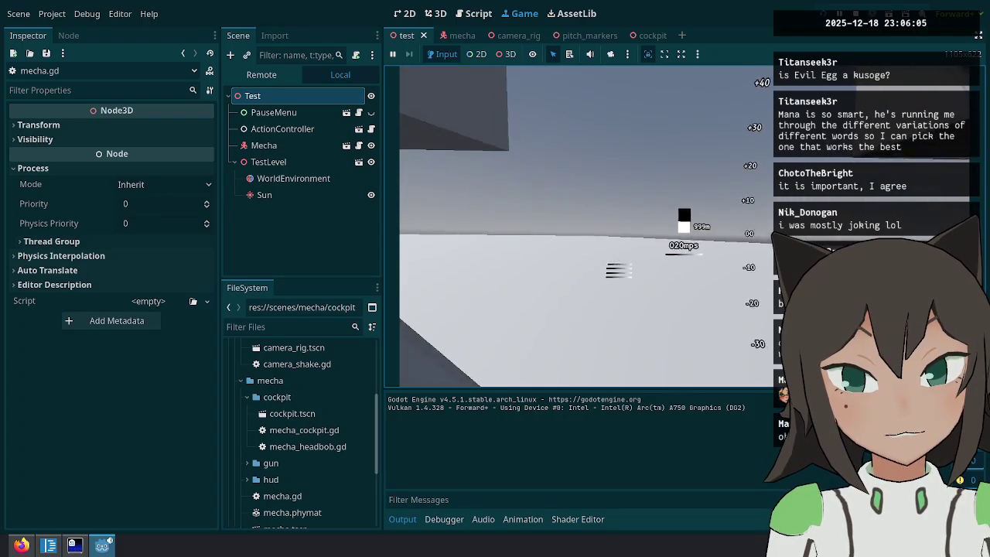
Pause the game and return to mecha.gd's is_grounded walking and strafing condition.
{"action": "key", "text": "Escape"}
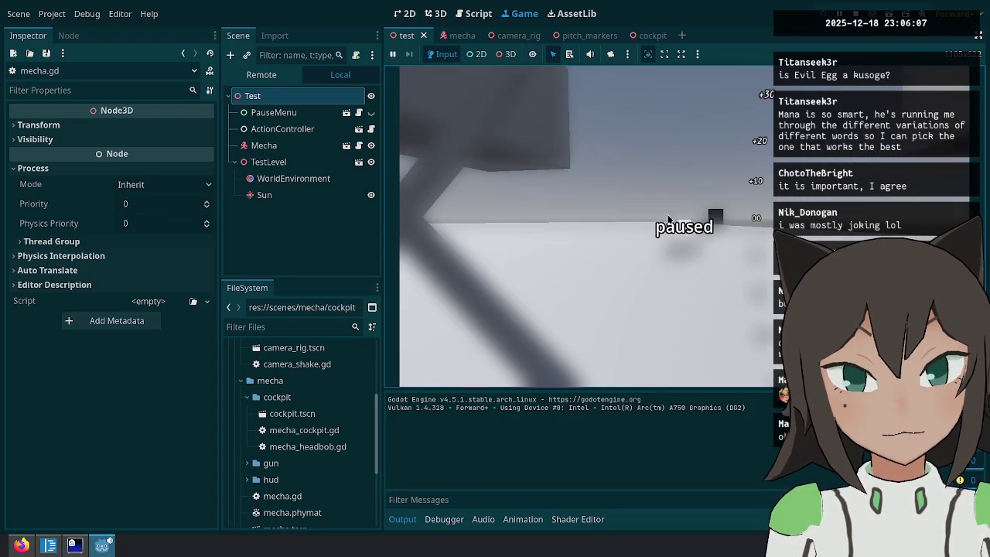
{"action": "left_click", "coordinate": [478, 13]}
{"action": "left_click", "coordinate": [695, 227]}
{"action": "left_click", "coordinate": [596, 256]}
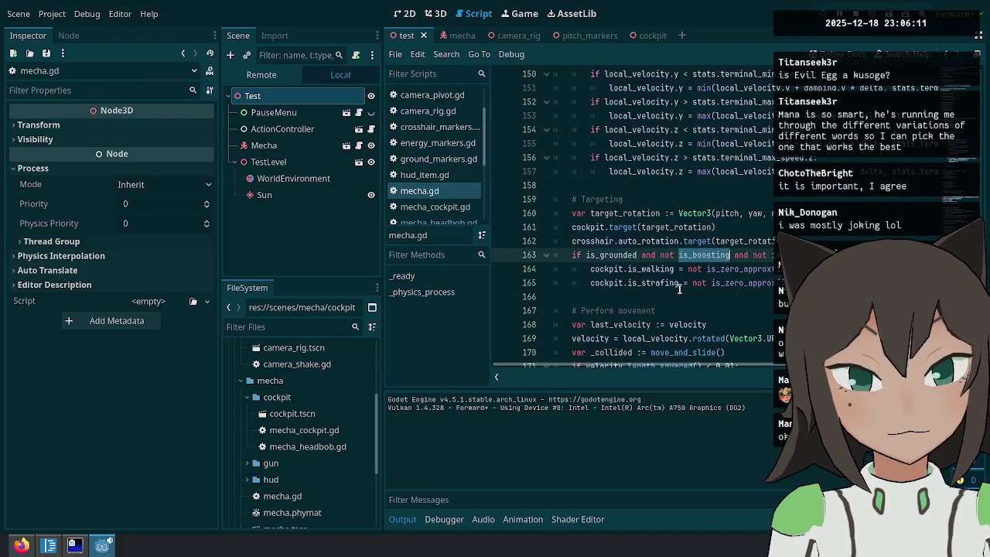
Add an else branch below the is_grounded block setting cockpit.is_walking = false.
{"action": "double_click", "coordinate": [660, 268]}
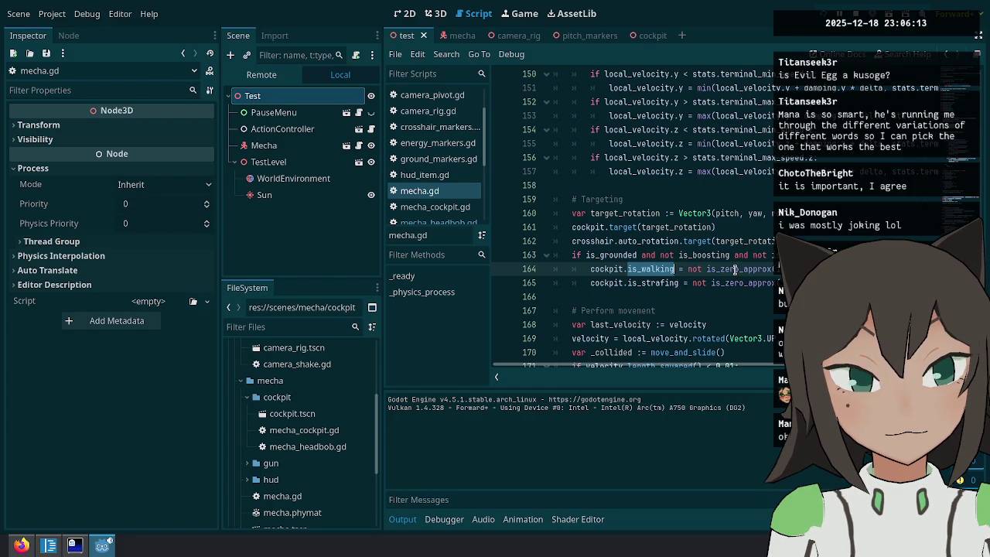
{"action": "mouse_move", "coordinate": [735, 268]}
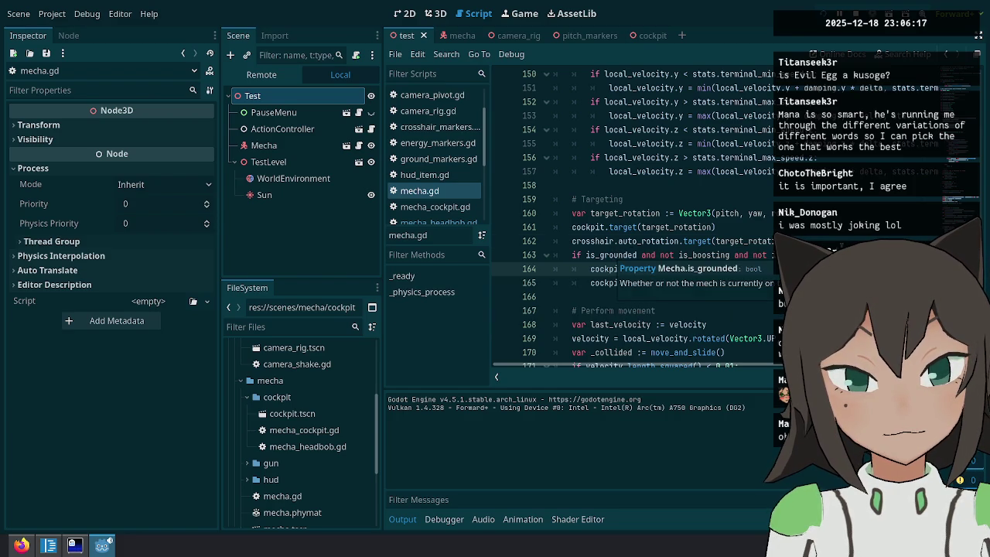
{"action": "left_click", "coordinate": [652, 255]}
{"action": "key", "text": "Down"}
{"action": "key", "text": "Down"}
{"action": "key", "text": "End"}
{"action": "key", "text": "Return"}
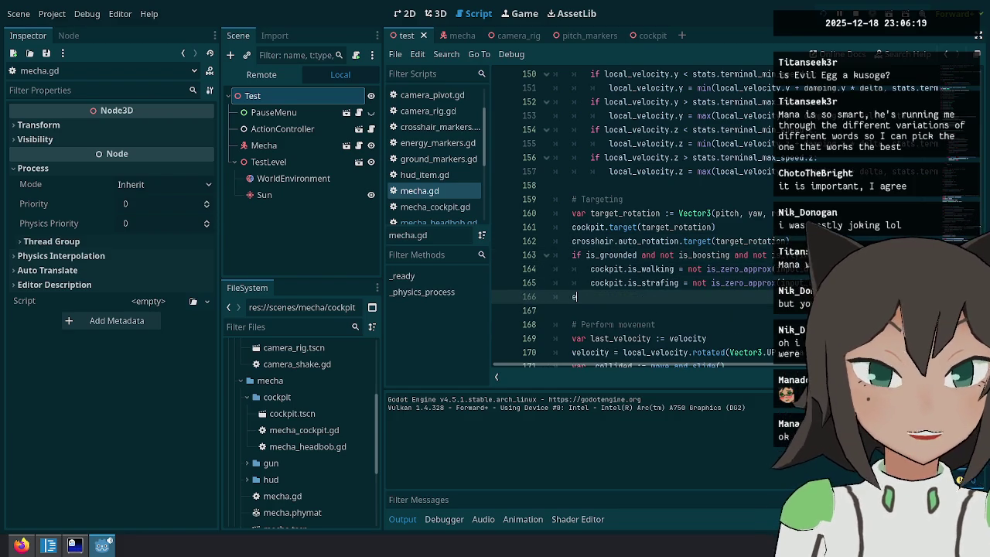
{"action": "key", "text": "Return"}
{"action": "key", "text": "Up"}
{"action": "key", "text": "Up"}
{"action": "key", "text": "Up"}
{"action": "key", "text": "ctrl+shift+Right"}
{"action": "key", "text": "ctrl+shift+Right"}
{"action": "key", "text": "ctrl+shift+Right"}
{"action": "key", "text": "ctrl+c"}
{"action": "key", "text": "Down"}
{"action": "key", "text": "Down"}
{"action": "key", "text": "Down"}
{"action": "key", "text": "ctrl+v"}
{"action": "type", "text": "se"}
{"action": "key", "text": "Up"}
{"action": "key", "text": "Up"}
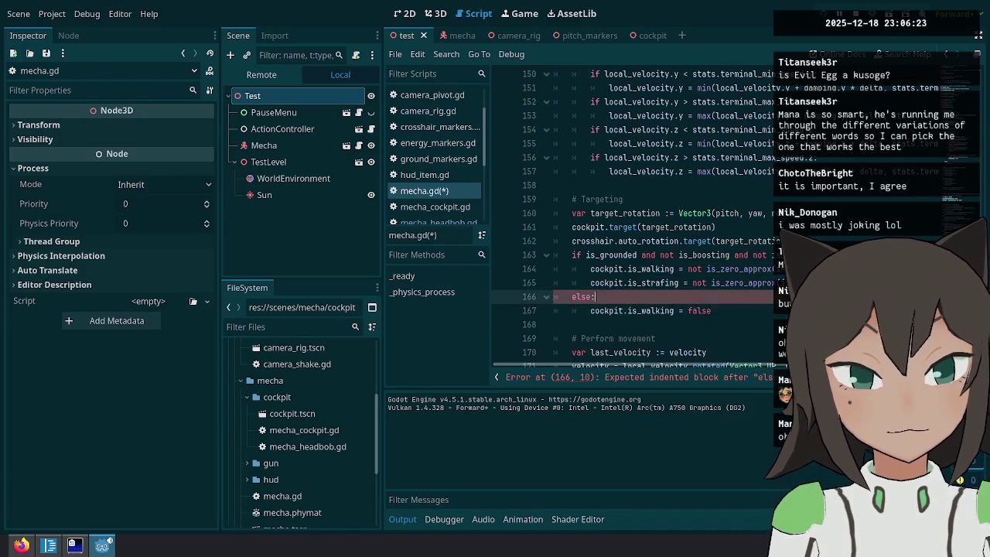
Add cockpit.is_strafing = false to the else branch, save mecha.gd, and relaunch the game.
{"action": "key", "text": "Home"}
{"action": "key", "text": "ctrl+shift+Right"}
{"action": "key", "text": "ctrl+shift+Right"}
{"action": "key", "text": "ctrl+shift+Right"}
{"action": "key", "text": "ctrl+c"}
{"action": "key", "text": "Down"}
{"action": "key", "text": "Down"}
{"action": "key", "text": "End"}
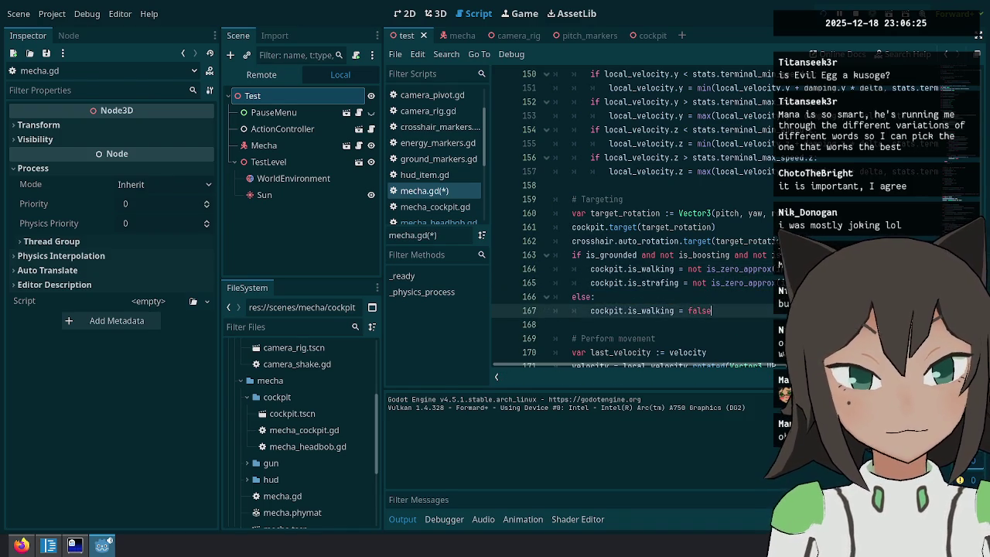
{"action": "key", "text": "Return"}
{"action": "key", "text": "ctrl+v"}
{"action": "type", "text": "false"}
{"action": "key", "text": "ctrl+s"}
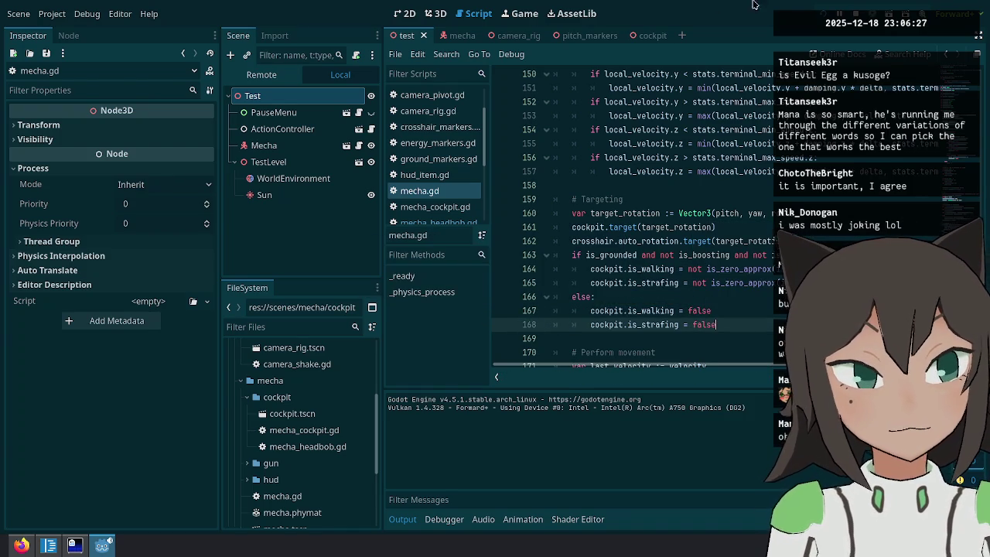
{"action": "key", "text": "F5"}
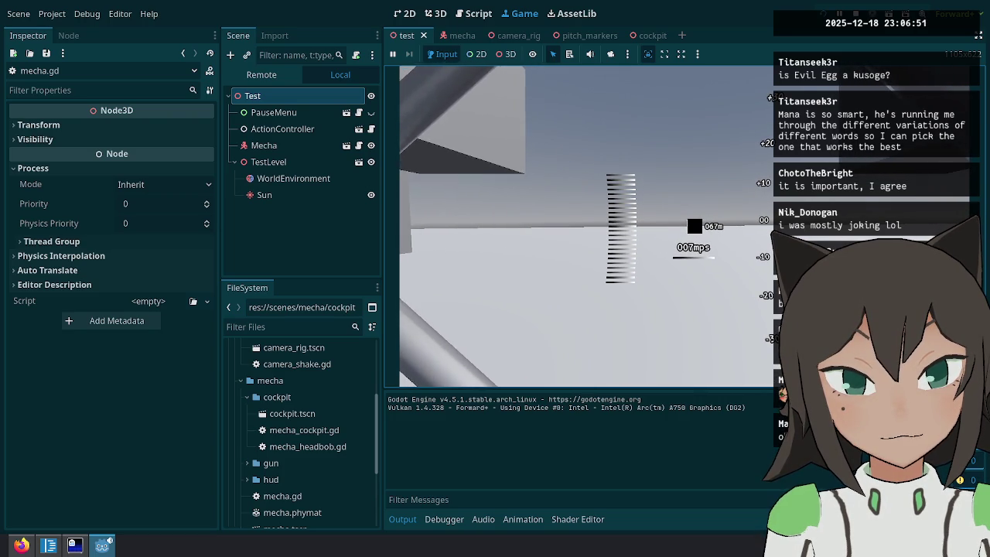
Pause the game and check the Cockpit node's walking and strafing flags across the mecha and cockpit scenes.
{"action": "key", "text": "Escape"}
{"action": "left_click", "coordinate": [472, 13]}
{"action": "left_click", "coordinate": [657, 268]}
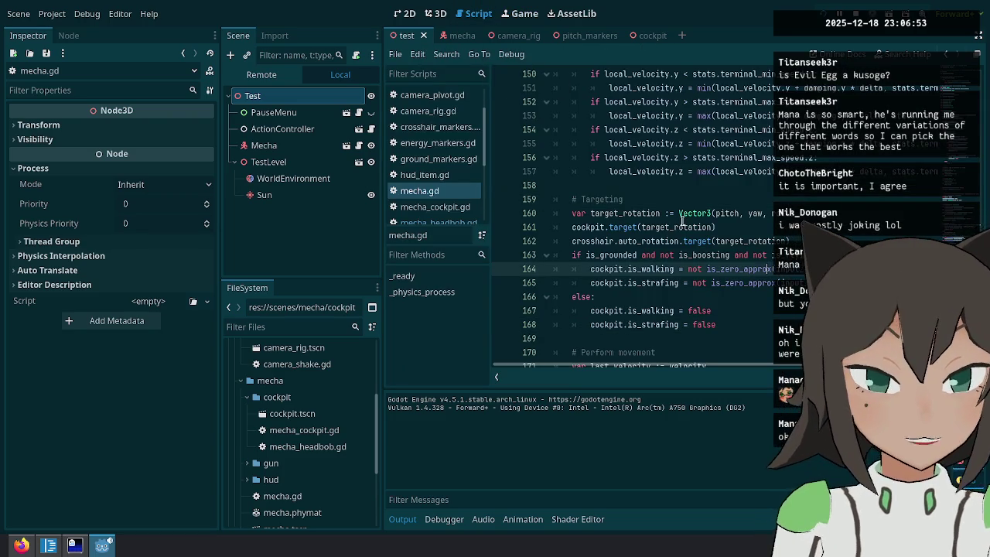
{"action": "left_click", "coordinate": [458, 36]}
{"action": "left_click", "coordinate": [721, 195]}
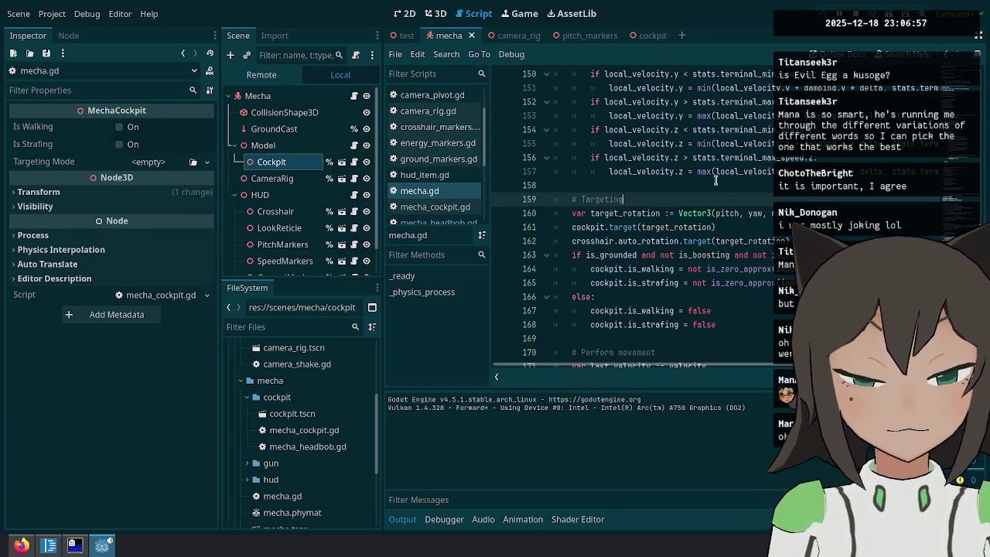
{"action": "left_click", "coordinate": [640, 35]}
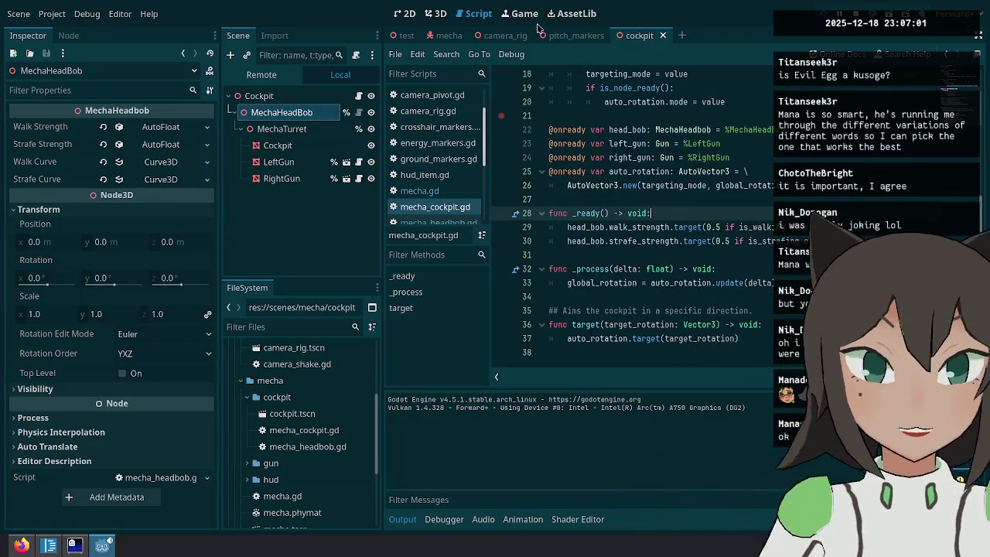
{"action": "left_click", "coordinate": [446, 35]}
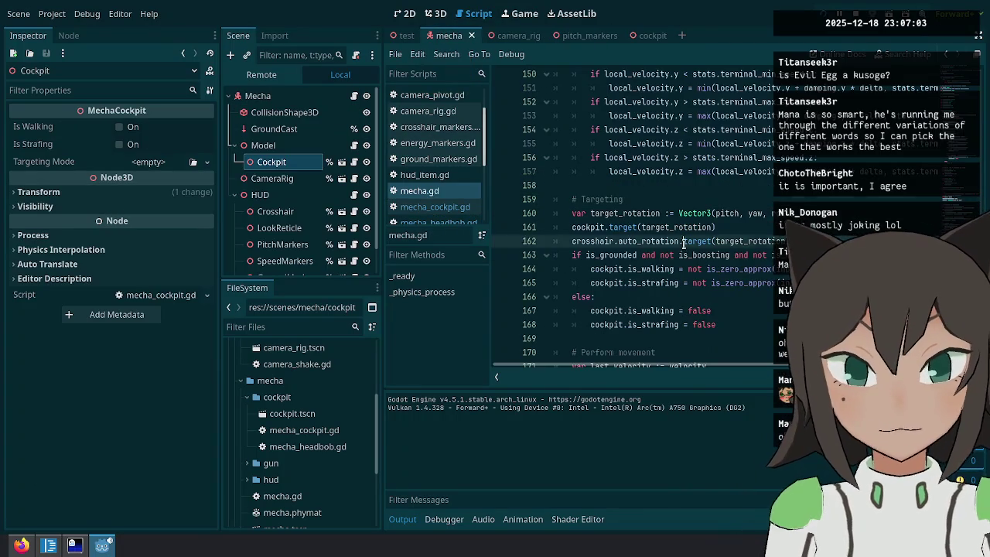
{"action": "left_click", "coordinate": [682, 244]}
{"action": "left_click", "coordinate": [681, 296]}
{"action": "key", "text": "Up"}
{"action": "key", "text": "Up"}
{"action": "key", "text": "Up"}
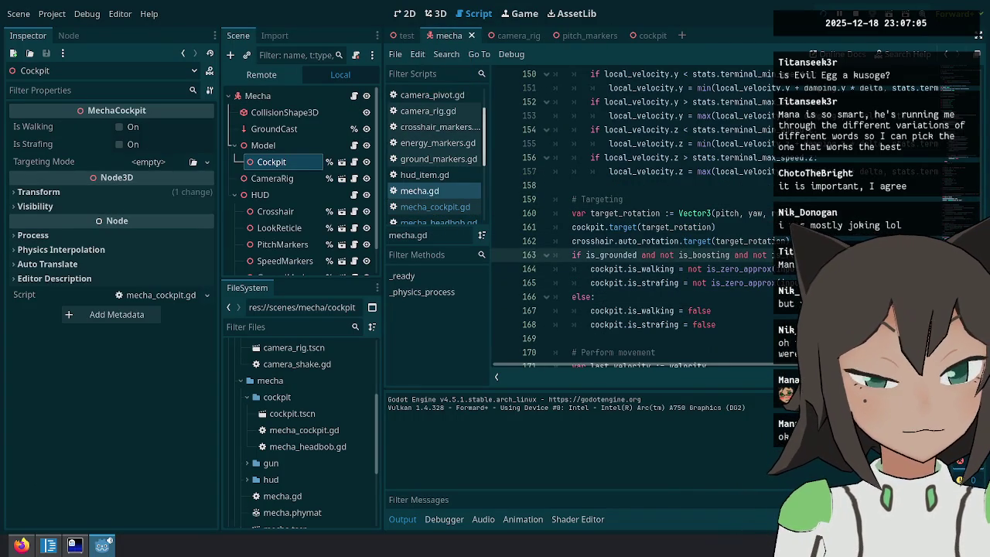
{"action": "scroll", "coordinate": [634, 216], "scroll_direction": "up", "scroll_amount": 12}
{"action": "scroll", "coordinate": [634, 217], "scroll_direction": "up", "scroll_amount": 15}
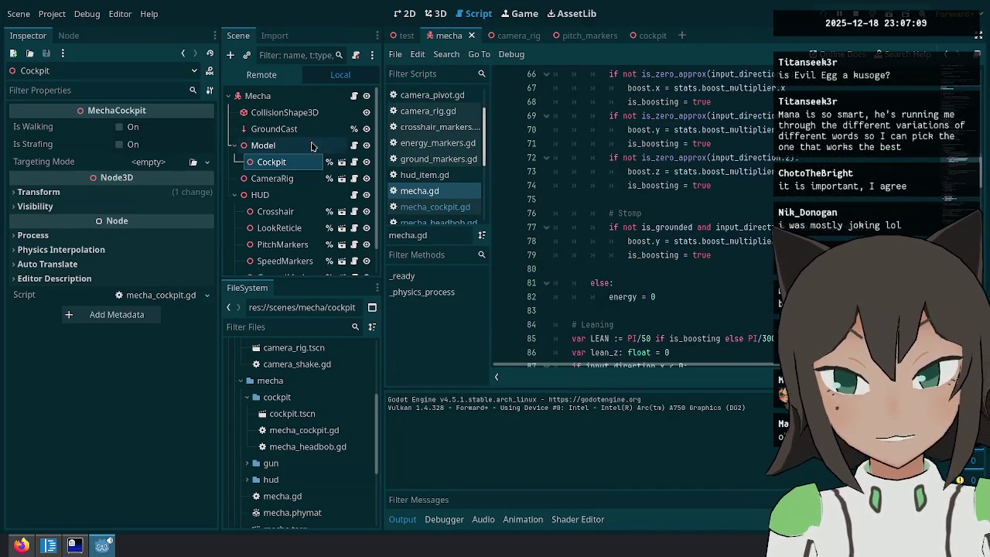
{"action": "mouse_move", "coordinate": [352, 95]}
{"action": "left_mouse_down"}
{"action": "mouse_move", "coordinate": [549, 36]}
{"action": "mouse_move", "coordinate": [455, 39]}
{"action": "mouse_move", "coordinate": [410, 48]}
{"action": "mouse_move", "coordinate": [642, 37]}
{"action": "mouse_move", "coordinate": [645, 329]}
{"action": "left_mouse_up"}
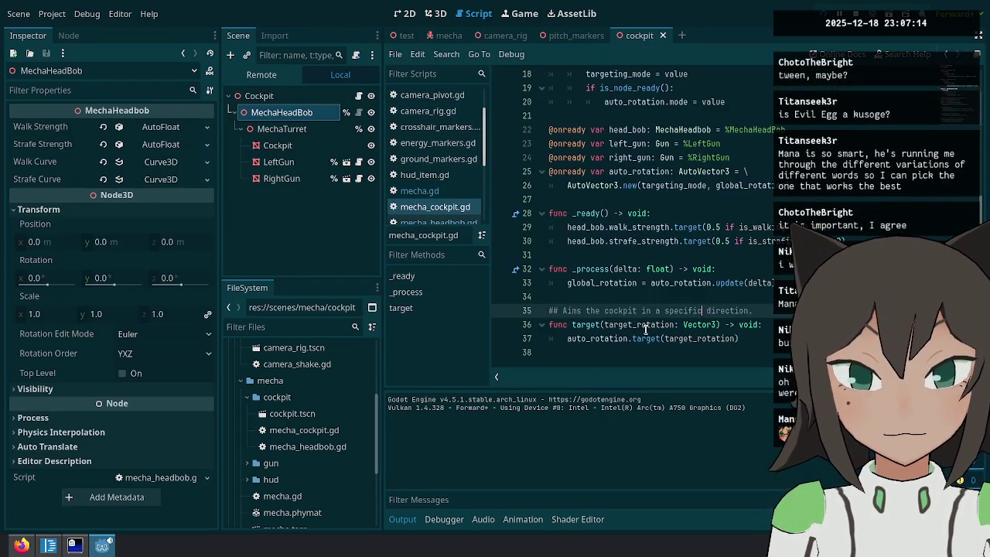
Open the MechaHeadBob node's script, mecha_headbob.gd, in the code editor.
{"action": "left_click", "coordinate": [361, 116]}
{"action": "left_click", "coordinate": [589, 296]}
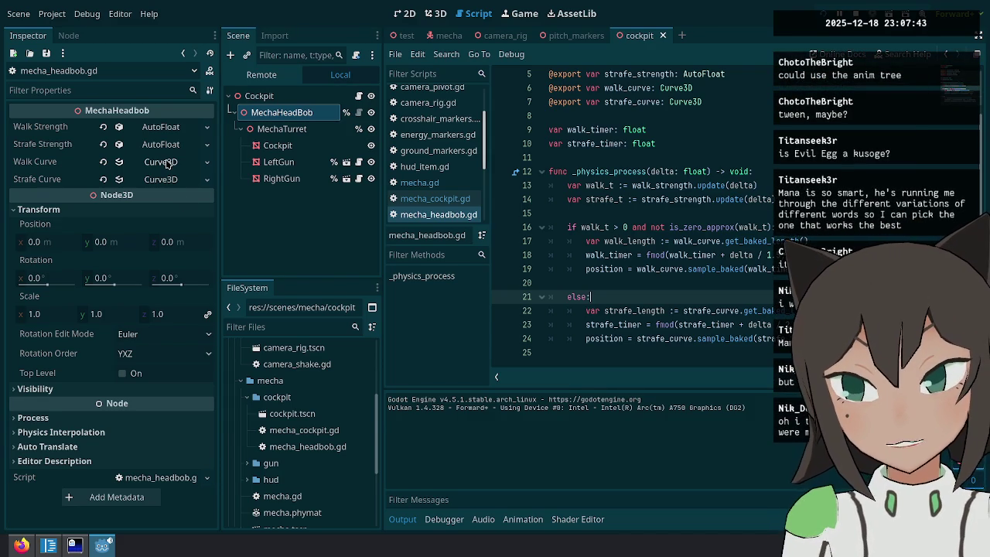
{"action": "left_click", "coordinate": [273, 115]}
{"action": "right_click", "coordinate": [294, 112]}
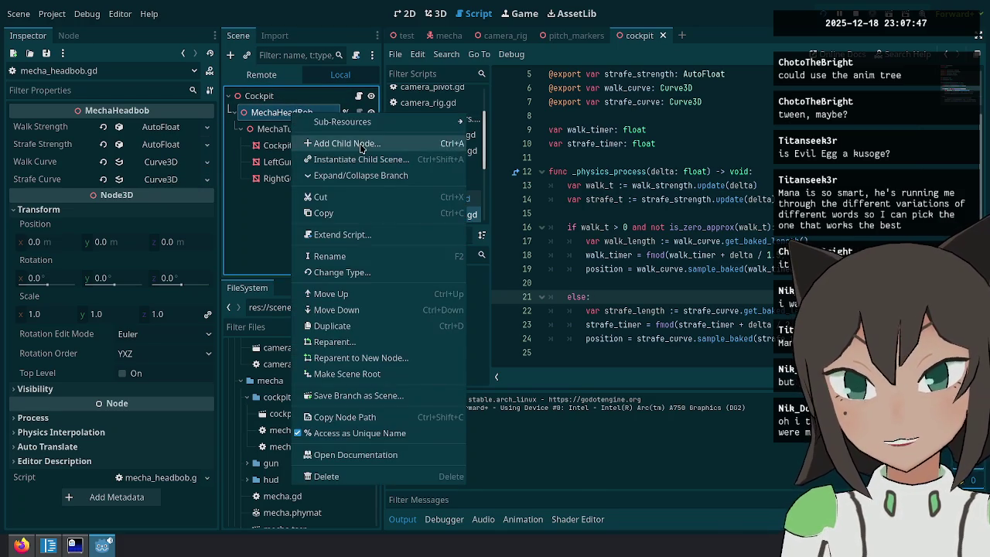
{"action": "left_click", "coordinate": [340, 143]}
{"action": "type", "text": "ajima"}
{"action": "key", "text": "BackSpace"}
{"action": "key", "text": "BackSpace"}
{"action": "key", "text": "BackSpace"}
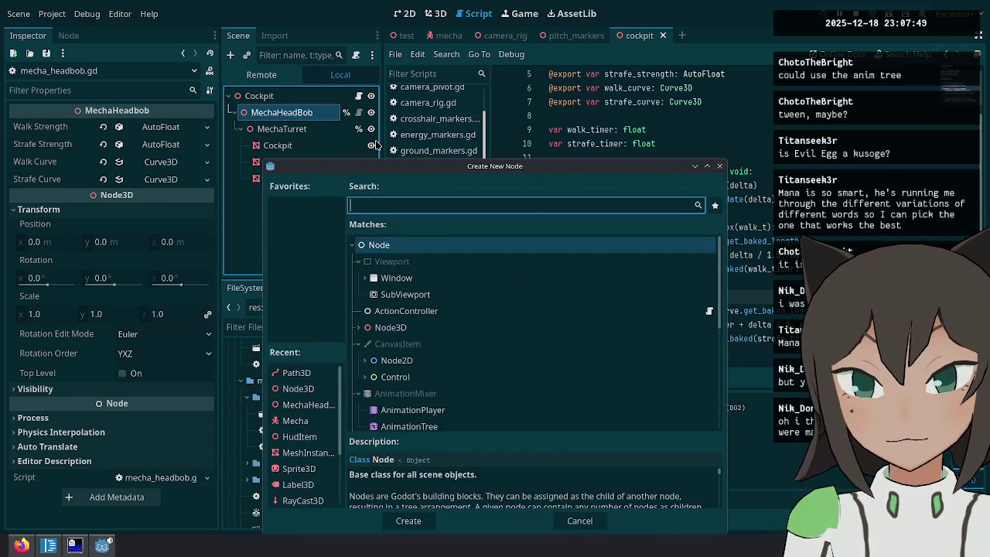
{"action": "type", "text": "anima"}
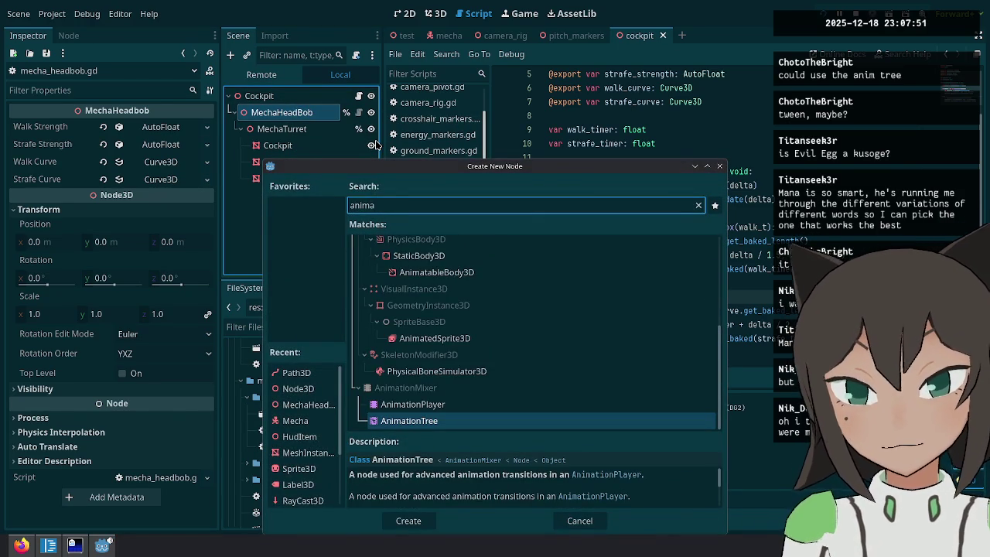
{"action": "key", "text": "Return"}
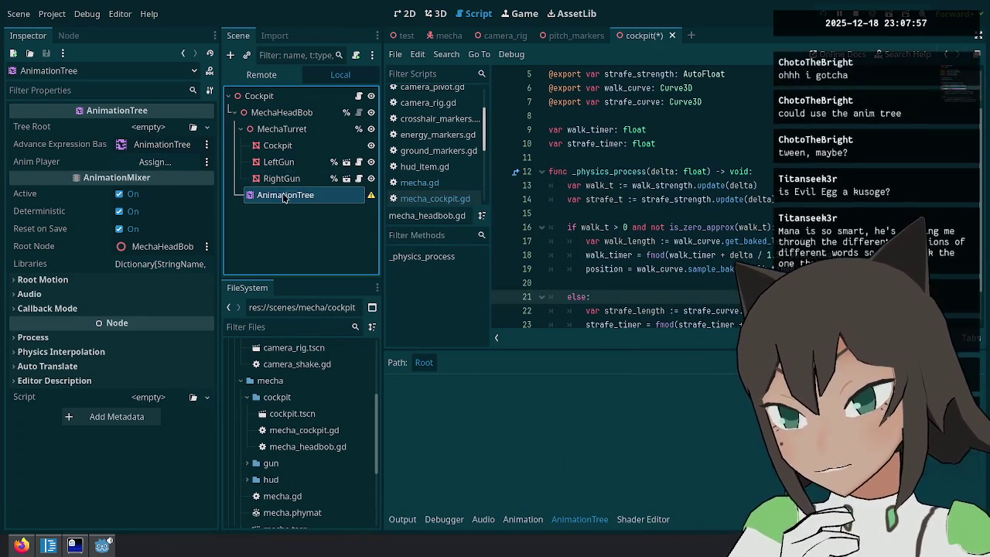
{"action": "left_click", "coordinate": [309, 194]}
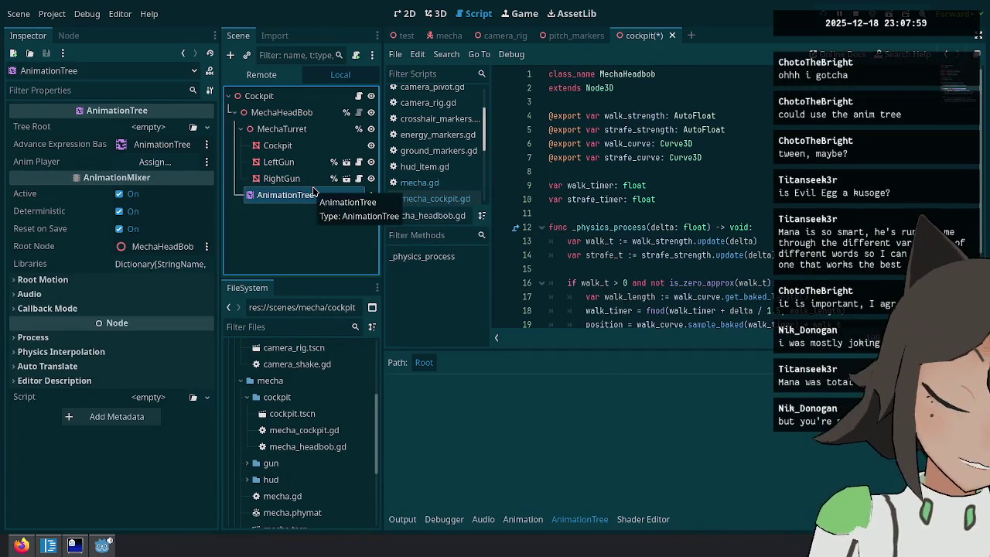
{"action": "key", "text": "Delete"}
{"action": "key", "text": "Return"}
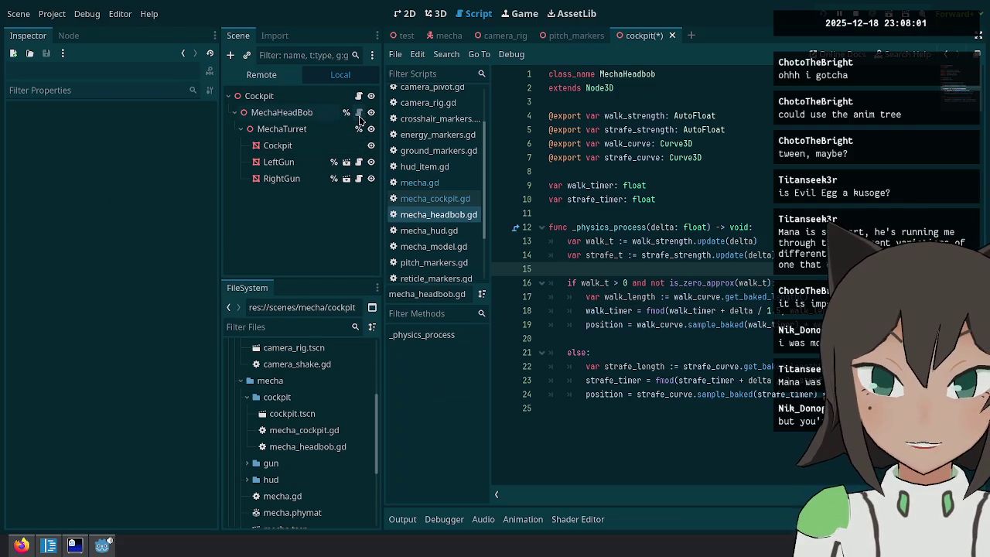
Review mecha_cockpit.gd's head-bob setup, save the cockpit scene, then reopen mecha_cockpit.gd.
{"action": "left_click", "coordinate": [587, 213]}
{"action": "left_click", "coordinate": [358, 96]}
{"action": "left_click", "coordinate": [281, 113]}
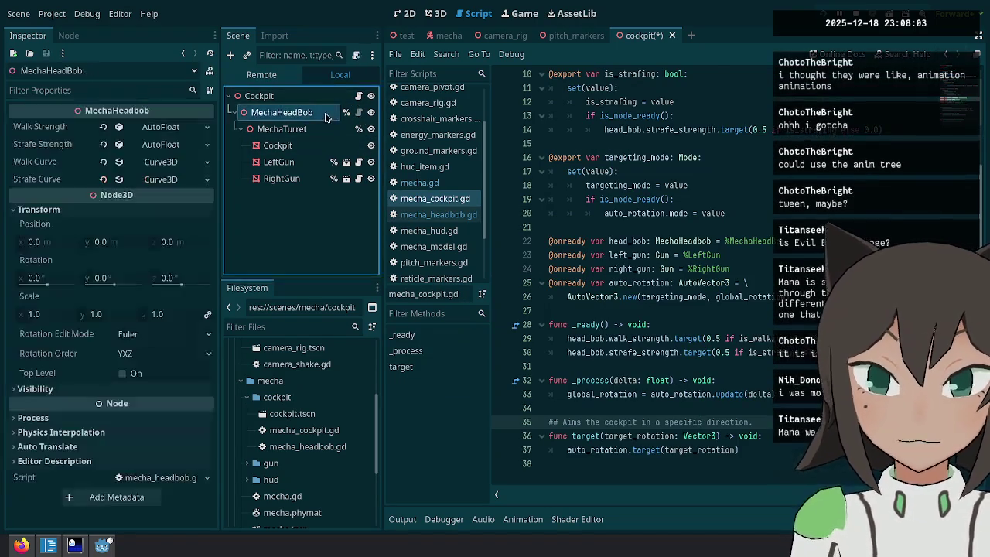
{"action": "left_click", "coordinate": [765, 311]}
{"action": "left_click", "coordinate": [358, 112]}
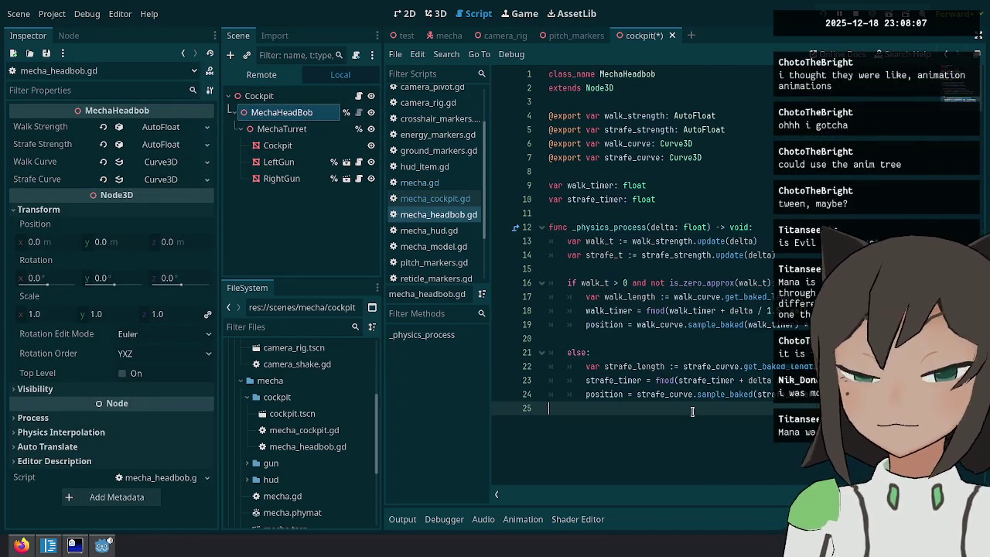
{"action": "key", "text": "ctrl+s"}
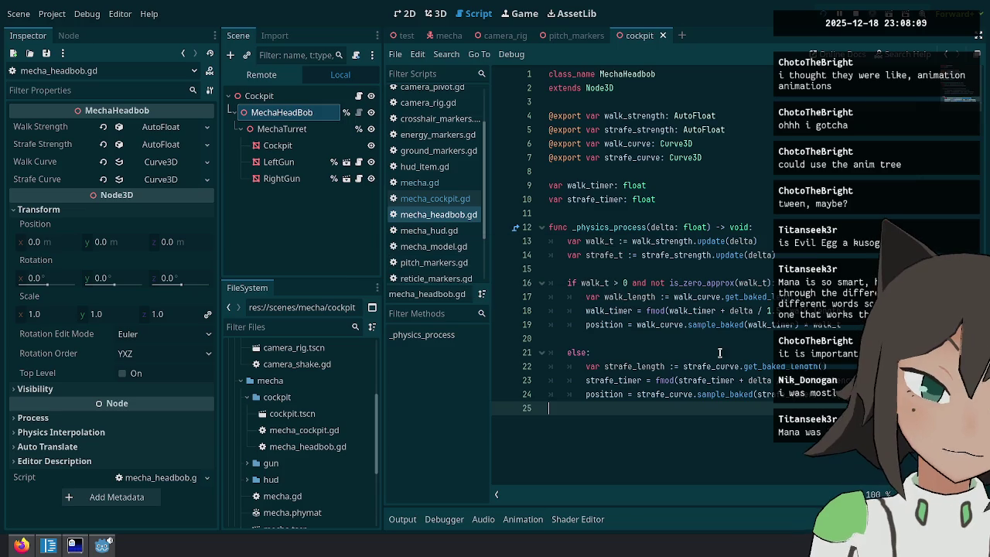
{"action": "key", "text": "Up"}
{"action": "key", "text": "Up"}
{"action": "key", "text": "Up"}
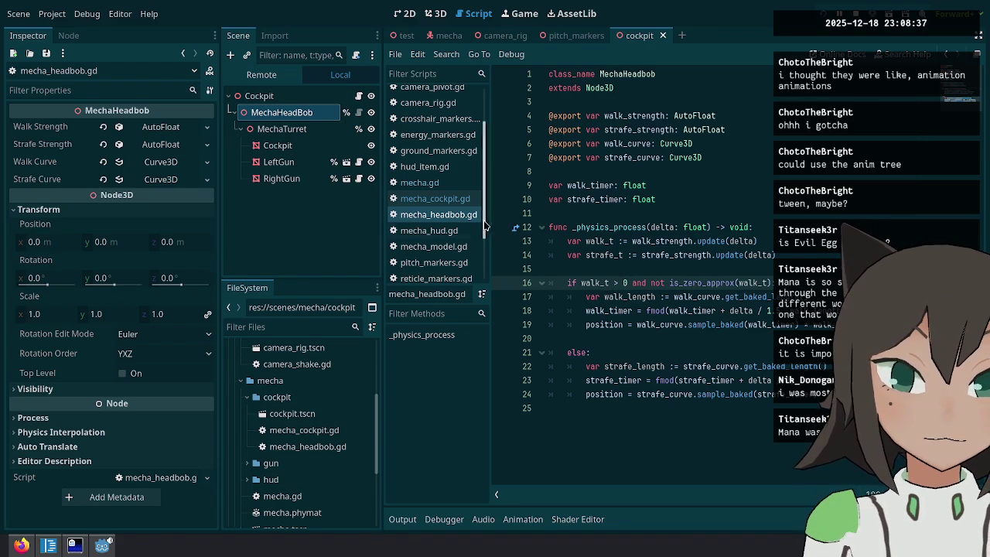
{"action": "left_click", "coordinate": [467, 202]}
Change the walk and strafe strength values on lines 29–30 of mecha_cockpit.gd from 0.5 to 1.
{"action": "double_click", "coordinate": [713, 338]}
{"action": "type", "text": "1"}
{"action": "double_click", "coordinate": [713, 352]}
{"action": "type", "text": "1"}
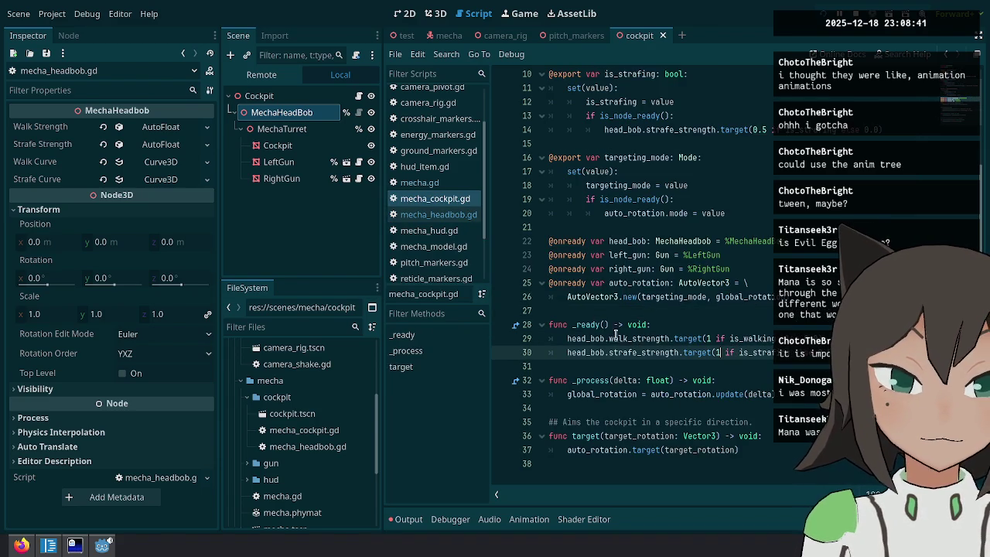
{"action": "key", "text": "alt+Left"}
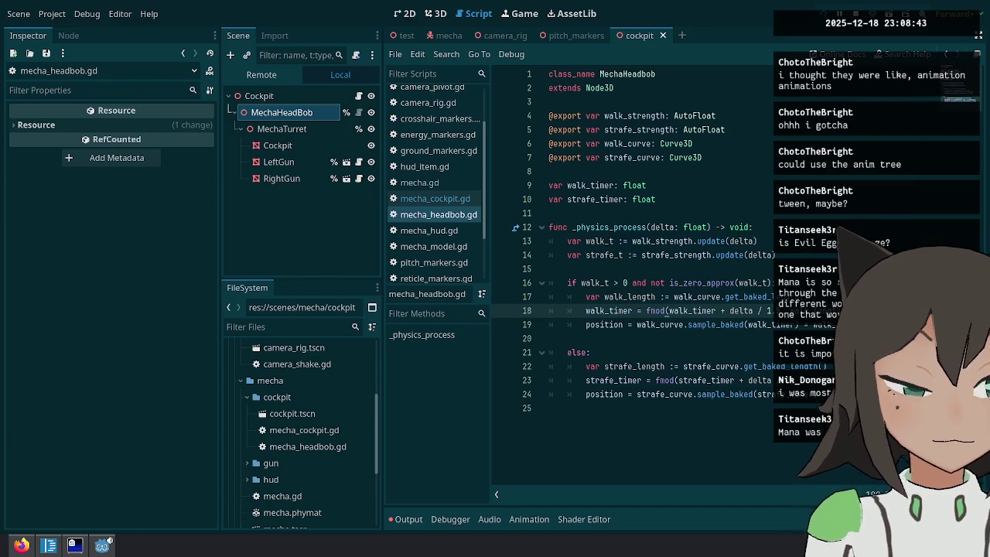
Undo the unfinished walk-position multiplication and extra blank lines in mecha_headbob.gd, then save.
{"action": "left_click", "coordinate": [666, 325]}
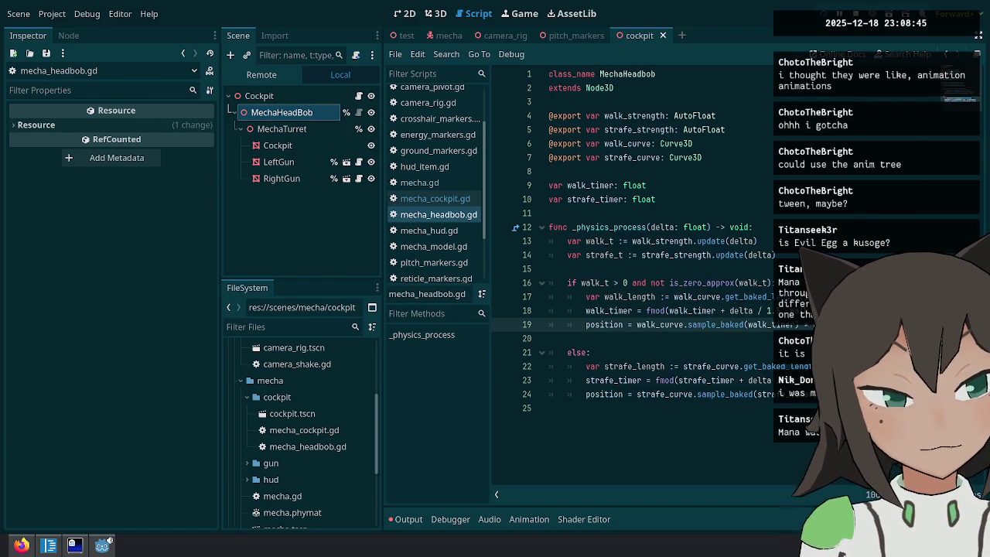
{"action": "key", "text": "BackSpace"}
{"action": "key", "text": "BackSpace"}
{"action": "key", "text": "BackSpace"}
{"action": "key", "text": "Down"}
{"action": "key", "text": "Down"}
{"action": "key", "text": "Down"}
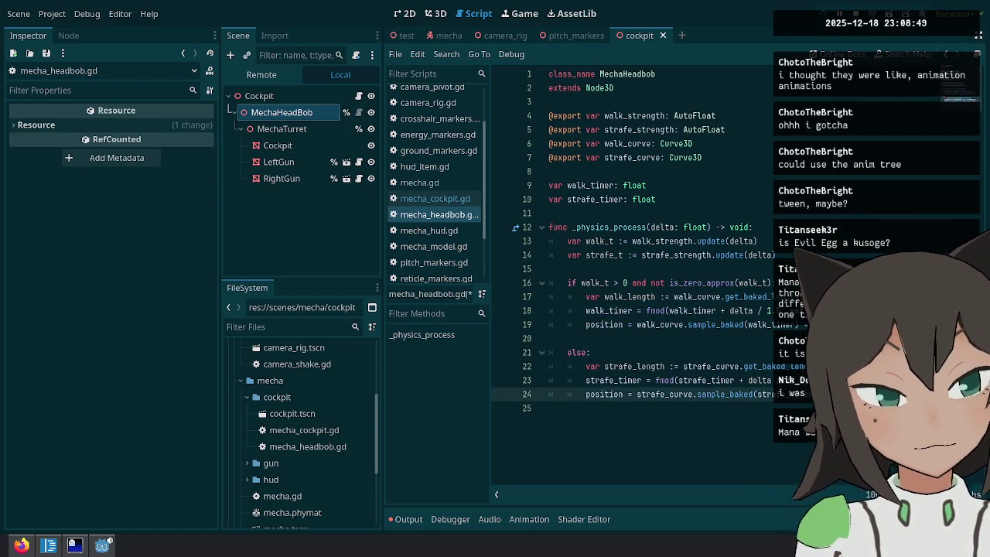
{"action": "left_click", "coordinate": [773, 199]}
{"action": "left_click", "coordinate": [777, 171]}
{"action": "left_click", "coordinate": [727, 101]}
{"action": "key", "text": "Return"}
{"action": "key", "text": "Return"}
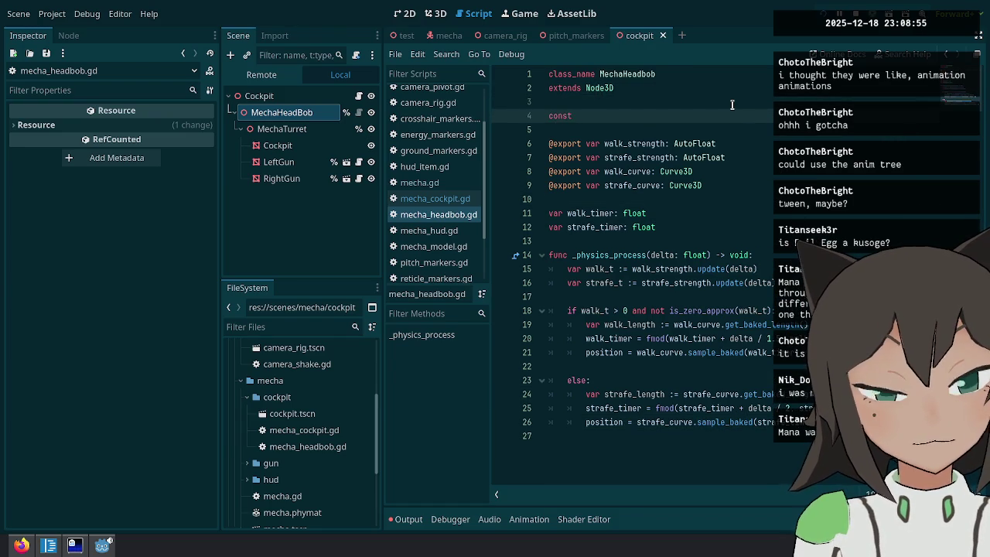
{"action": "key", "text": "BackSpace"}
{"action": "key", "text": "BackSpace"}
{"action": "key", "text": "BackSpace"}
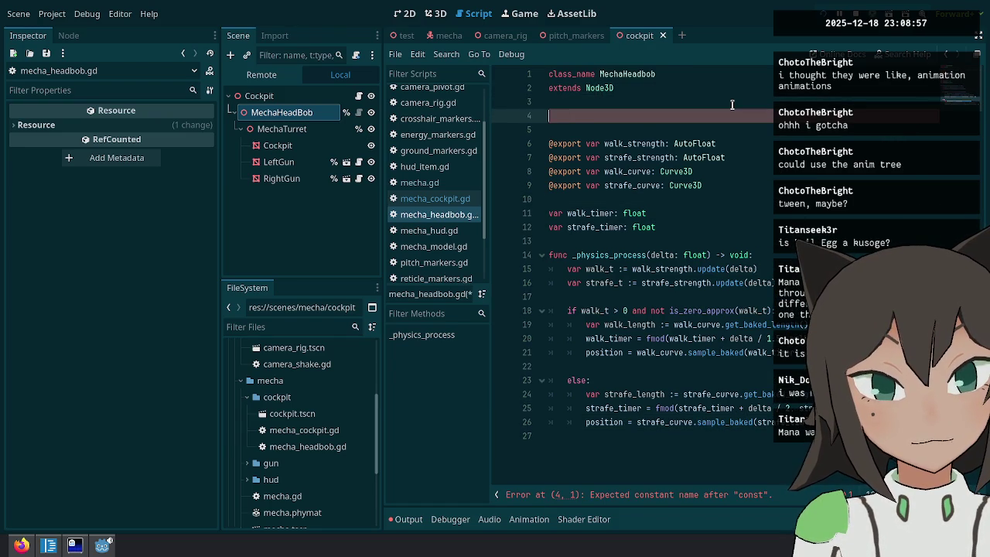
{"action": "key", "text": "Down"}
{"action": "key", "text": "Down"}
{"action": "key", "text": "Down"}
{"action": "key", "text": "ctrl+s"}
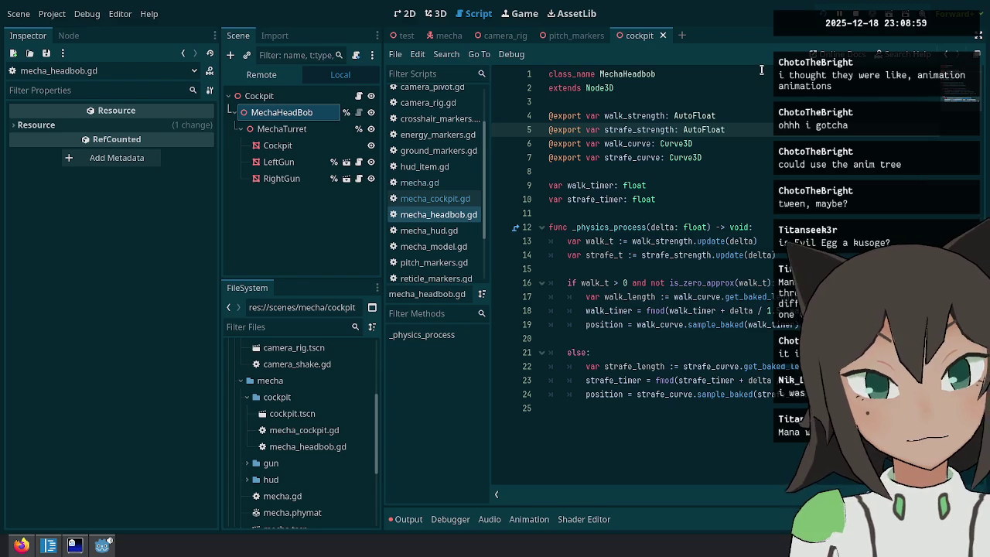
Declare const STRENGTH := 0.5 on line 4 of mecha_headbob.gd and save.
{"action": "key", "text": "Up"}
{"action": "key", "text": "Up"}
{"action": "key", "text": "Up"}
{"action": "key", "text": "End"}
{"action": "key", "text": "Return"}
{"action": "key", "text": "Return"}
{"action": "type", "text": "st"}
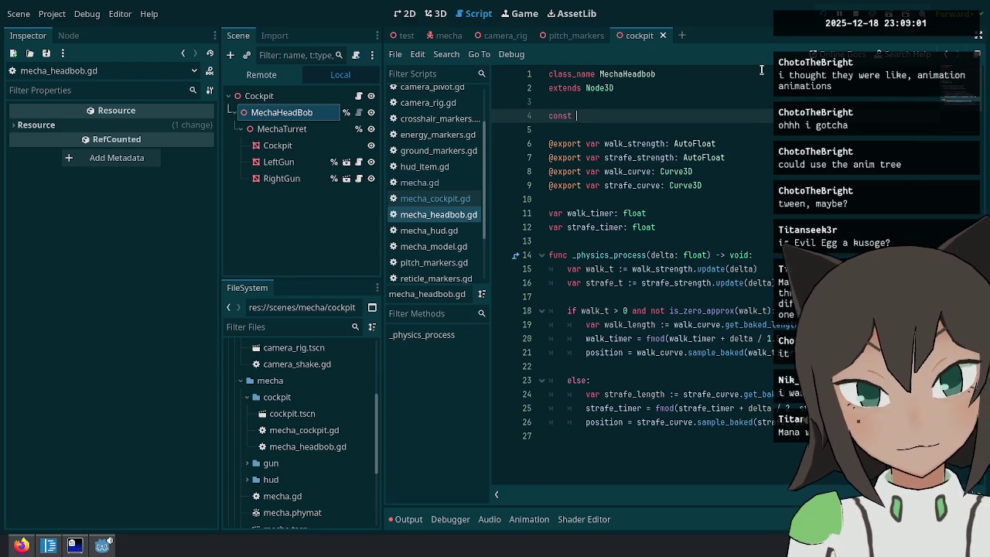
{"action": "type", "text": "STRENGTH := 0.5"}
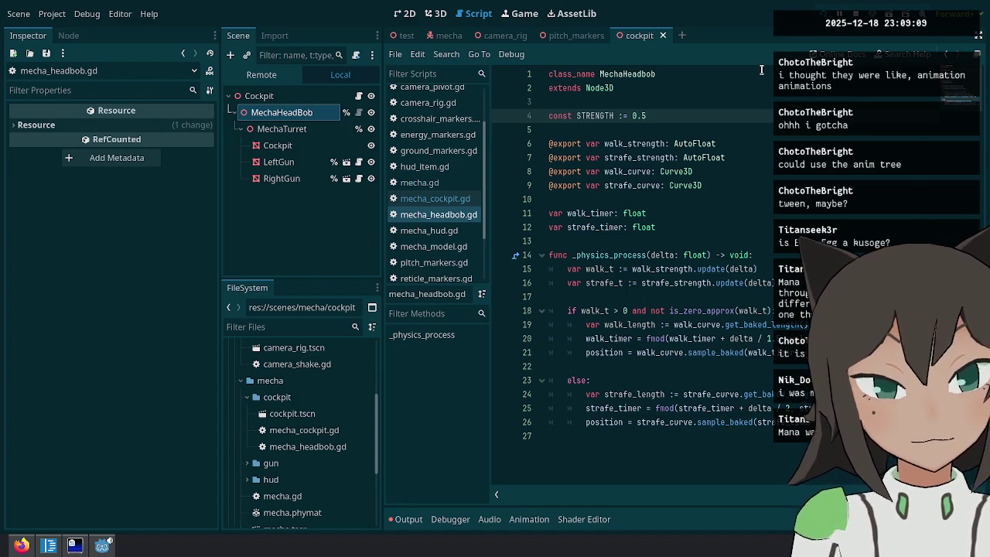
{"action": "double_click", "coordinate": [601, 115]}
{"action": "left_click", "coordinate": [773, 352]}
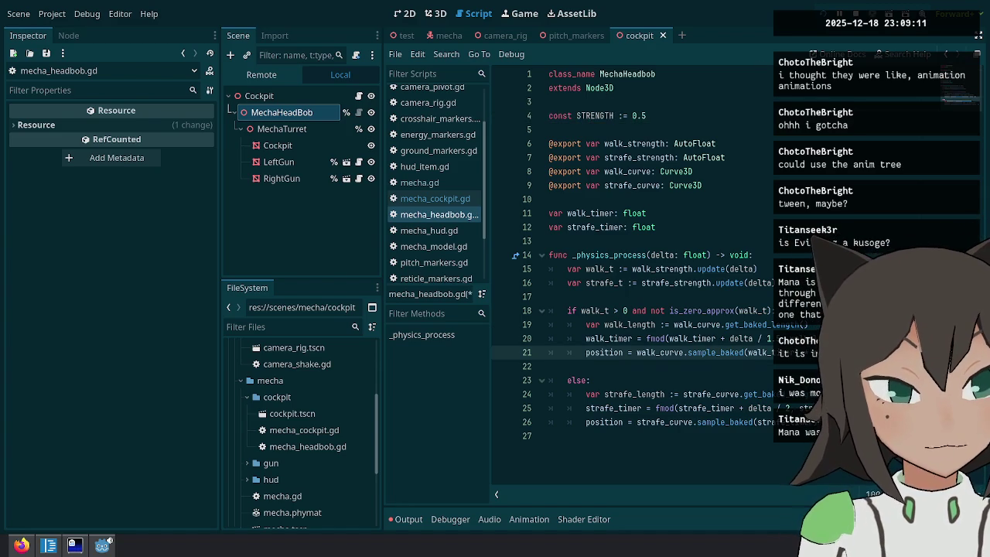
{"action": "left_click", "coordinate": [773, 421]}
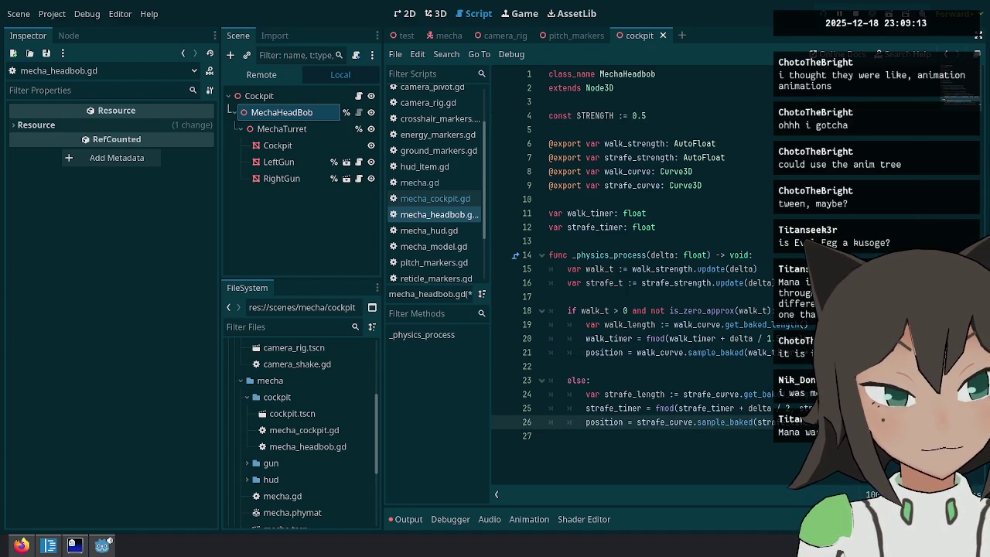
{"action": "key", "text": "ctrl+s"}
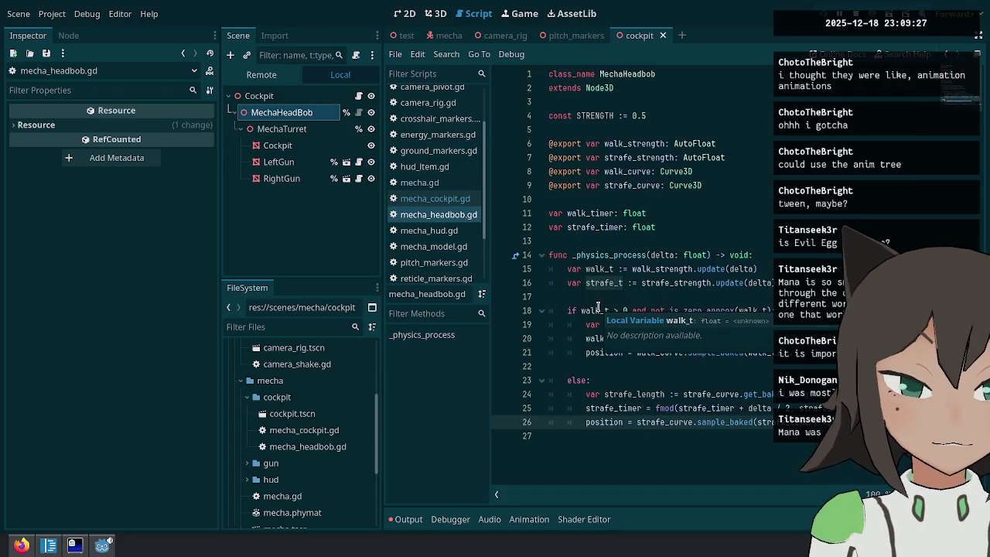
Highlight where walk_t and strafe_timer are used in mecha_headbob.gd.
{"action": "left_click", "coordinate": [719, 171]}
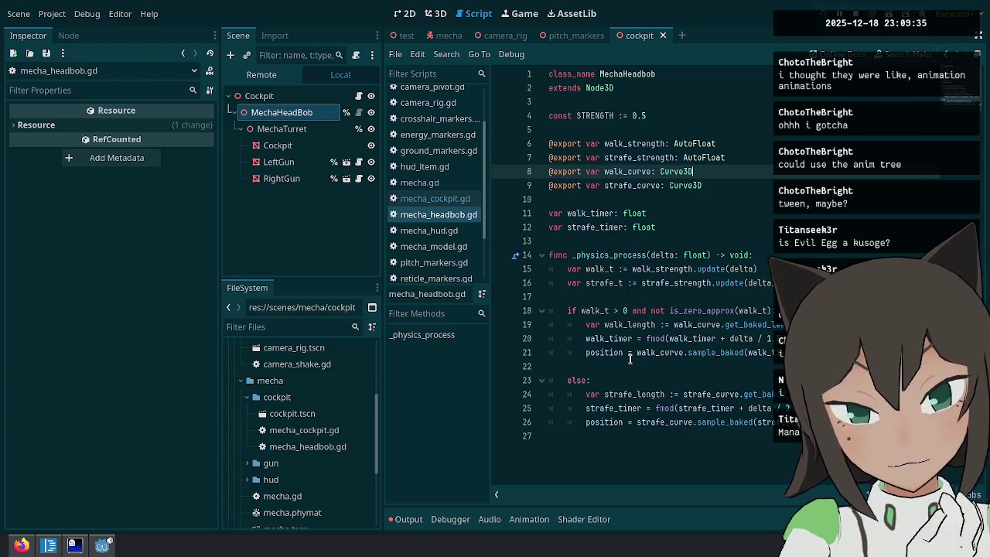
{"action": "left_click", "coordinate": [765, 352]}
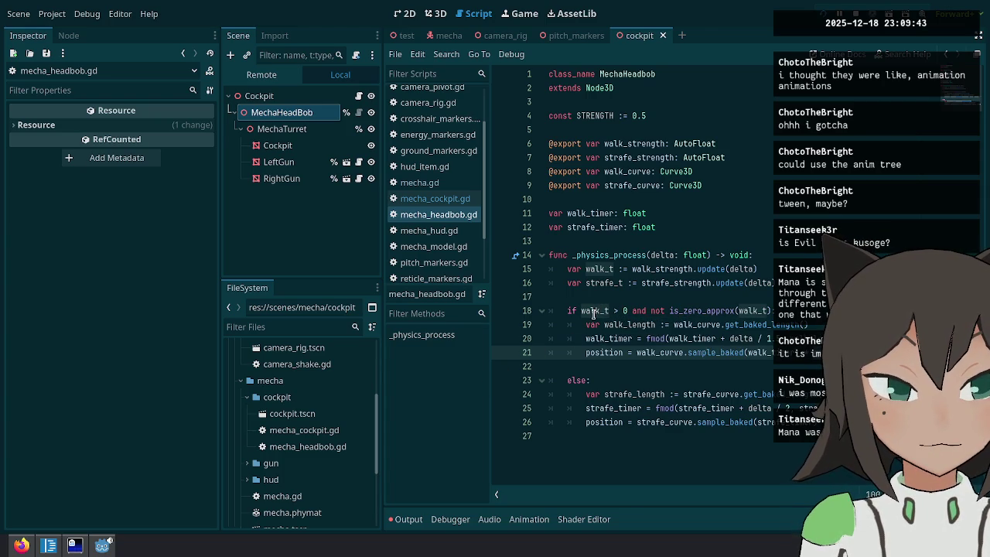
{"action": "double_click", "coordinate": [623, 407]}
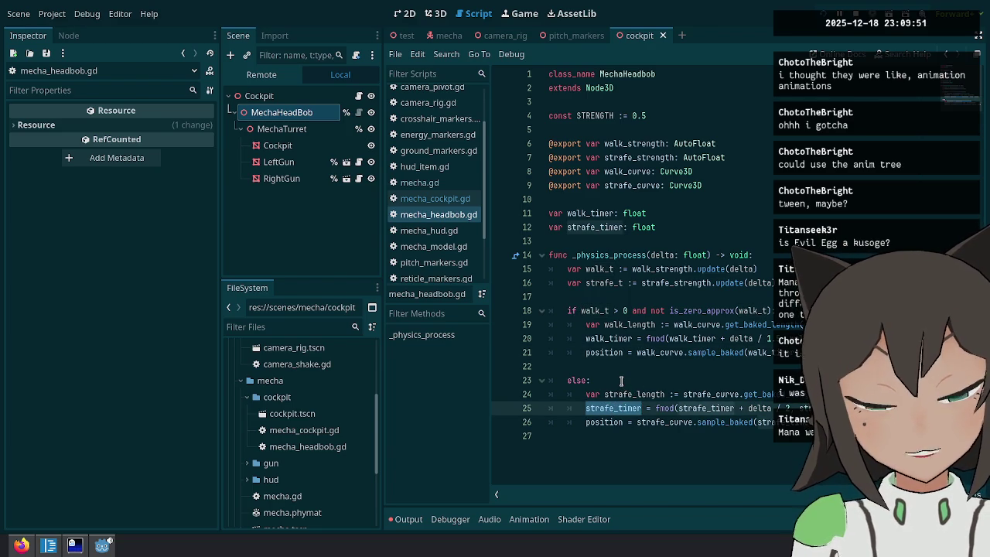
Insert strafe_timer = 0 right after else: in _physics_process, followed by a blank line.
{"action": "left_click", "coordinate": [620, 380]}
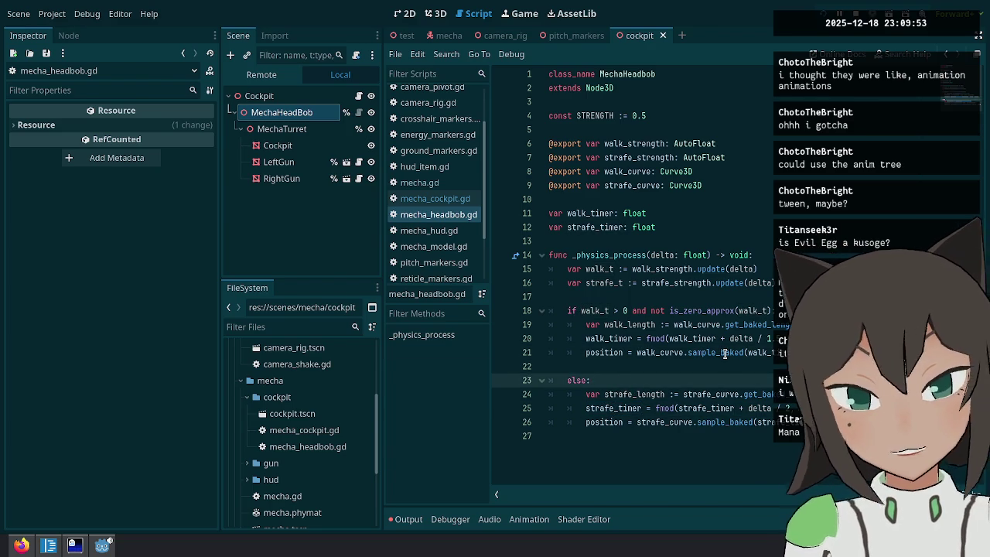
{"action": "key", "text": "Return"}
{"action": "type", "text": "strafe_timer = 0"}
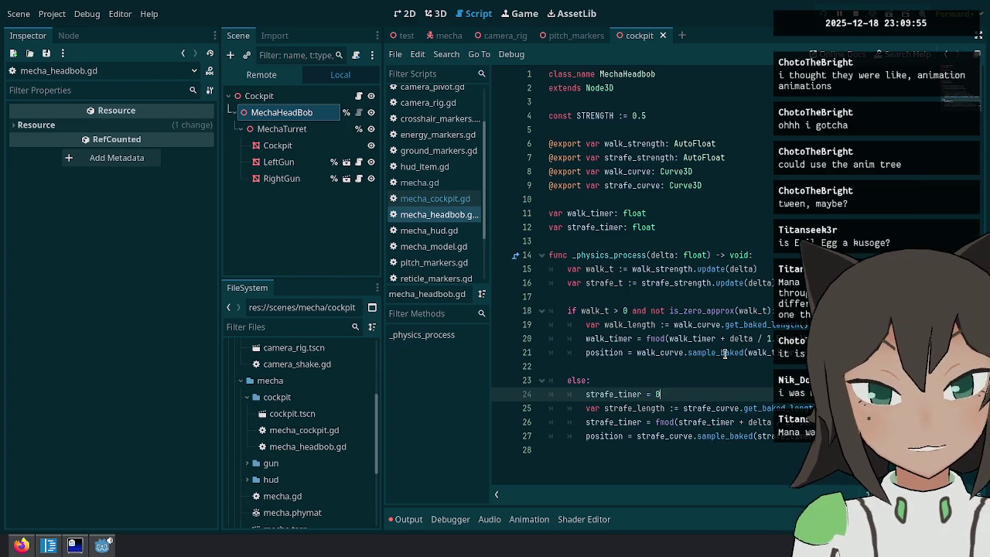
{"action": "key", "text": "Return"}
{"action": "key", "text": "Up"}
{"action": "key", "text": "Up"}
{"action": "key", "text": "Return"}
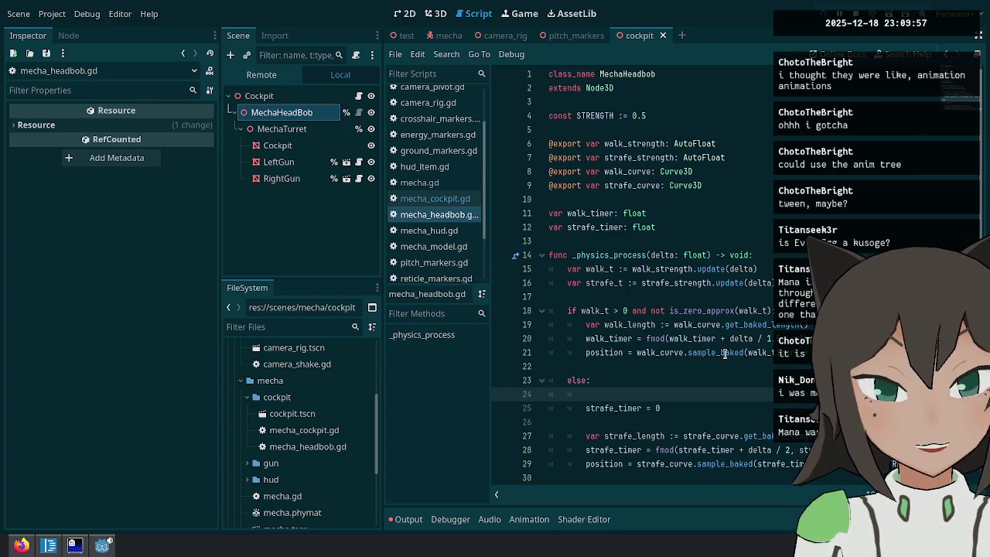
{"action": "key", "text": "Up"}
{"action": "key", "text": "Up"}
{"action": "key", "text": "Up"}
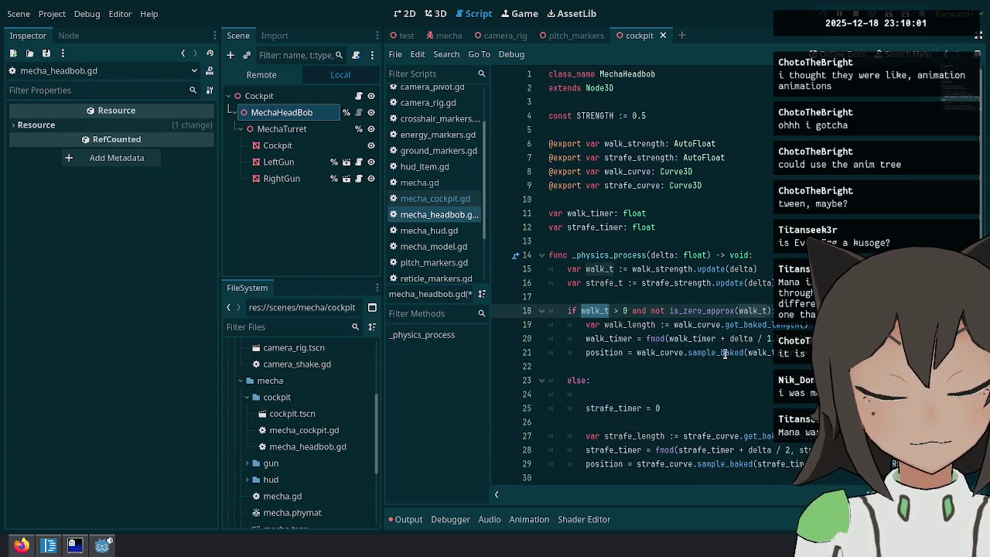
{"action": "key", "text": "Down"}
{"action": "key", "text": "Down"}
{"action": "key", "text": "Down"}
{"action": "key", "text": "Down"}
{"action": "key", "text": "BackSpace"}
{"action": "key", "text": "BackSpace"}
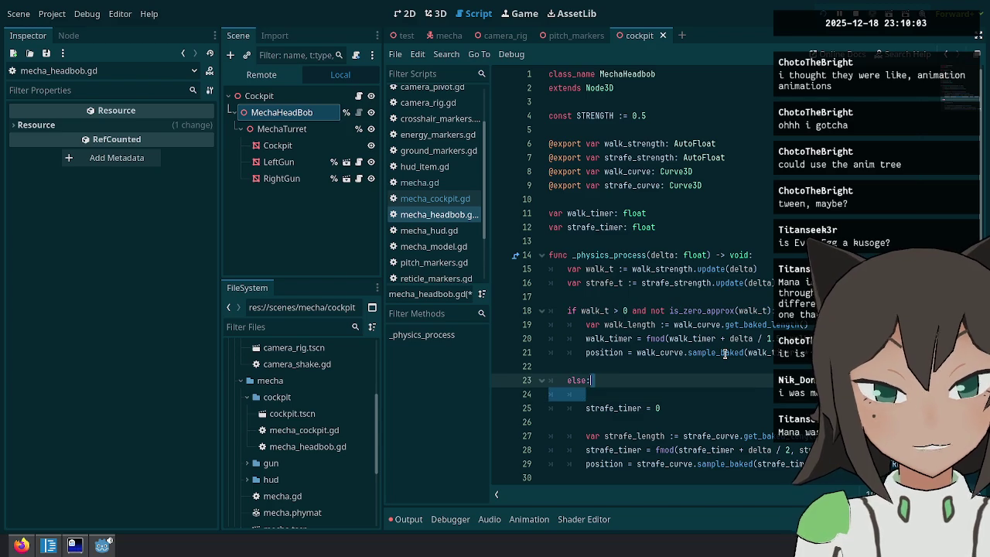
{"action": "key", "text": "Up"}
{"action": "key", "text": "Up"}
{"action": "key", "text": "Up"}
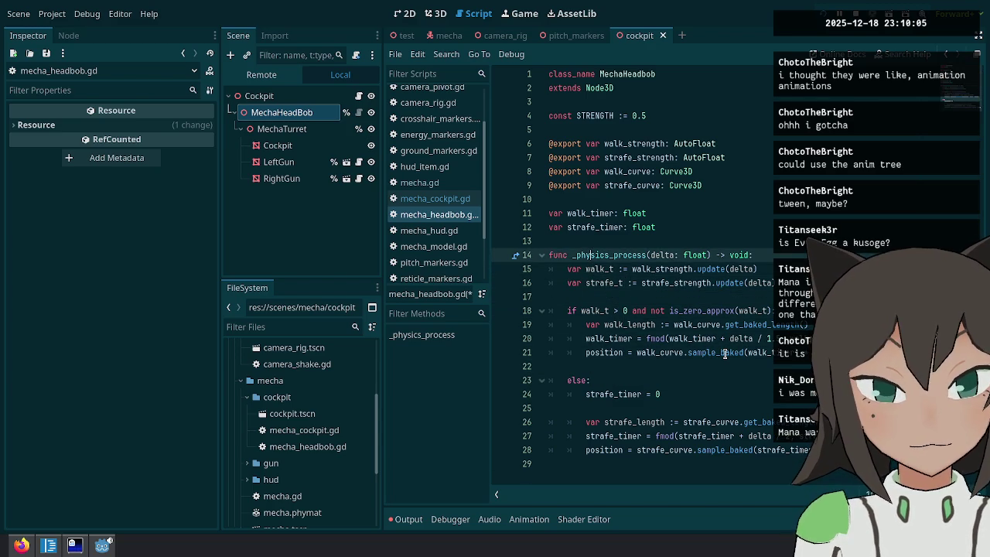
Declare a new 'var is_strafing: bool' above the function body.
{"action": "key", "text": "Return"}
{"action": "key", "text": "Return"}
{"action": "key", "text": "Up"}
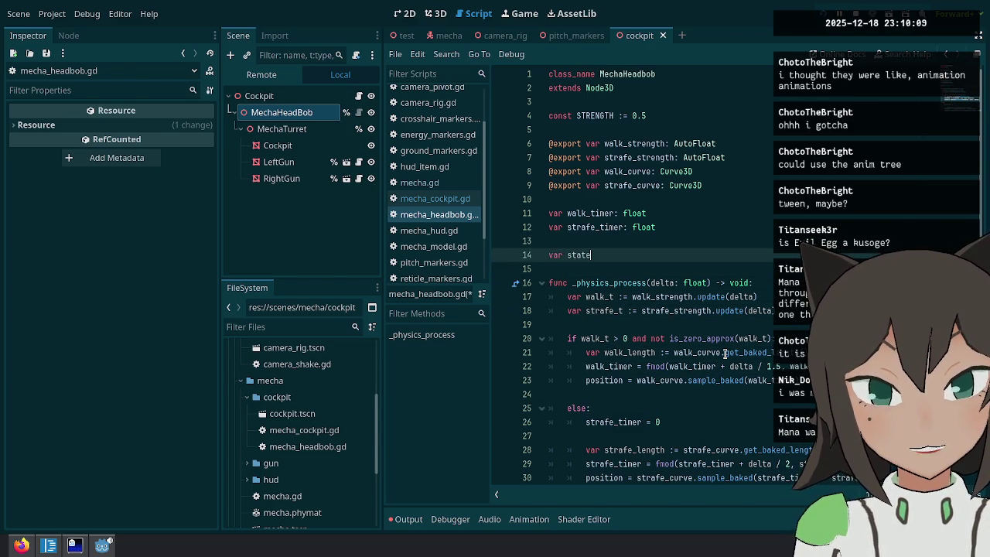
{"action": "key", "text": "BackSpace"}
{"action": "key", "text": "BackSpace"}
{"action": "key", "text": "BackSpace"}
{"action": "type", "text": "is_strafing: bool"}
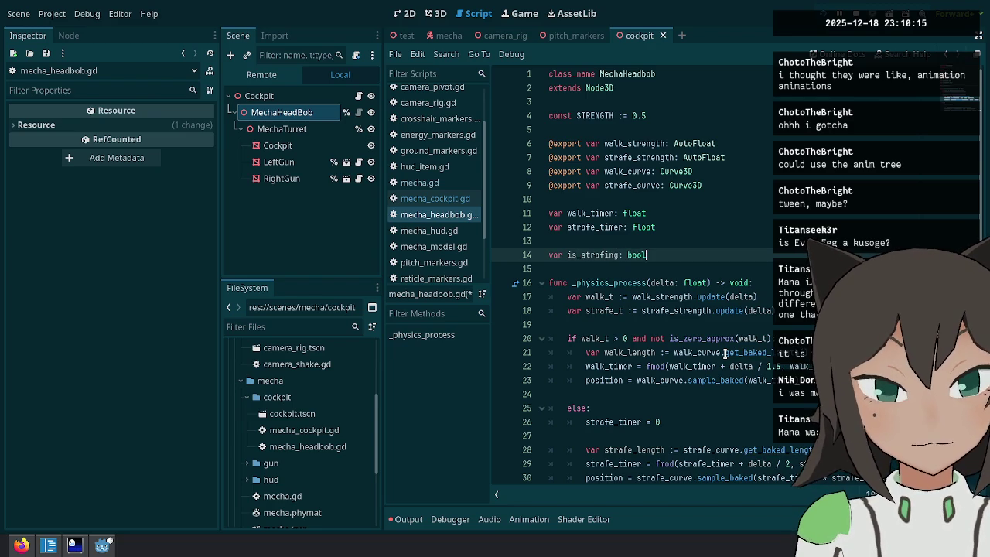
{"action": "key", "text": "Escape"}
{"action": "key", "text": "Down"}
{"action": "key", "text": "Down"}
{"action": "key", "text": "Down"}
{"action": "key", "text": "Down"}
{"action": "key", "text": "Down"}
In the else branch, nest 'strafe_timer = 0' under 'if not is_strafing:' and set is_strafing = true.
{"action": "key", "text": "Up"}
{"action": "key", "text": "Up"}
{"action": "key", "text": "Up"}
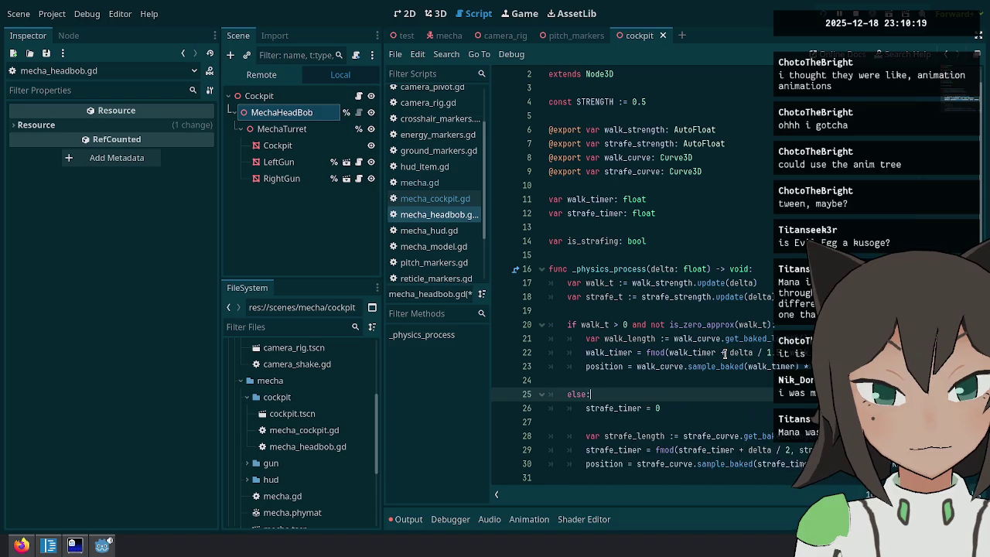
{"action": "key", "text": "End"}
{"action": "key", "text": "Return"}
{"action": "type", "text": "if is_strafing"}
{"action": "type", "text": "not"}
{"action": "key", "text": "Down"}
{"action": "key", "text": "Up"}
{"action": "key", "text": "End"}
{"action": "type", "text": ":"}
{"action": "key", "text": "Down"}
{"action": "key", "text": "Home"}
{"action": "key", "text": "Tab"}
{"action": "key", "text": "End"}
{"action": "key", "text": "Return"}
{"action": "type", "text": "is_strafing"}
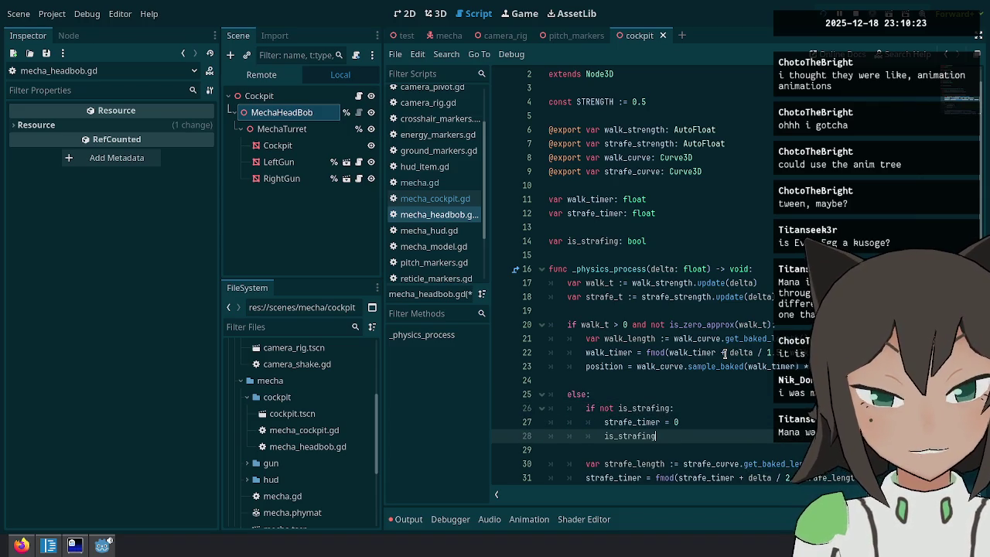
{"action": "type", "text": " = true"}
{"action": "key", "text": "Up"}
{"action": "key", "text": "Up"}
{"action": "key", "text": "Up"}
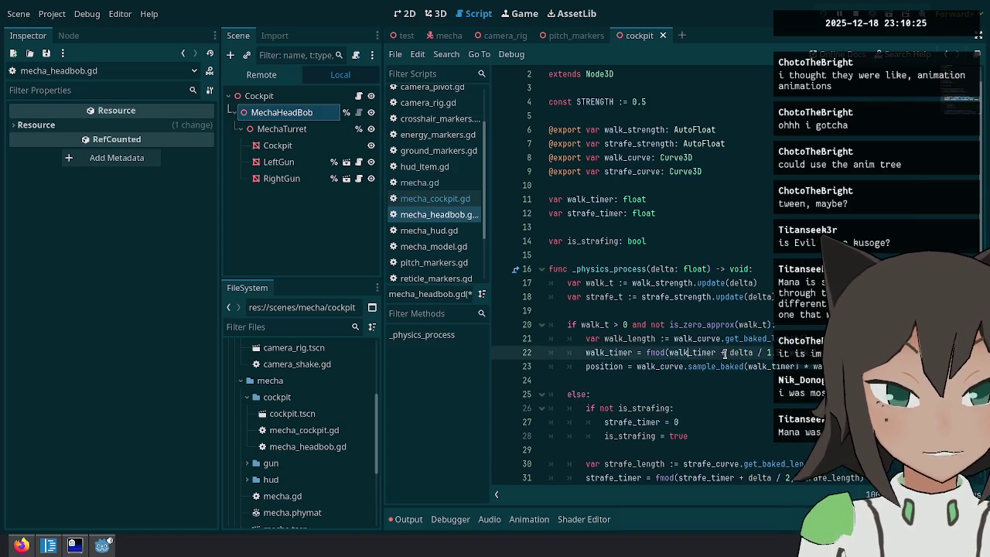
Set is_strafing = false in the walking branch under the walk_t check.
{"action": "key", "text": "End"}
{"action": "key", "text": "Return"}
{"action": "type", "text": "is_strafing = false"}
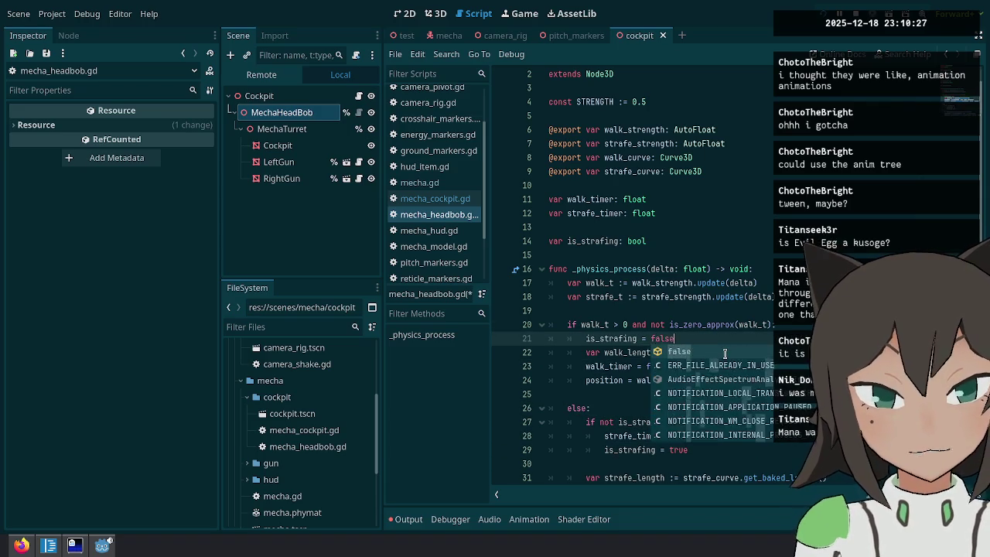
{"action": "key", "text": "Return"}
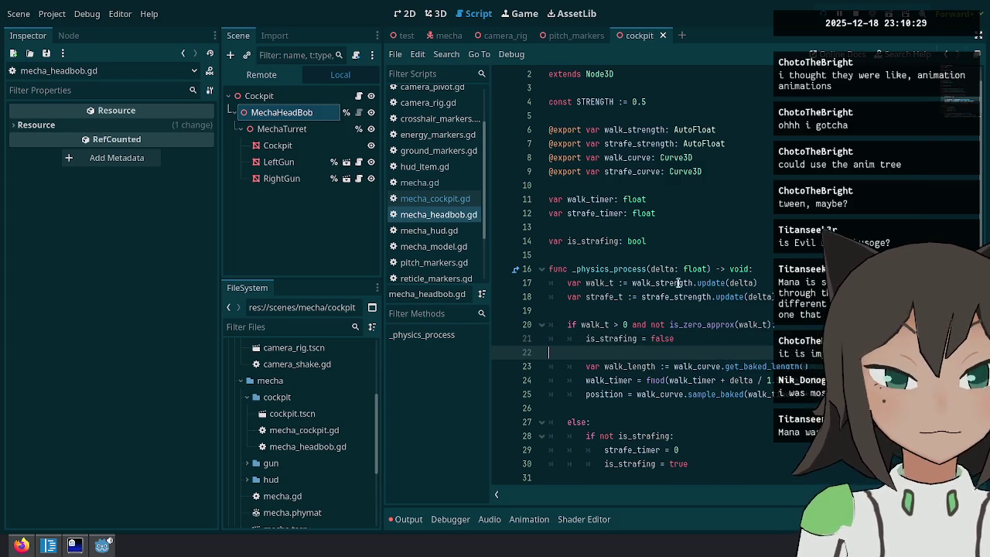
Rename every is_strafing occurrence to is_playing_strafing_animation with multiple carets.
{"action": "scroll", "coordinate": [676, 283], "scroll_direction": "down", "scroll_amount": 2}
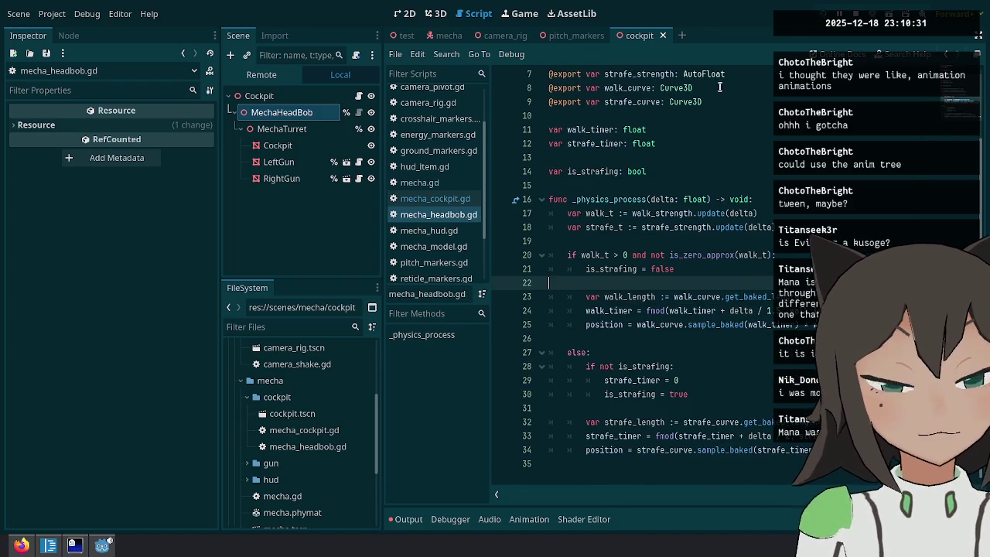
{"action": "double_click", "coordinate": [605, 171]}
{"action": "key", "text": "Up"}
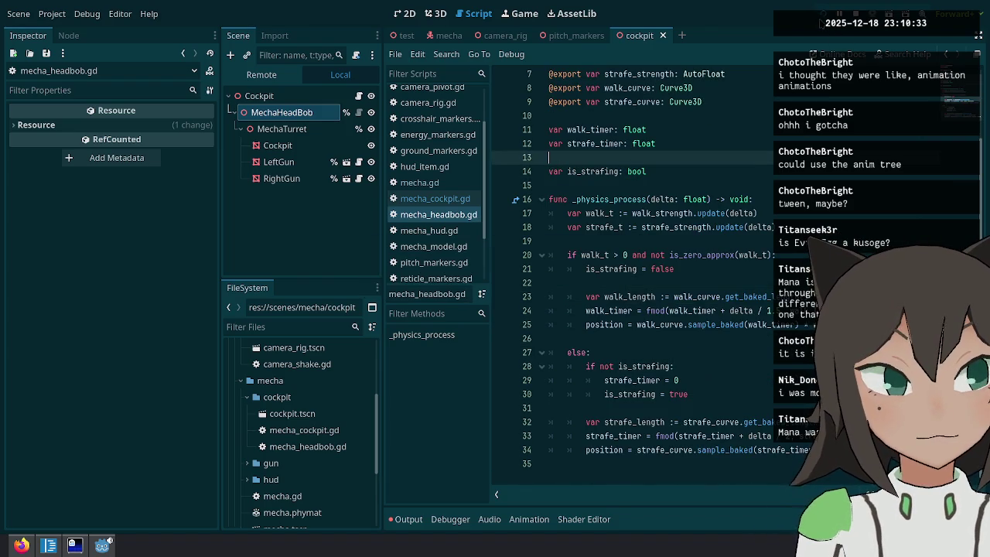
{"action": "double_click", "coordinate": [584, 171]}
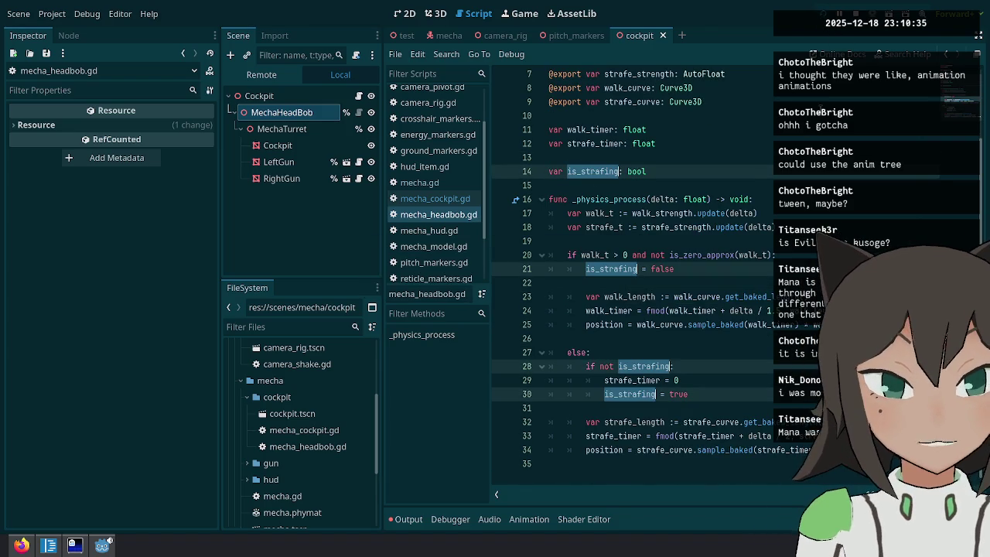
{"action": "key", "text": "Right"}
{"action": "key", "text": "BackSpace"}
{"action": "key", "text": "BackSpace"}
{"action": "key", "text": "BackSpace"}
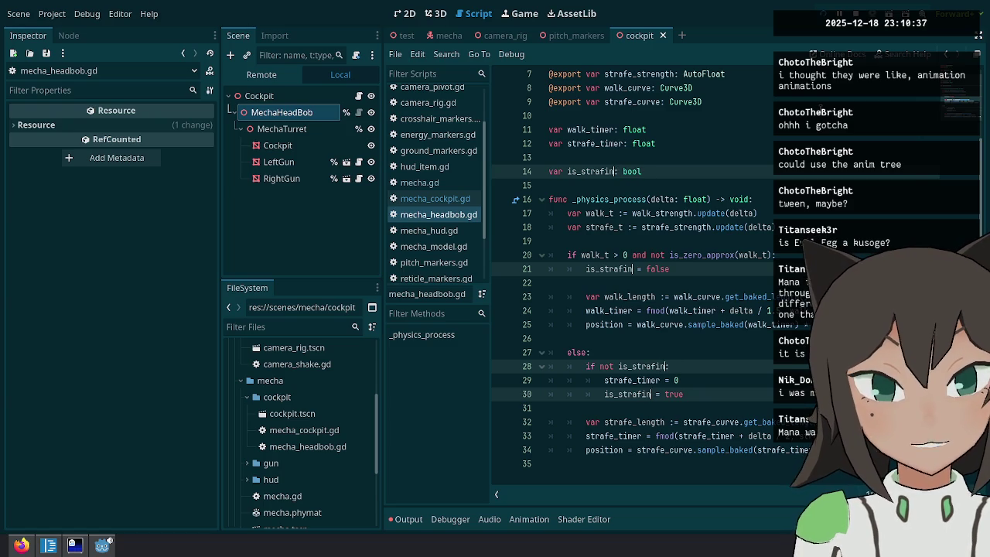
{"action": "type", "text": "playing_strafe"}
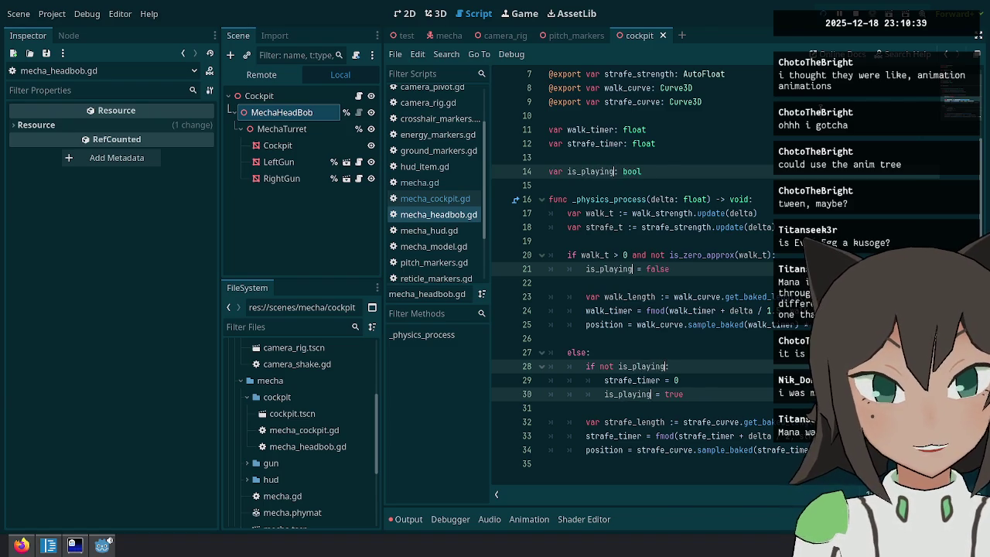
{"action": "key", "text": "BackSpace"}
{"action": "type", "text": "ing_animation"}
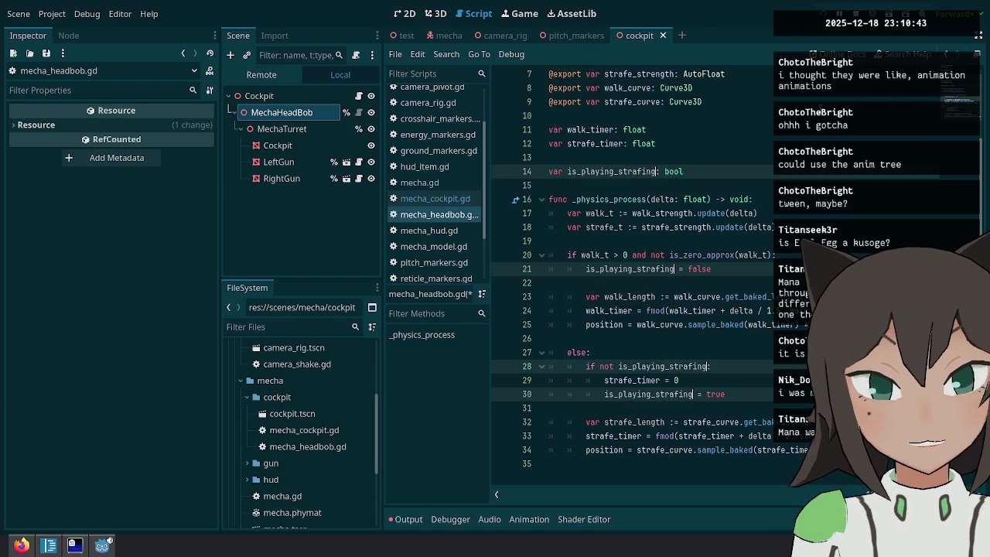
{"action": "left_click", "coordinate": [665, 310]}
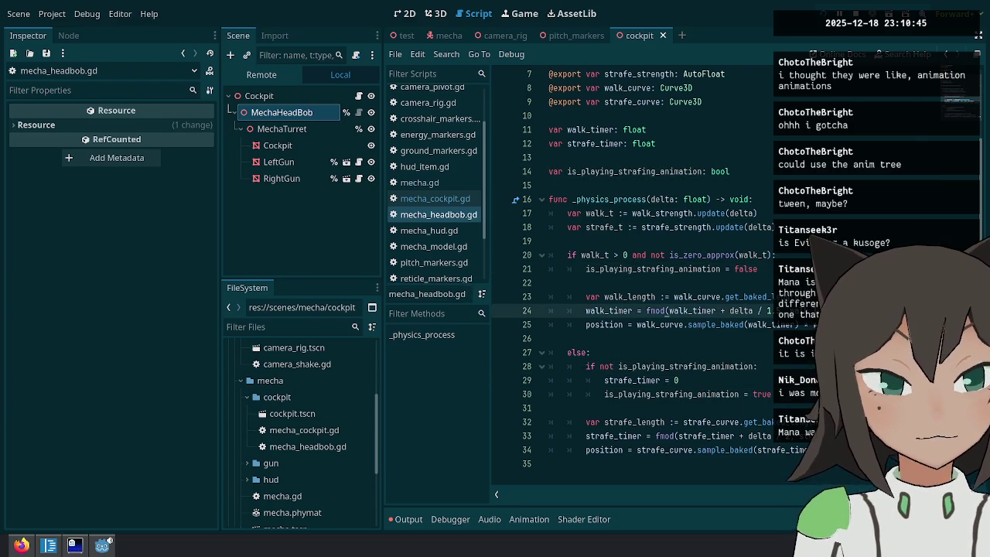
Add '.0' to the head_bob strength values in mecha_cockpit.gd, including strafe_strength.
{"action": "left_click", "coordinate": [821, 13]}
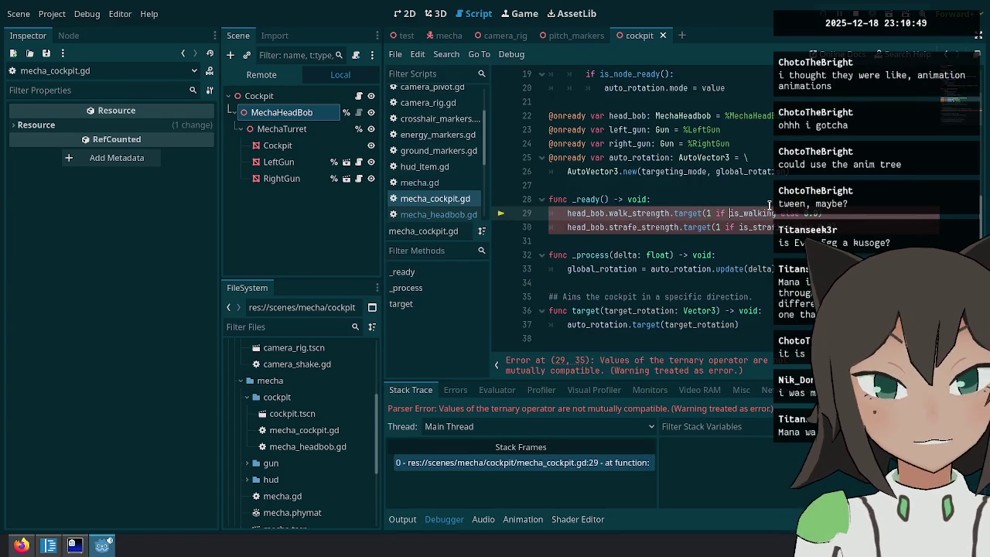
{"action": "type", "text": ".0"}
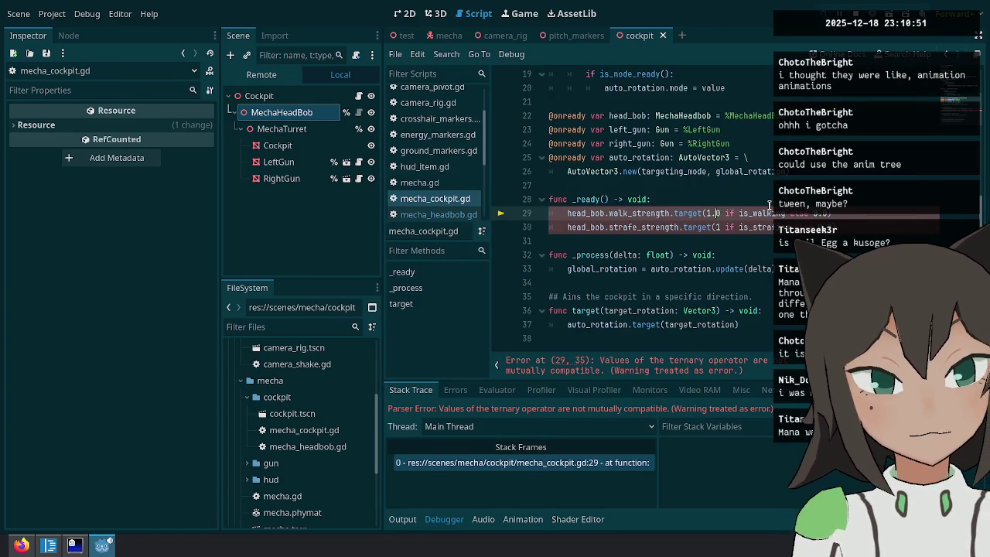
{"action": "key", "text": "Down"}
{"action": "type", "text": ".0"}
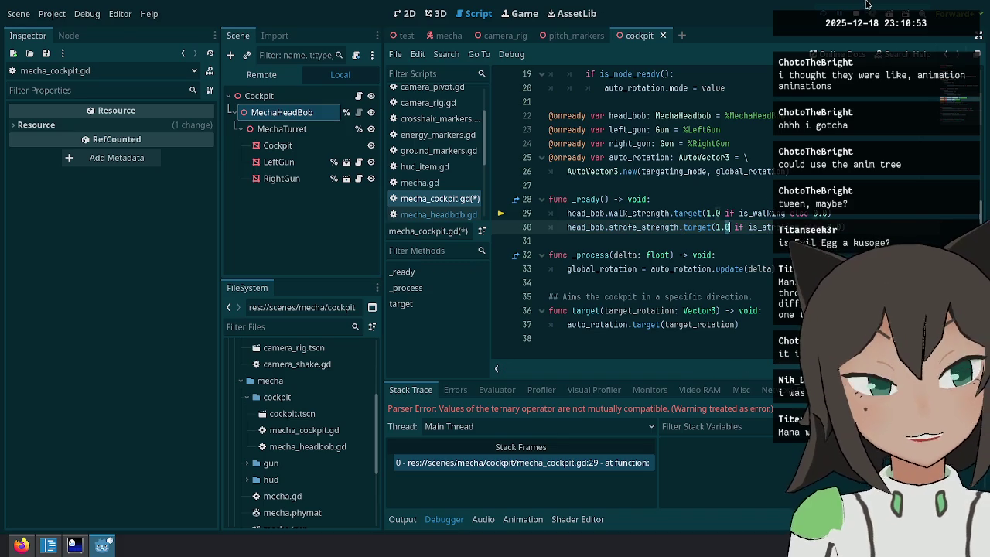
Relaunch the game and drive the mecha forward toward the buildings, then pause.
{"action": "key", "text": "F5"}
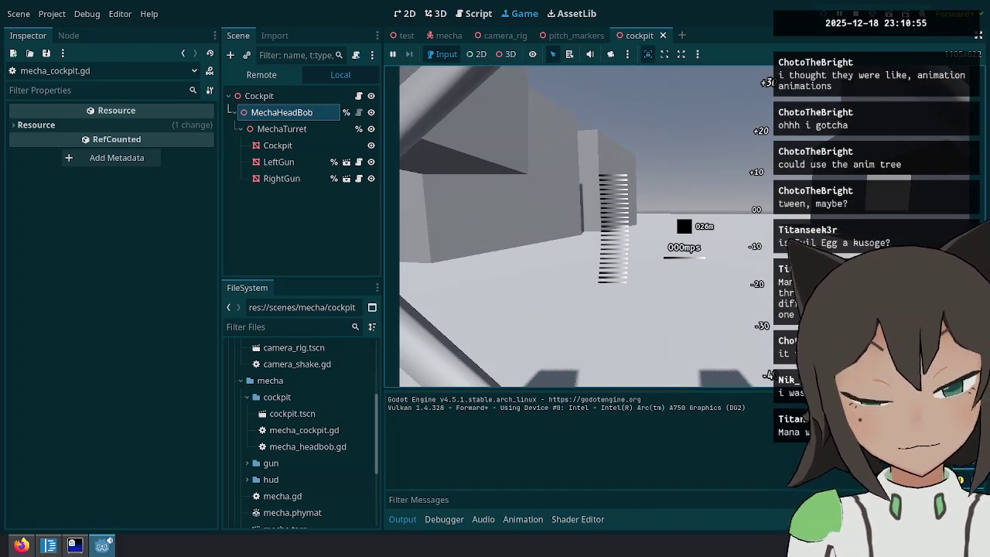
{"action": "key", "text": "w"}
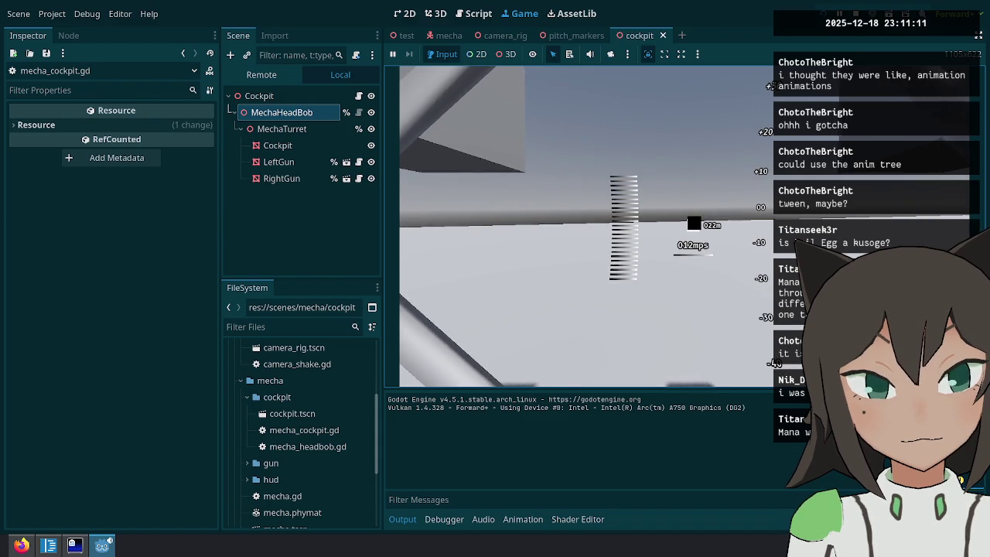
{"action": "key", "text": "Escape"}
{"action": "left_click", "coordinate": [474, 13]}
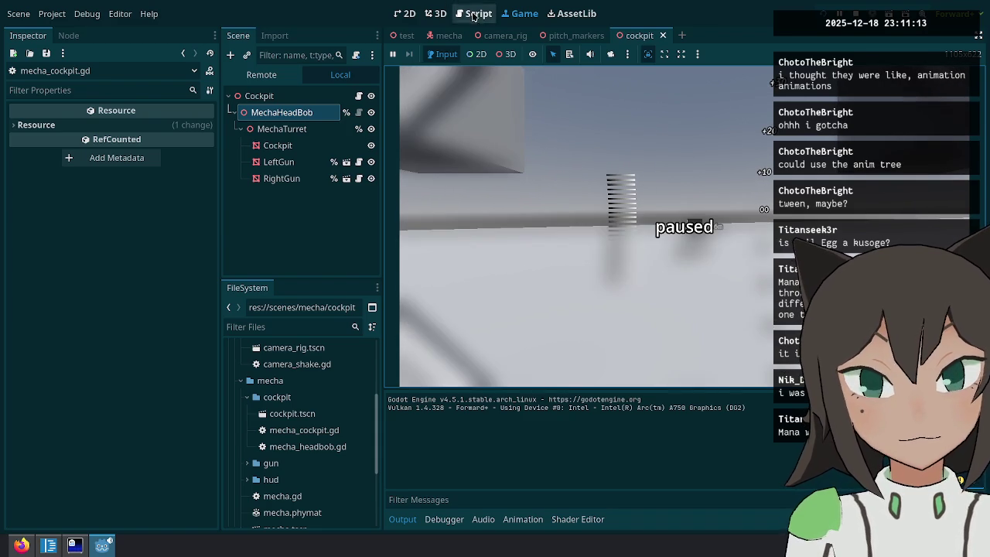
In MechaHeadBob's script, change line 20 to 'if walk_t > 0.01:', dropping the zero-approx check.
{"action": "left_click", "coordinate": [359, 116]}
{"action": "left_click", "coordinate": [723, 268]}
{"action": "scroll", "coordinate": [671, 266], "scroll_direction": "down", "scroll_amount": 3}
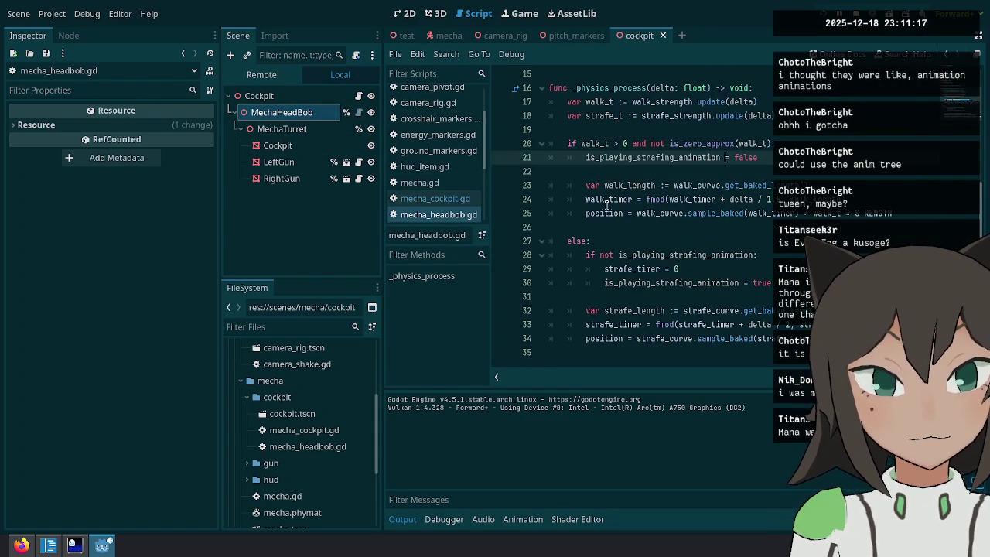
{"action": "left_click", "coordinate": [626, 145]}
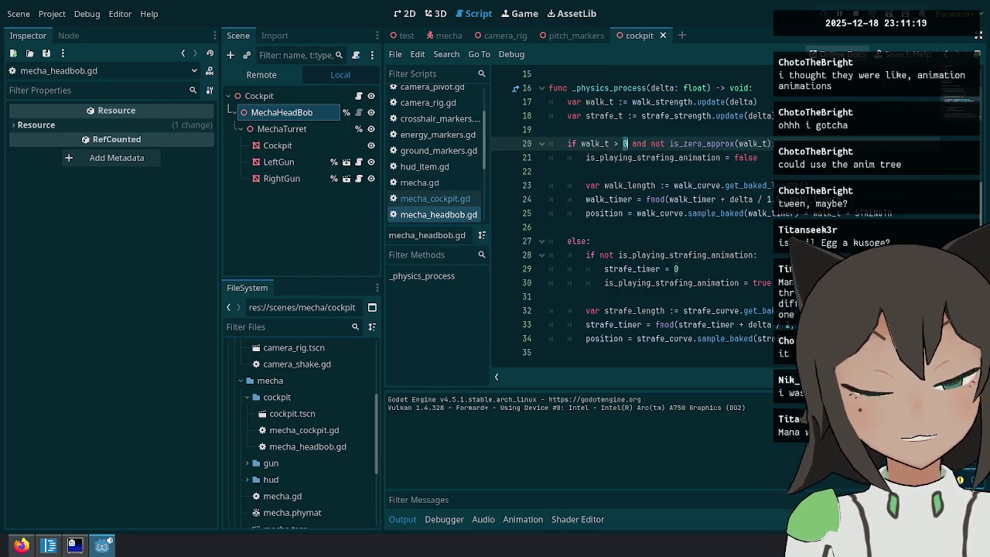
{"action": "key", "text": "BackSpace"}
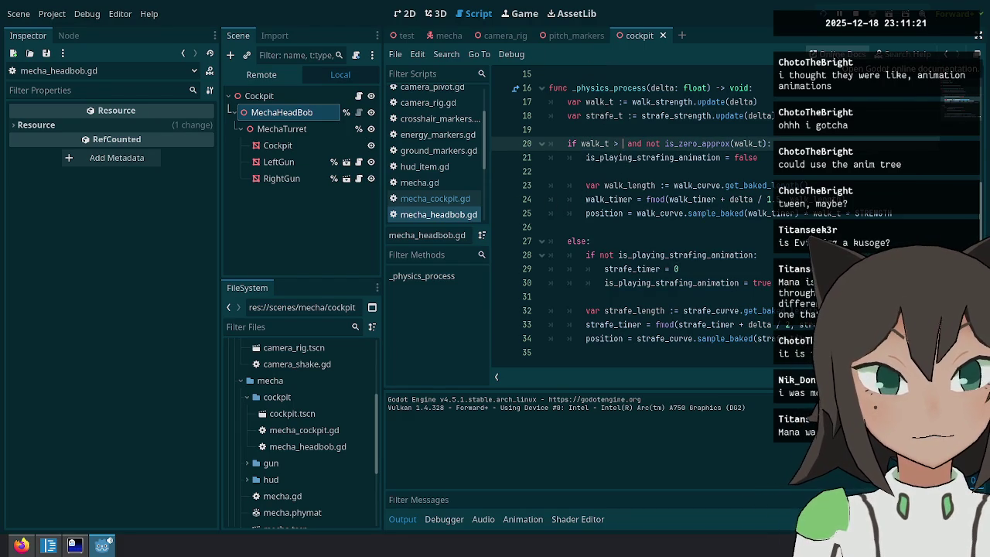
{"action": "type", "text": "0.0"}
{"action": "key", "text": "shift+End"}
{"action": "key", "text": "Delete"}
{"action": "type", "text": "1:"}
{"action": "left_click", "coordinate": [861, 113]}
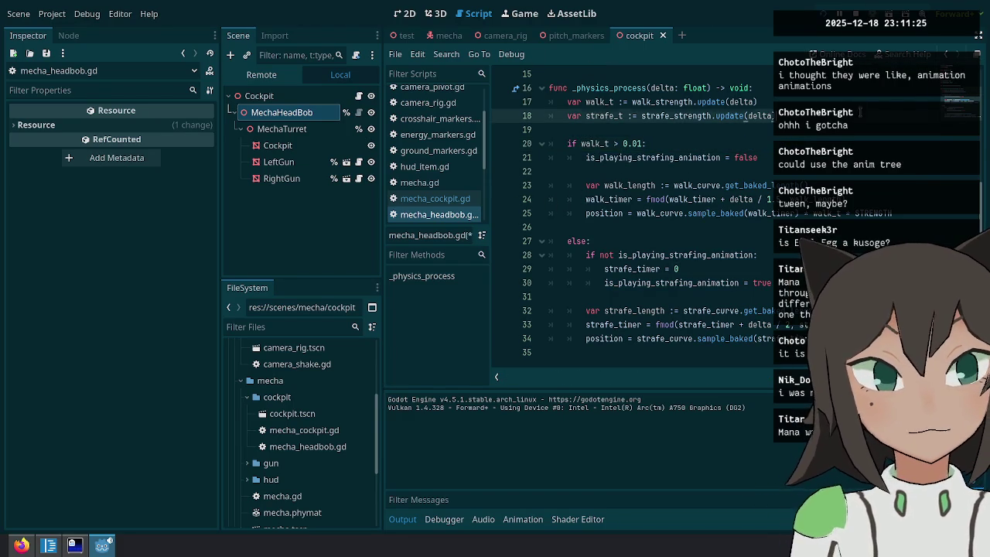
Run the game, walk forward and turn right, then pause and return to the script.
{"action": "key", "text": "F5"}
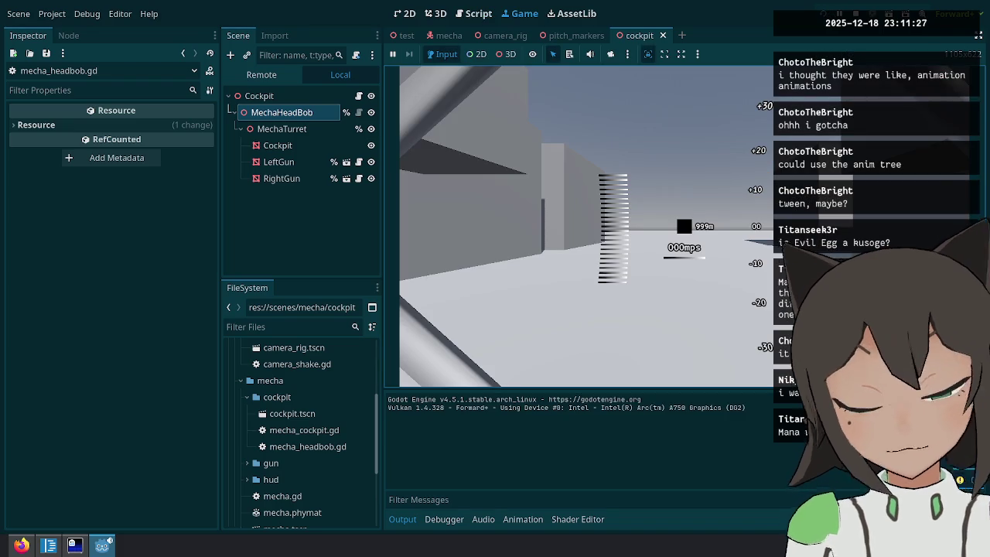
{"action": "key", "text": "w"}
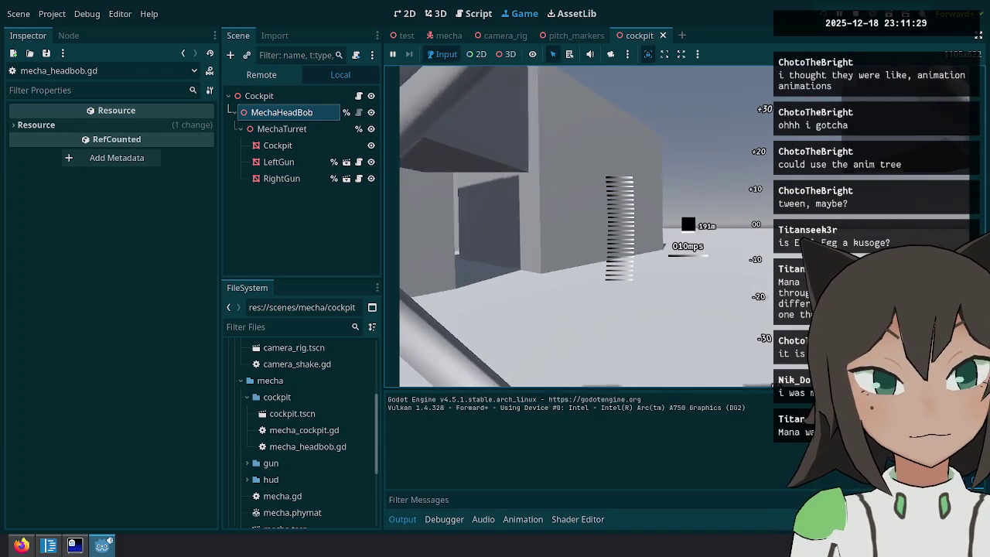
{"action": "key", "text": "d"}
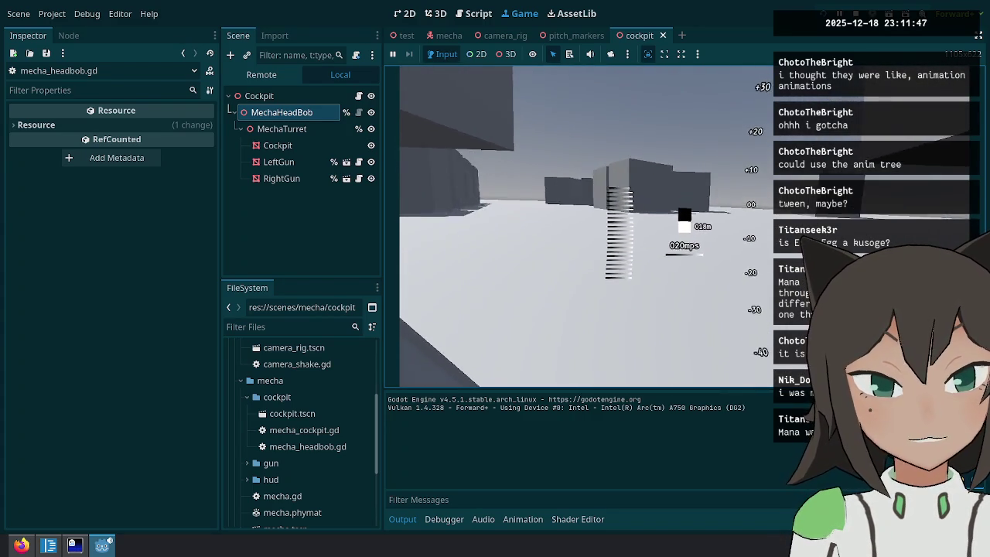
{"action": "key", "text": "Escape"}
{"action": "key", "text": "ctrl+F3"}
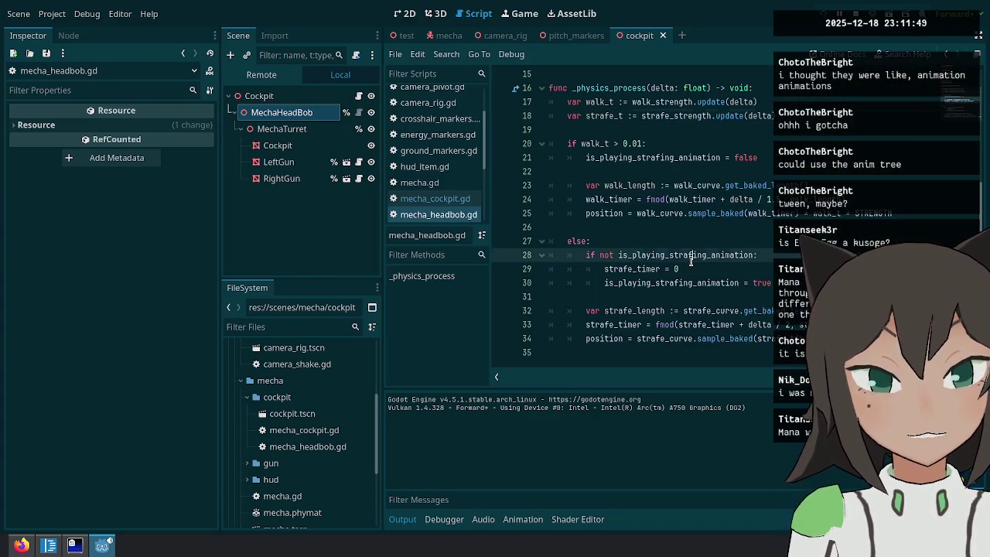
Duplicate the strafing flag declaration and rename the copy to is_playing_walking_animation.
{"action": "key", "text": "Down"}
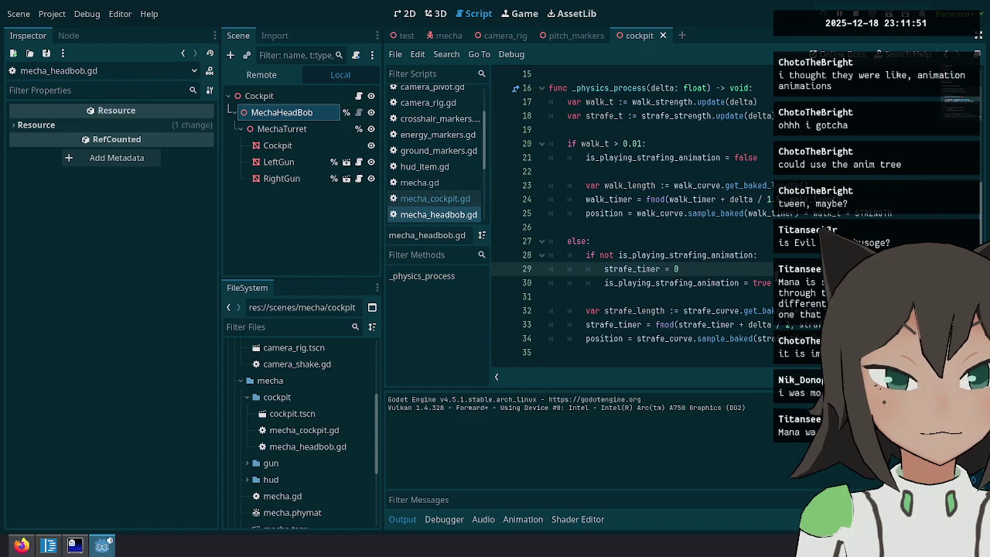
{"action": "scroll", "coordinate": [698, 167], "scroll_direction": "up", "scroll_amount": 2}
{"action": "left_click", "coordinate": [609, 143]}
{"action": "key", "text": "ctrl+shift+d"}
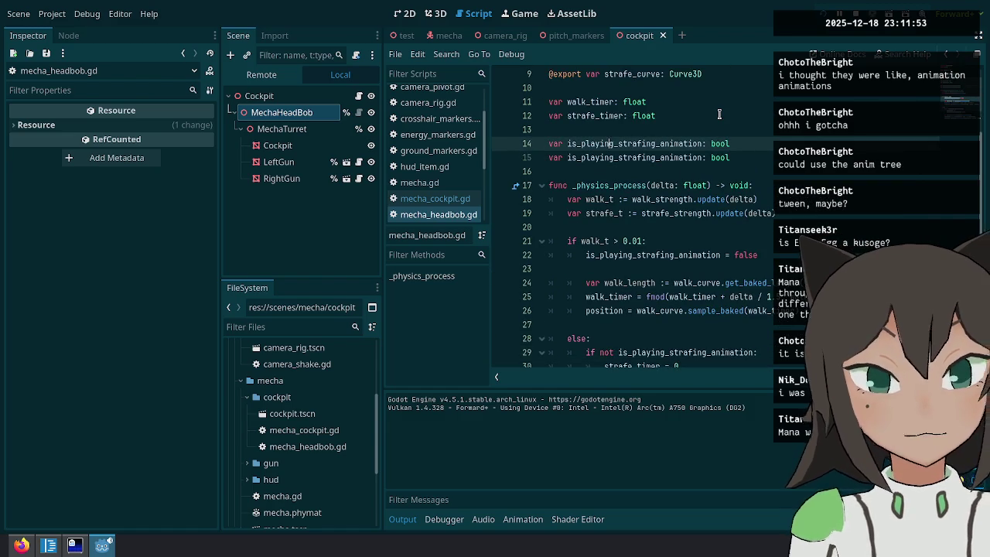
{"action": "key", "text": "shift+Right"}
{"action": "key", "text": "shift+Right"}
{"action": "key", "text": "shift+Right"}
{"action": "type", "text": "walking"}
{"action": "type", "text": "lk"}
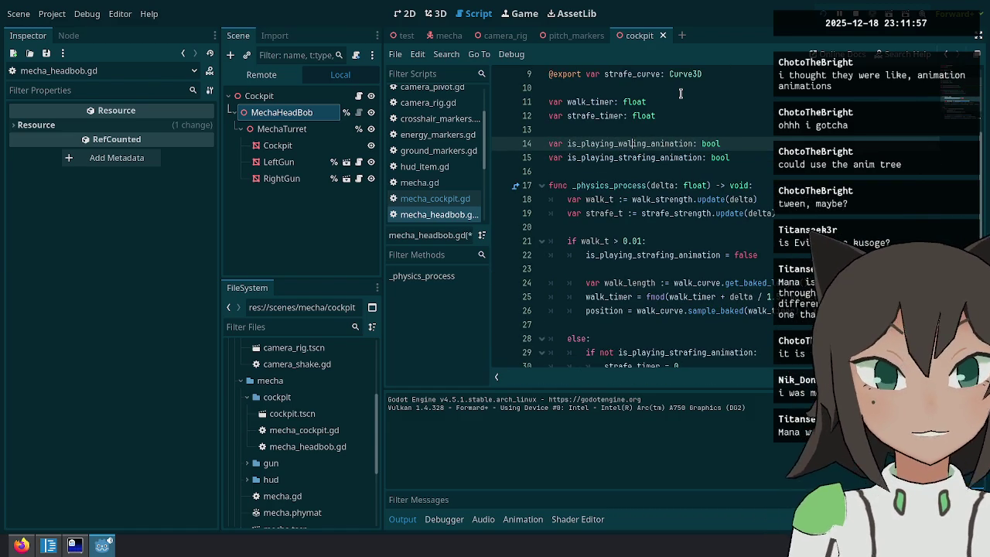
Copy the reset block into the walk branch and fix the walke_timer typo to walk_timer.
{"action": "scroll", "coordinate": [684, 223], "scroll_direction": "down", "scroll_amount": 3}
{"action": "mouse_move", "coordinate": [769, 283]}
{"action": "left_mouse_down"}
{"action": "mouse_move", "coordinate": [588, 255]}
{"action": "mouse_move", "coordinate": [566, 241]}
{"action": "left_mouse_up"}
{"action": "left_click", "coordinate": [694, 147]}
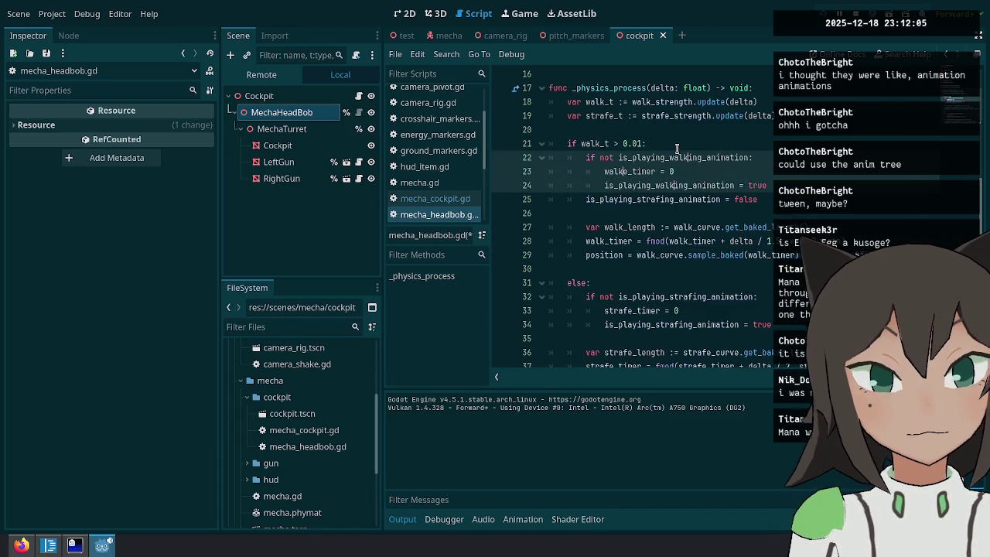
{"action": "key", "text": "Up"}
{"action": "key", "text": "Right"}
{"action": "key", "text": "Right"}
{"action": "key", "text": "Right"}
{"action": "key", "text": "BackSpace"}
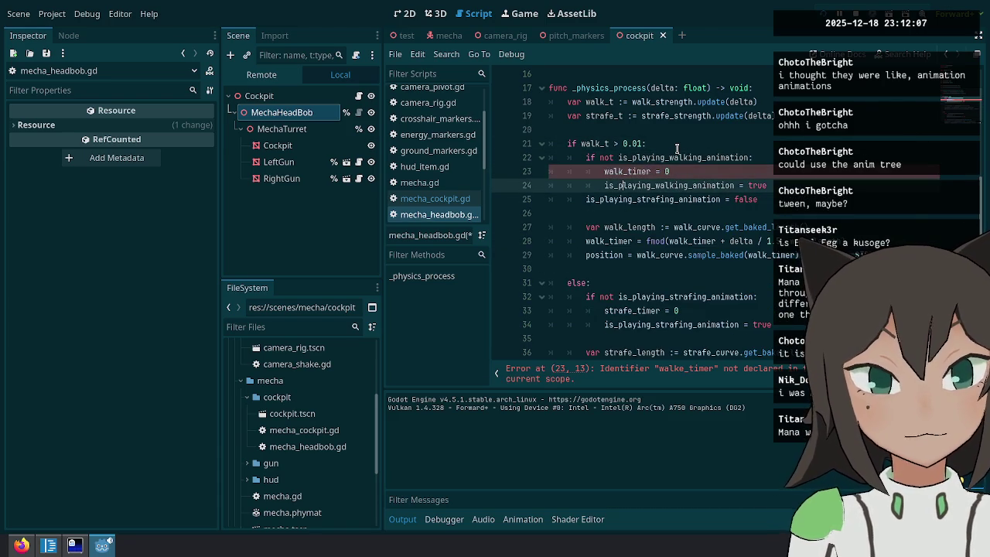
{"action": "key", "text": "Down"}
{"action": "key", "text": "Down"}
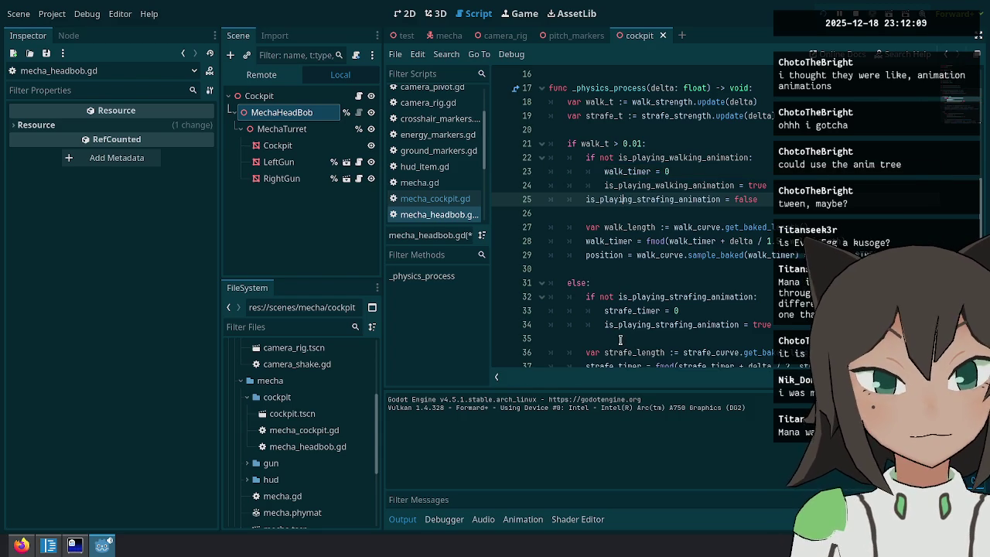
Clear is_playing_walking_animation in the strafe branch on line 35, then run the project.
{"action": "left_click", "coordinate": [619, 339]}
{"action": "type", "text": "is_playing_strafing_animation = false"}
{"action": "double_click", "coordinate": [651, 186]}
{"action": "key", "text": "ctrl+c"}
{"action": "double_click", "coordinate": [652, 340]}
{"action": "key", "text": "ctrl+v"}
{"action": "key", "text": "F5"}
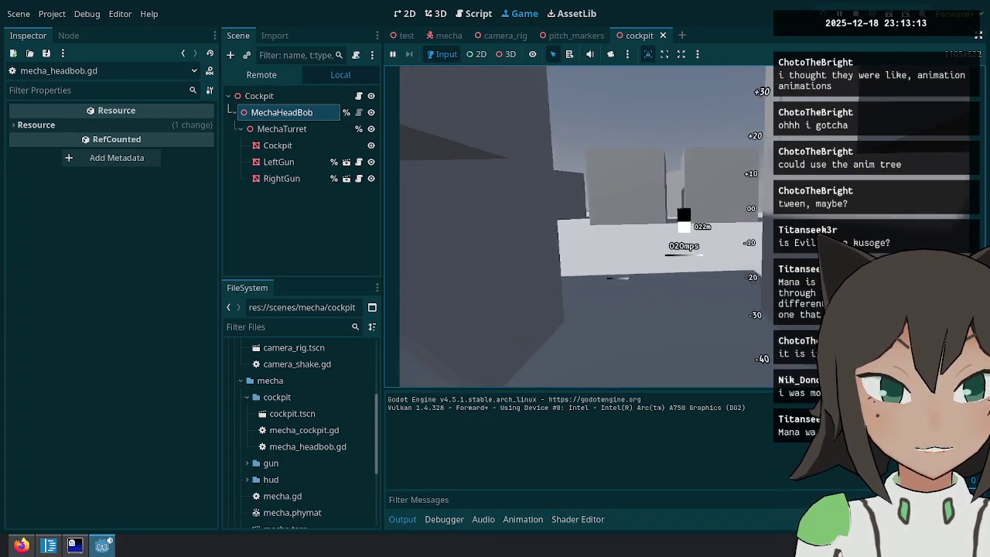
Pause and stop the running game after the walk test, then bring up the terminal.
{"action": "key", "text": "Escape"}
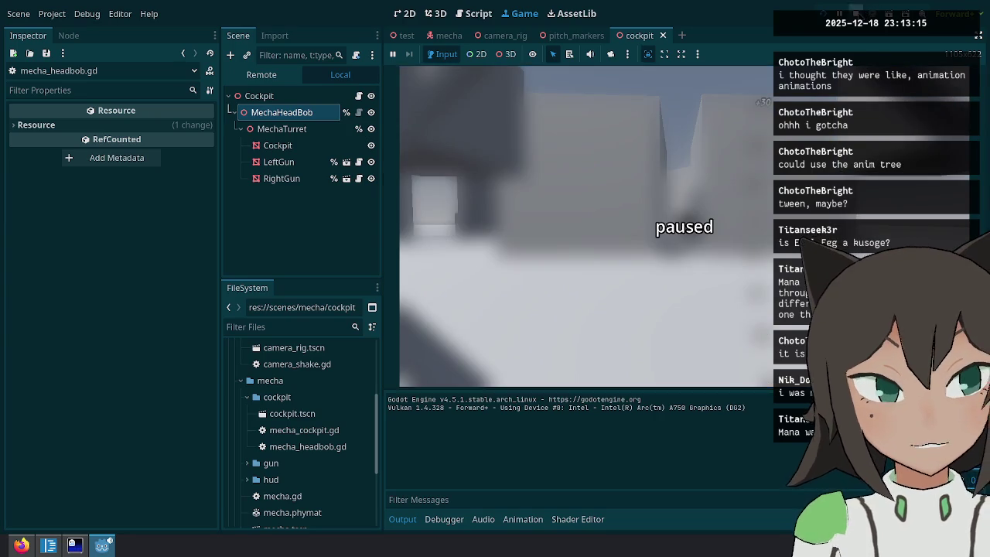
{"action": "key", "text": "F8"}
{"action": "left_click", "coordinate": [74, 545]}
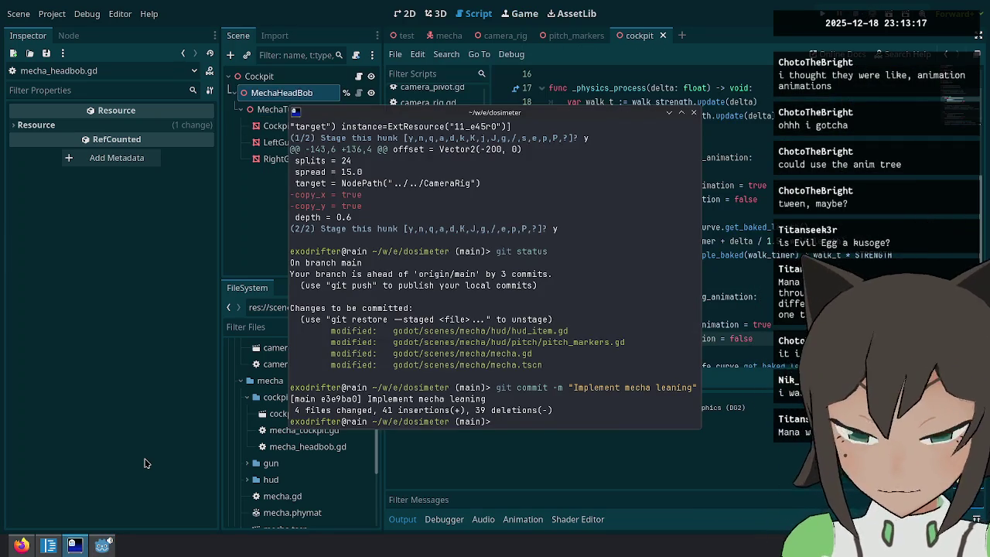
Check git status, stage all changes and commit them as 'Add head bobbing animation'.
{"action": "type", "text": "git status"}
{"action": "key", "text": "Return"}
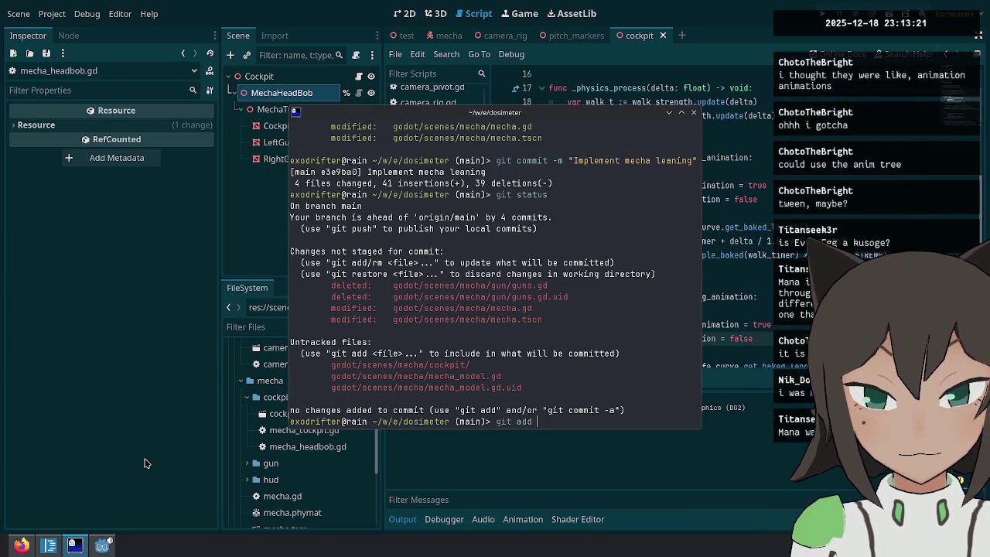
{"action": "type", "text": "."}
{"action": "key", "text": "Return"}
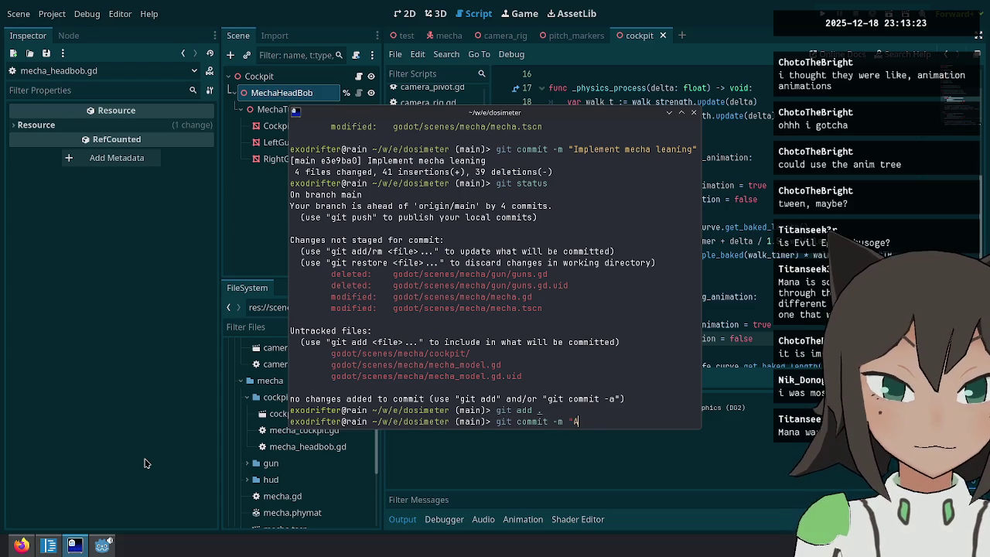
{"action": "type", "text": "git commit -m \"Add head bobbing a"}
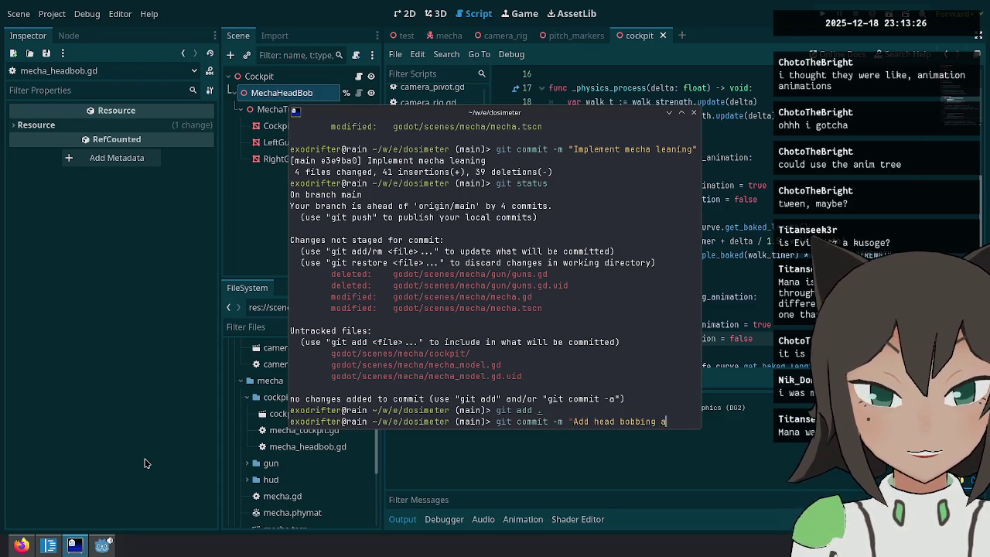
{"action": "type", "text": "nimation"}
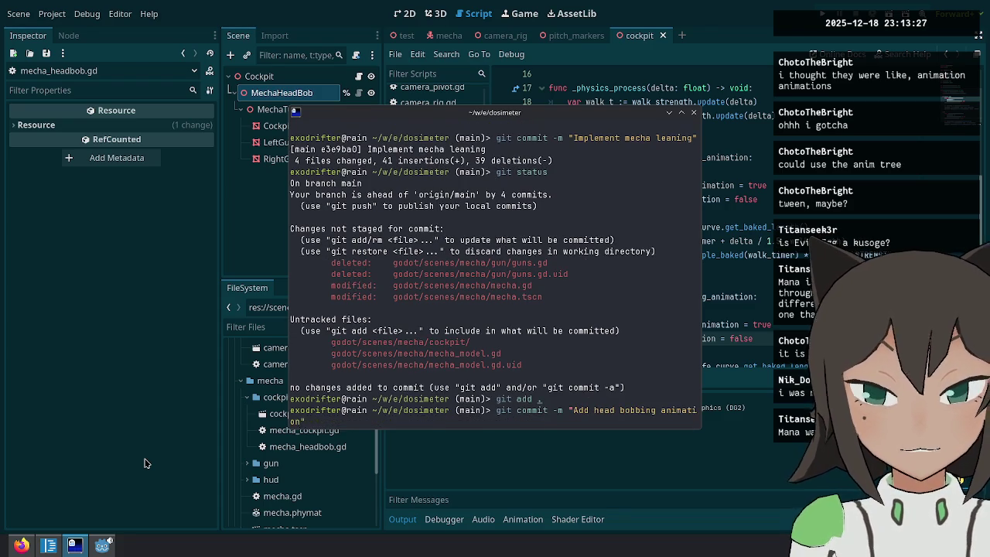
{"action": "key", "text": "Return"}
{"action": "type", "text": "git commit --"}
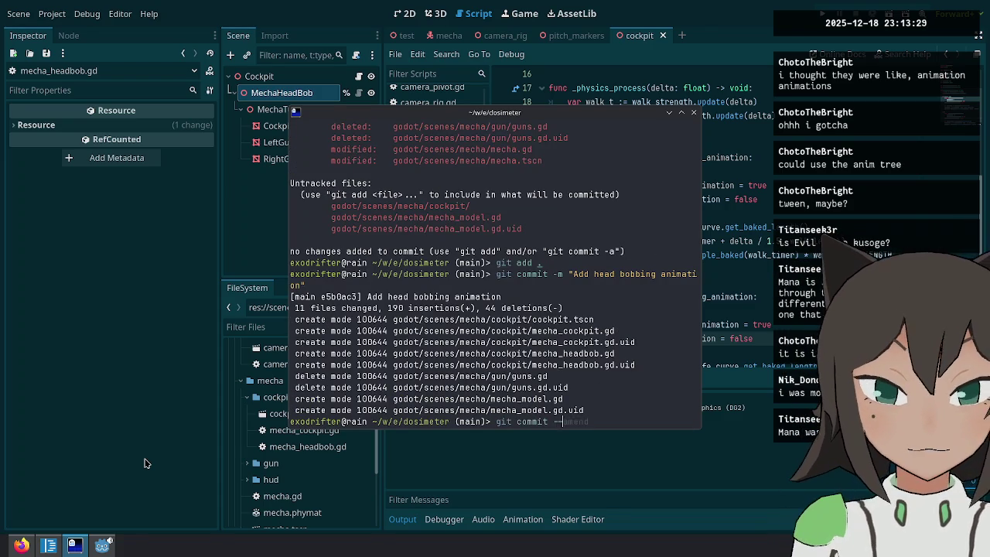
Amend the commit message to 'Add placeholder head bobbing animation' and save it in vim.
{"action": "type", "text": "amend"}
{"action": "key", "text": "Return"}
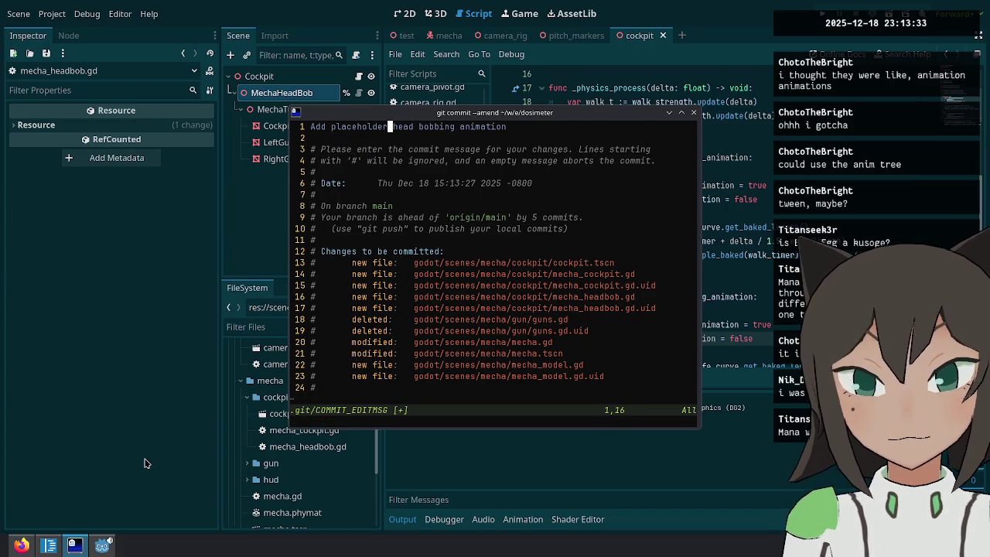
{"action": "type", "text": "q"}
{"action": "key", "text": "Return"}
{"action": "left_click", "coordinate": [42, 549]}
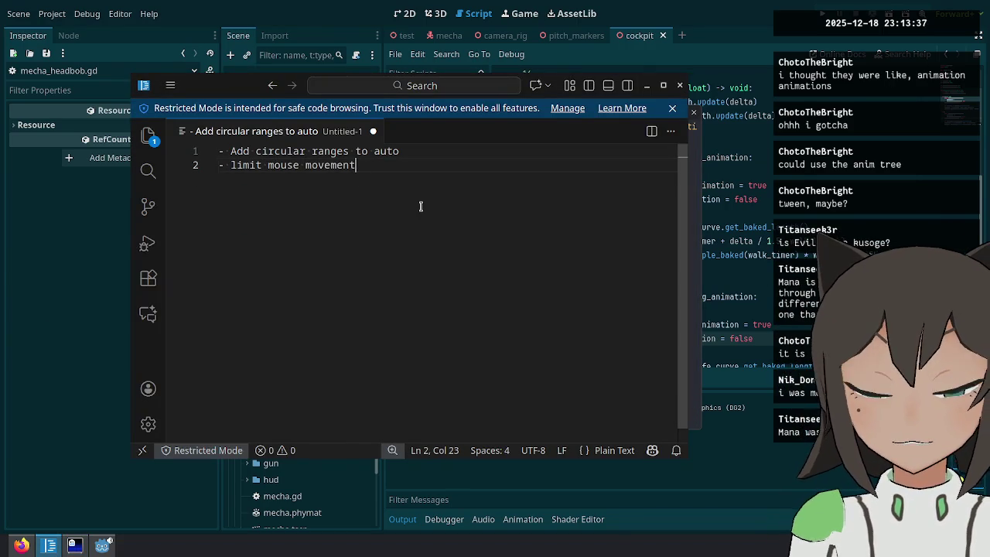
Return to the Godot editor and relaunch the game with F5.
{"action": "left_click", "coordinate": [661, 31]}
{"action": "key", "text": "F5"}
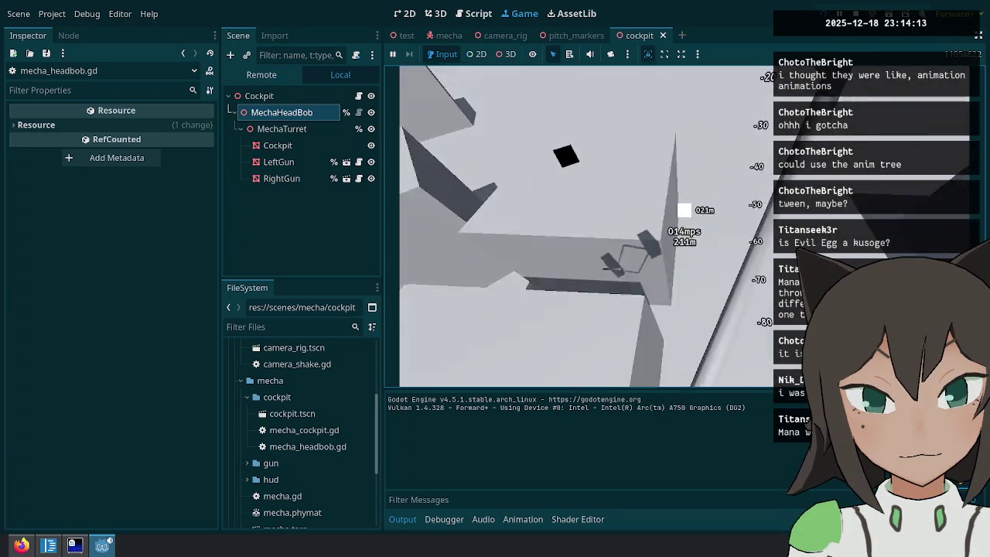
Fire the mecha's guns twice, then pause the game.
{"action": "left_click", "coordinate": [683, 225]}
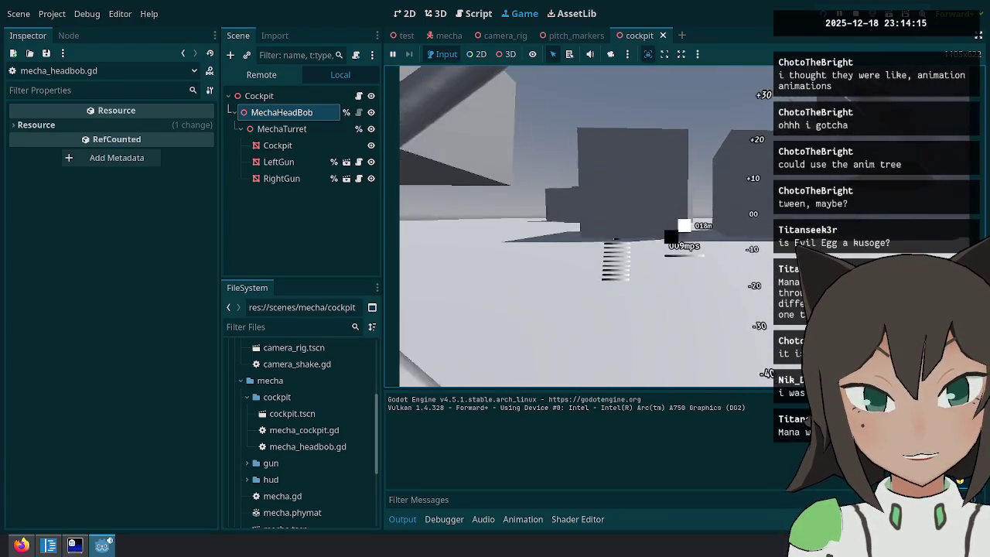
{"action": "left_click", "coordinate": [684, 223]}
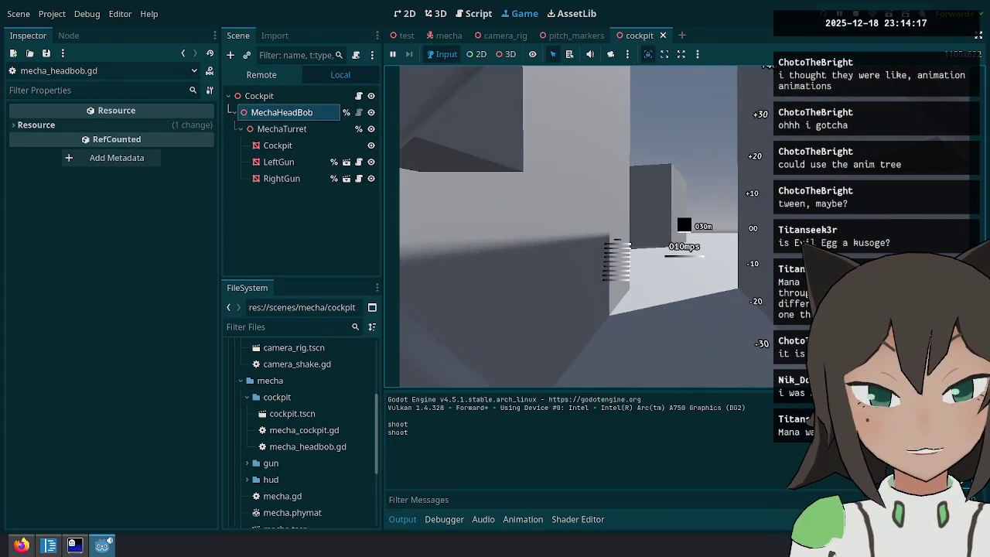
{"action": "key", "text": "Escape"}
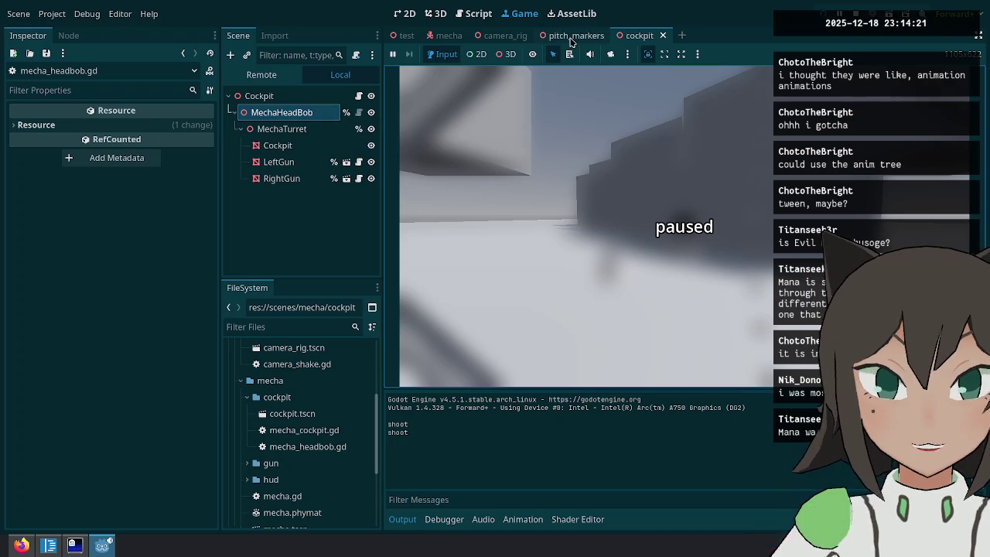
Inspect MechaHeadBob in cockpit and CameraShake in camera_rig, then resume the game.
{"action": "left_click", "coordinate": [308, 113]}
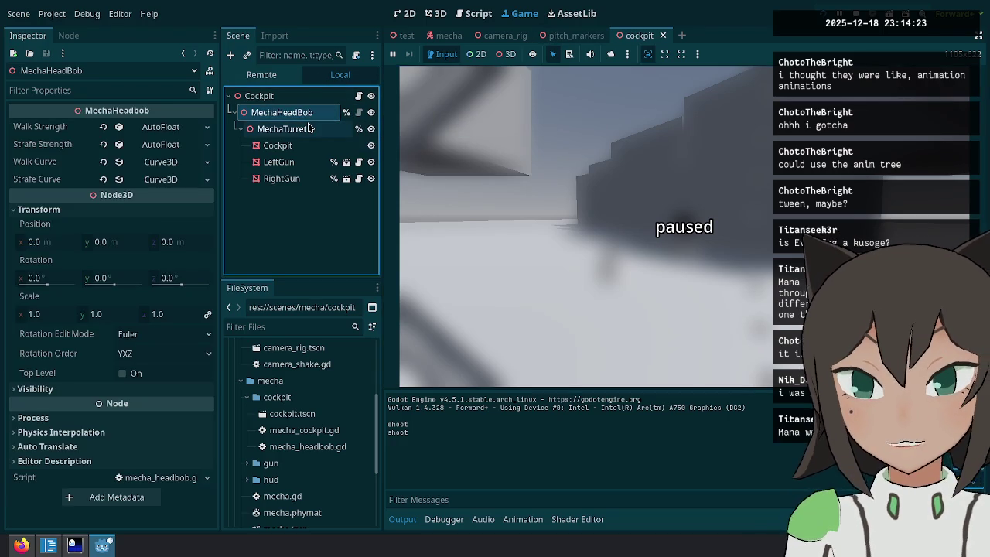
{"action": "left_click", "coordinate": [505, 36]}
{"action": "left_click", "coordinate": [277, 112]}
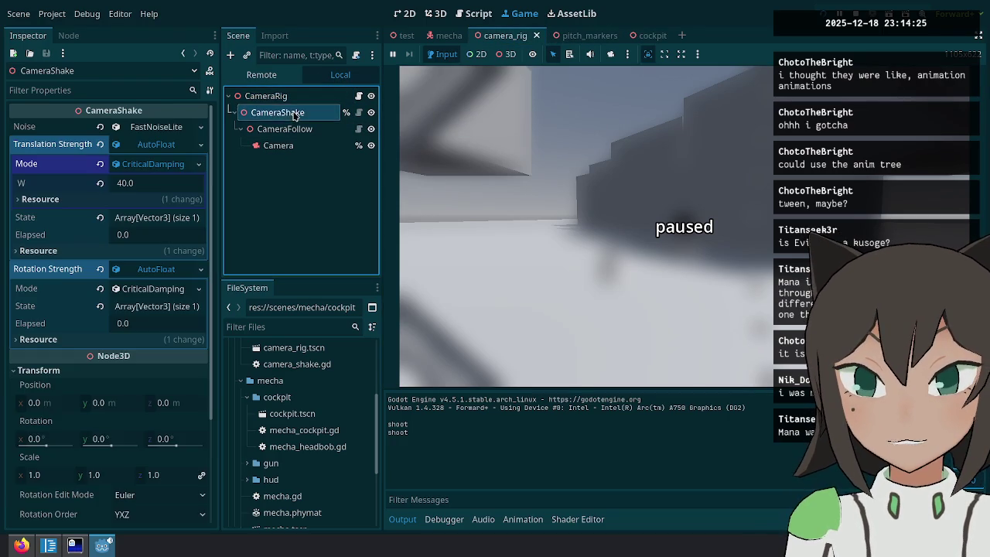
{"action": "left_click", "coordinate": [641, 35]}
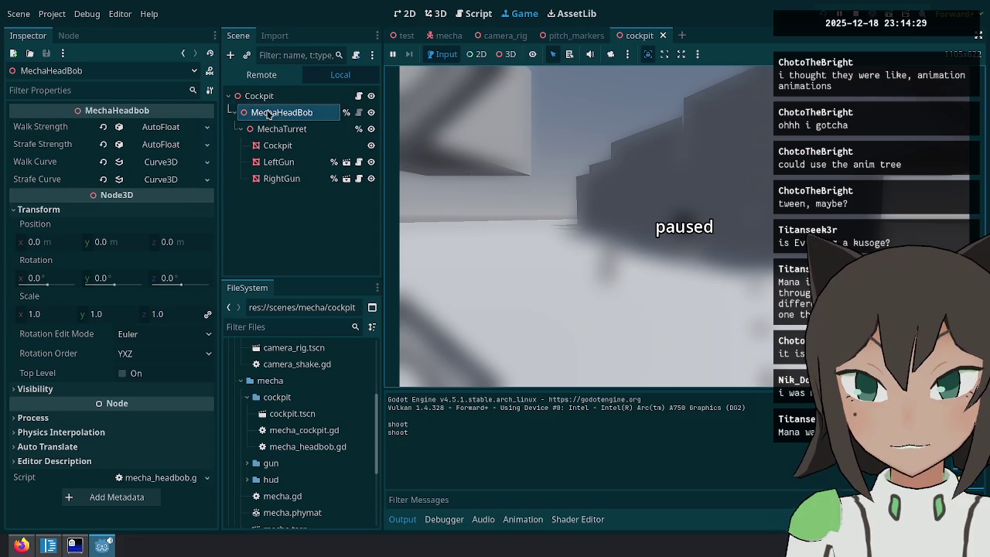
{"action": "left_click", "coordinate": [714, 167]}
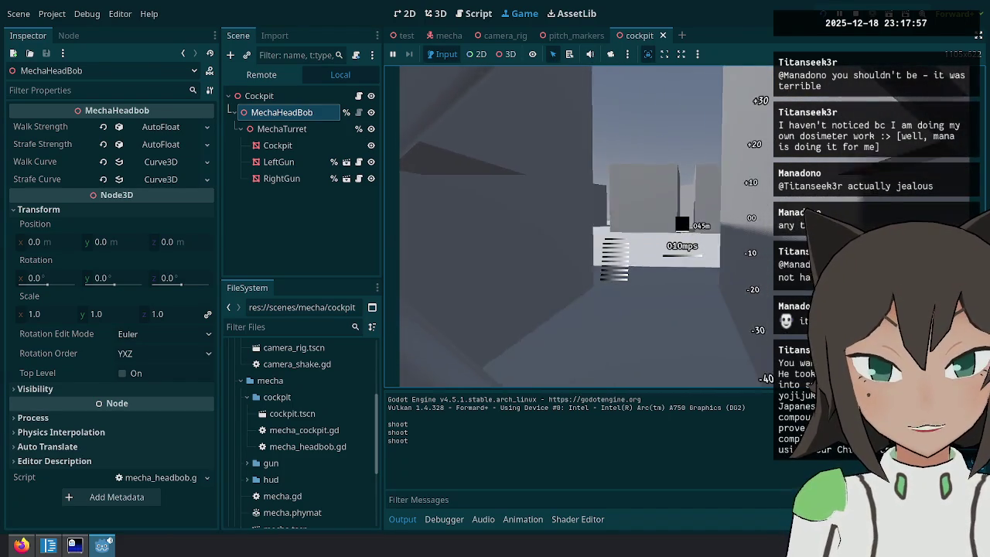
Pause the game to free the mouse after the extended walking and strafing test.
{"action": "key", "text": "Escape"}
Remove 'limit mouse movement' from the VS Code to-do notes and return to the running game.
{"action": "left_click", "coordinate": [49, 549]}
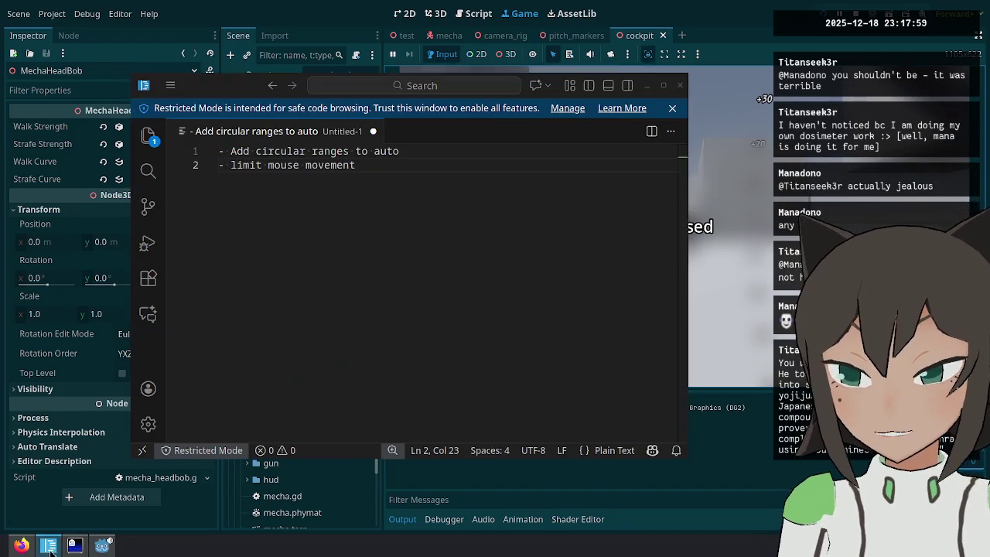
{"action": "left_click_drag", "start_coordinate": [400, 197], "coordinate": [228, 110]}
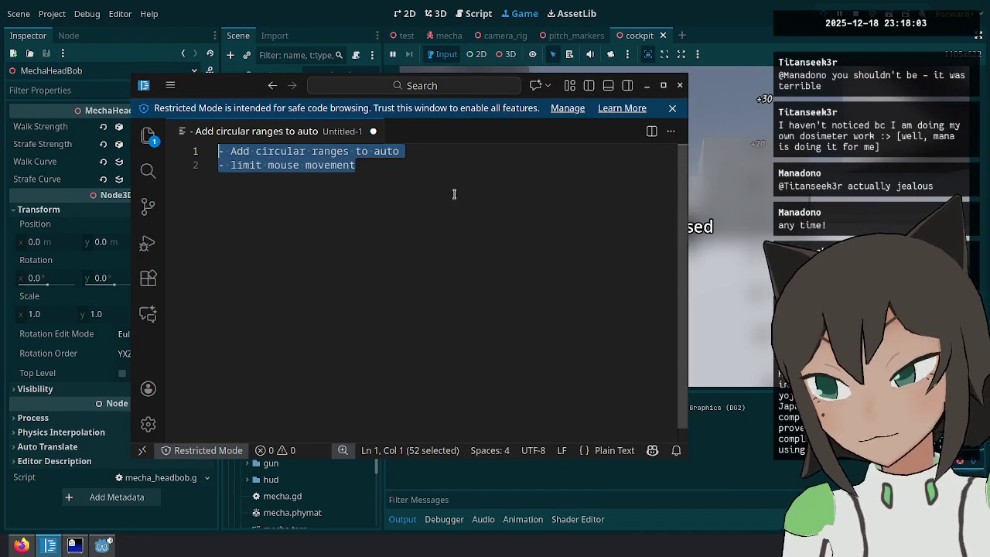
{"action": "left_click", "coordinate": [683, 230]}
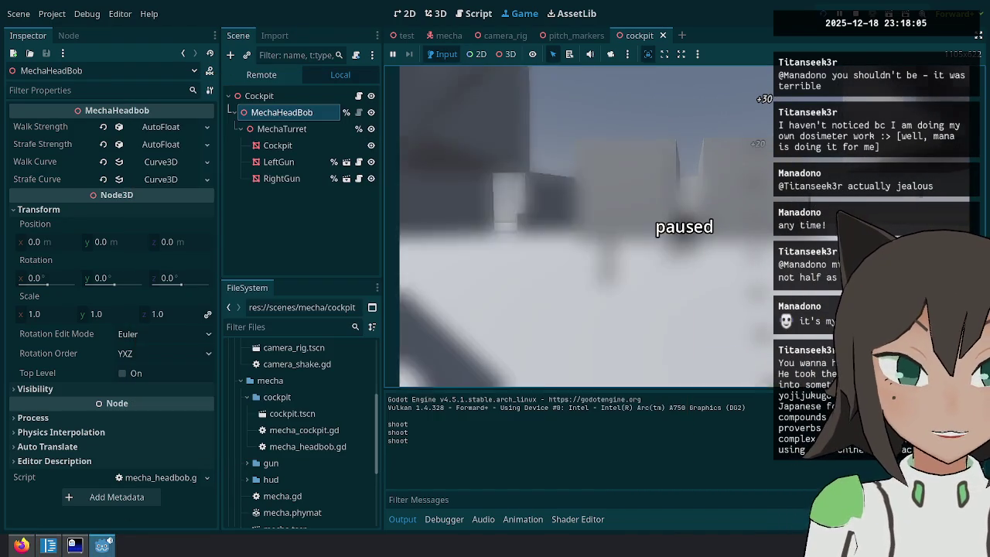
{"action": "key", "text": "Escape"}
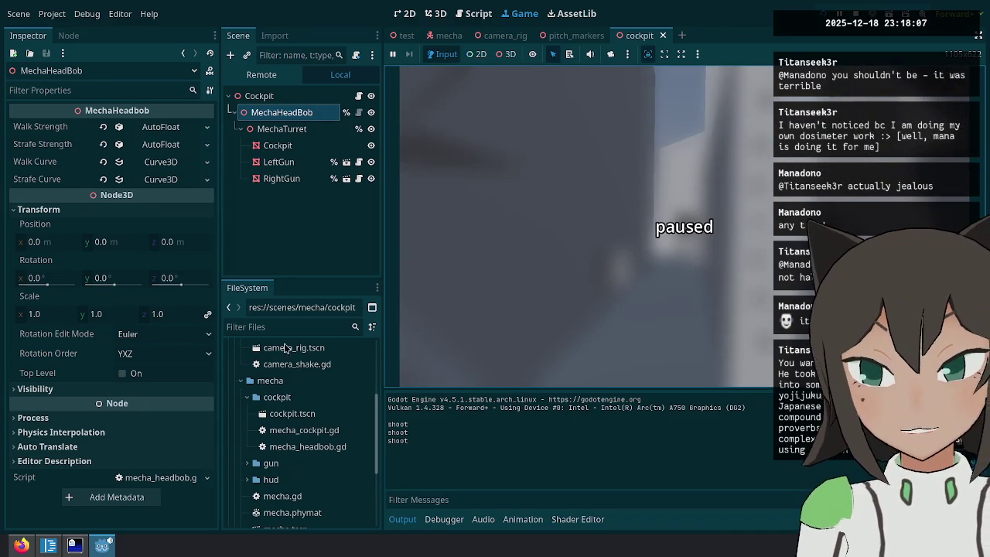
{"action": "left_click", "coordinate": [48, 545]}
{"action": "left_click", "coordinate": [425, 186]}
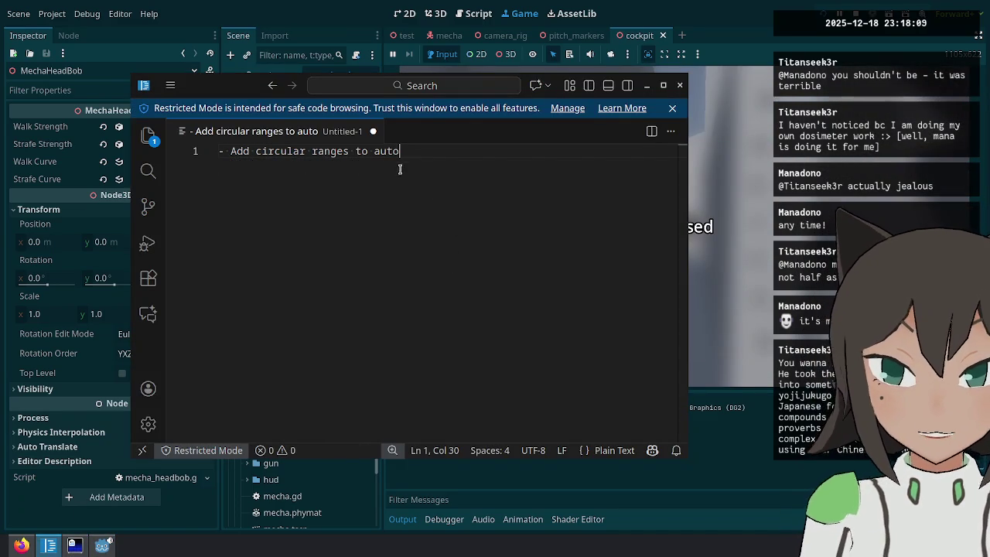
{"action": "left_click", "coordinate": [762, 190]}
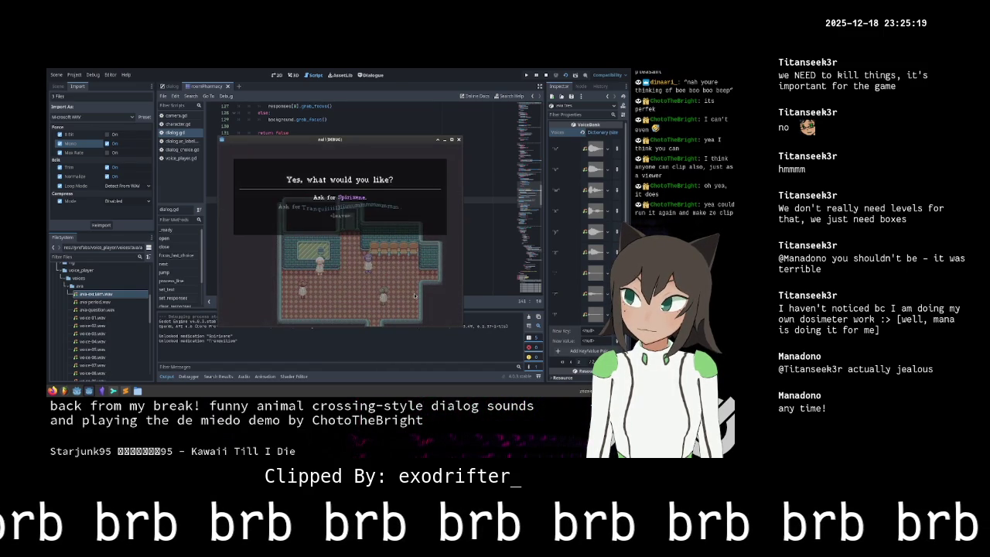
Finish the game conversation, then bring up the Bureaucracy manual's change-of-address form flowchart page.
{"action": "key", "text": "Return"}
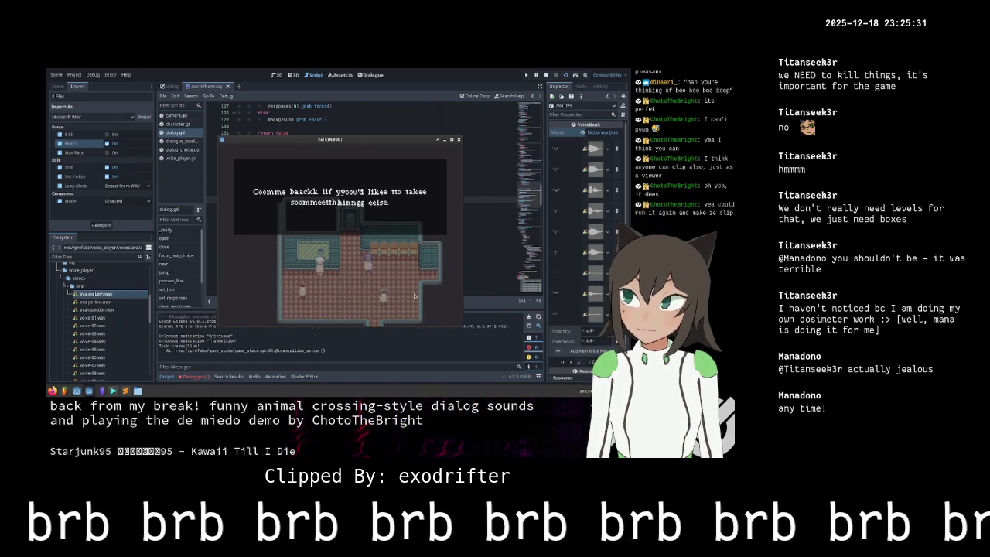
{"action": "key", "text": "Return"}
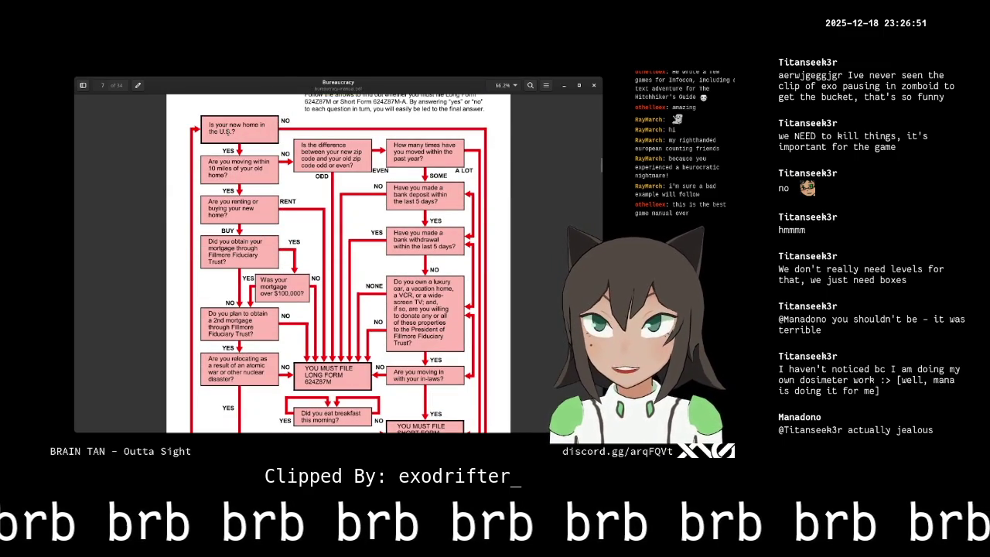
{"action": "scroll", "coordinate": [238, 141], "scroll_direction": "down", "scroll_amount": 3}
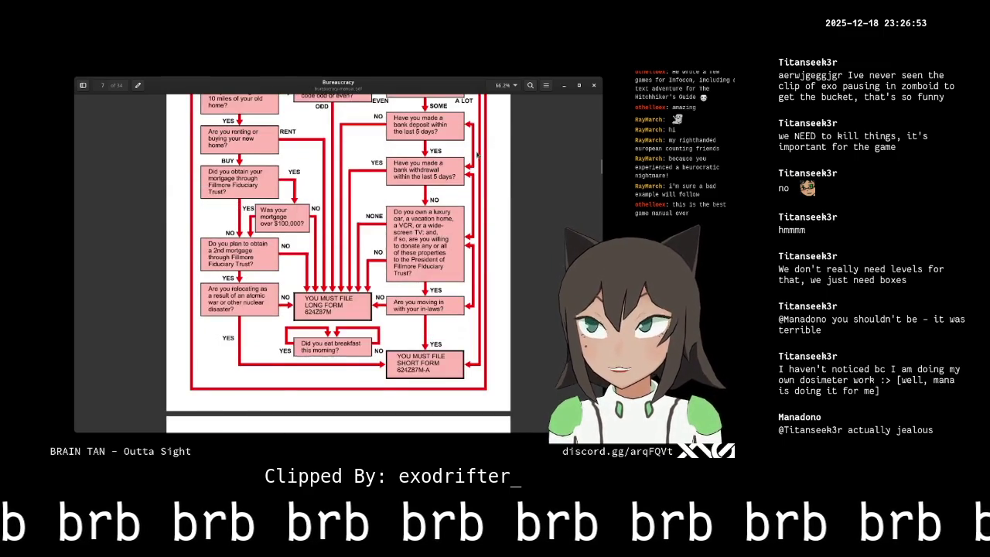
{"action": "scroll", "coordinate": [395, 168], "scroll_direction": "up", "scroll_amount": 3}
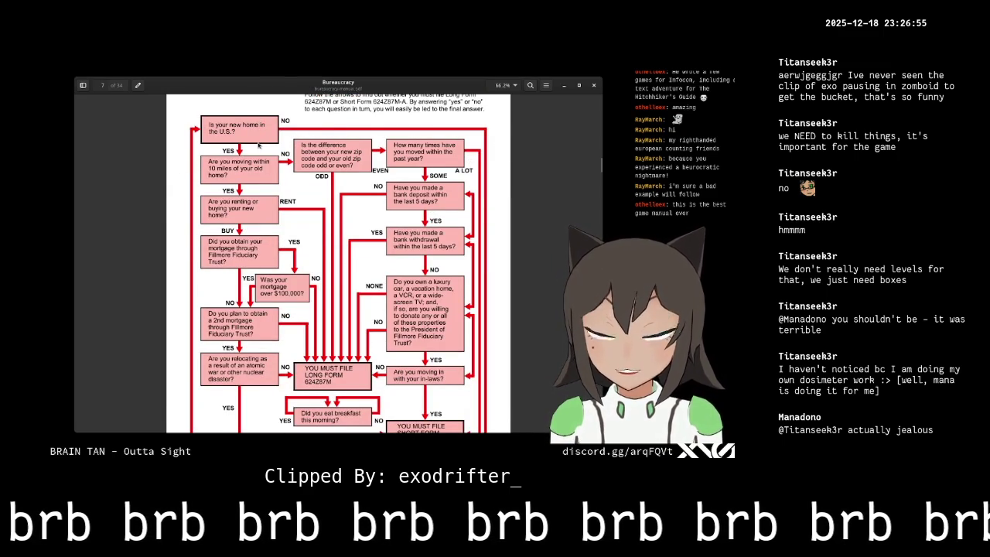
{"action": "scroll", "coordinate": [259, 144], "scroll_direction": "down", "scroll_amount": 3}
{"action": "scroll", "coordinate": [267, 158], "scroll_direction": "up", "scroll_amount": 4}
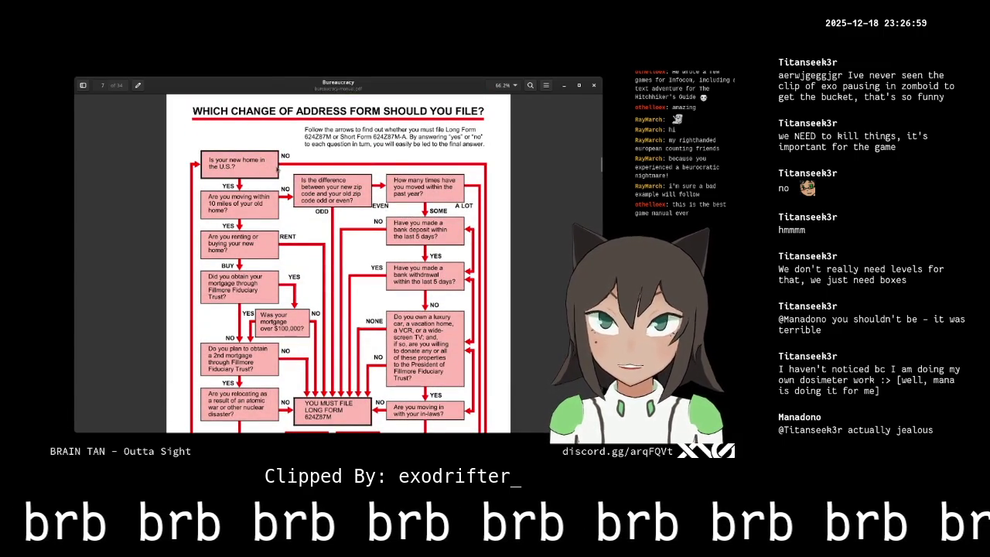
{"action": "scroll", "coordinate": [487, 209], "scroll_direction": "down", "scroll_amount": 6}
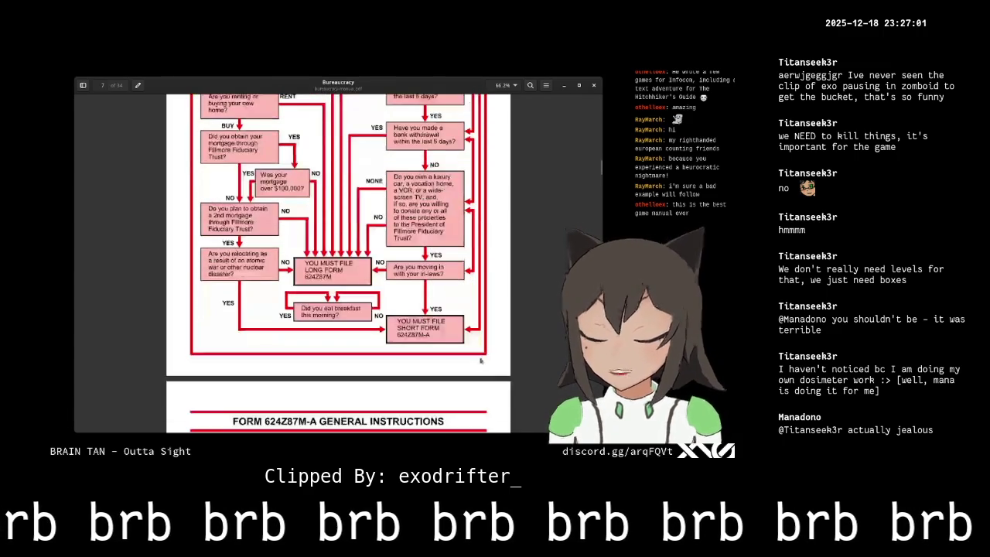
{"action": "scroll", "coordinate": [194, 296], "scroll_direction": "up", "scroll_amount": 7}
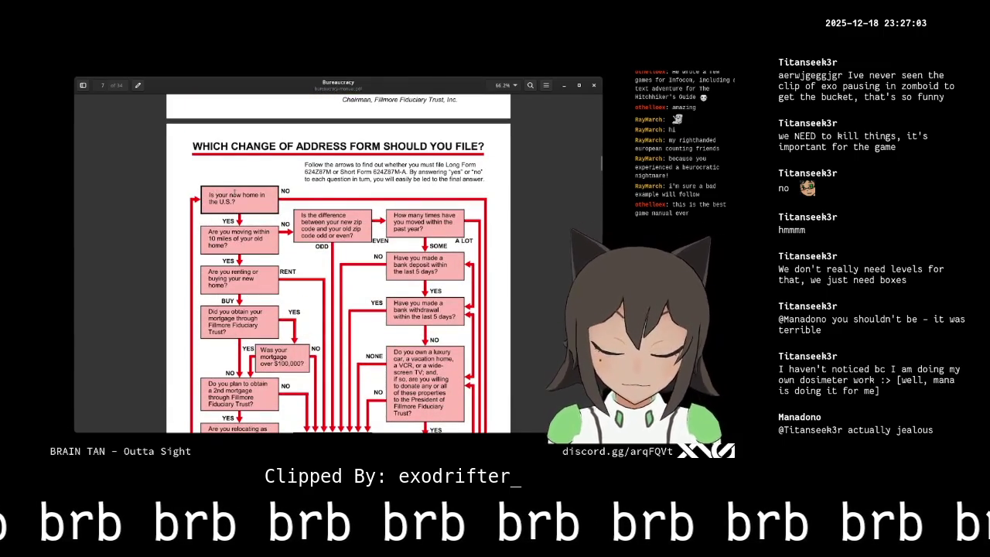